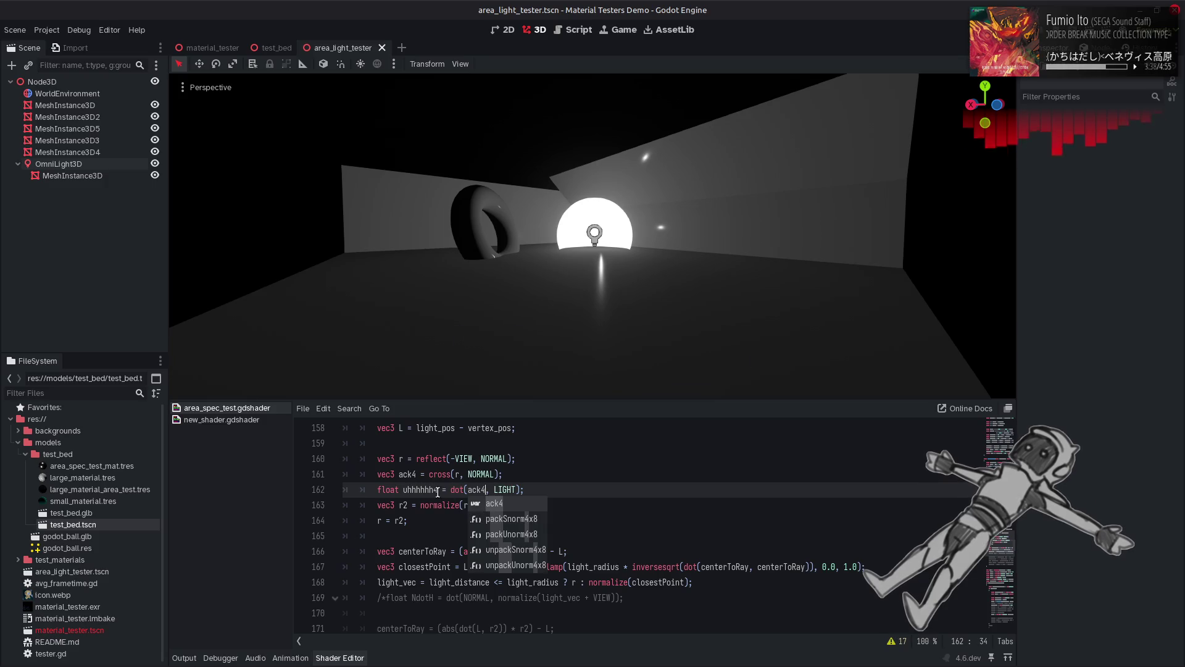
# Step: Append * -uhhhhhh4 after ack4 on line 163 and save the shader
pyautogui.click(505, 505)
pyautogui.write('* uhhhhhh4);')
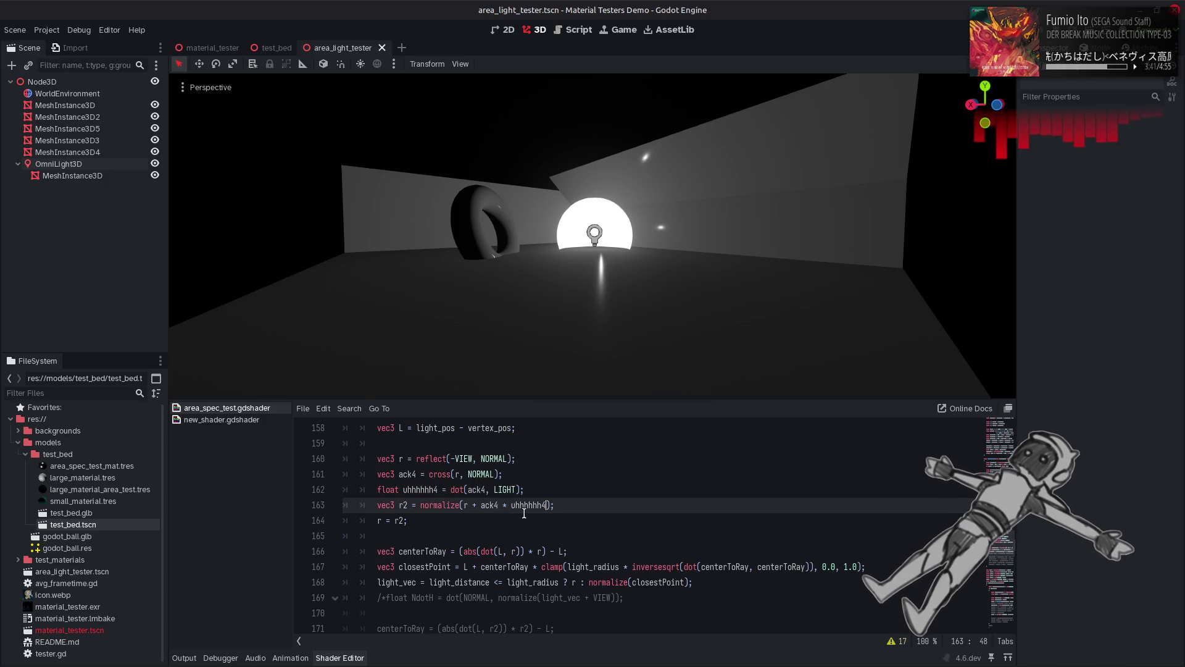
pyautogui.hotkey('ctrl', 's')
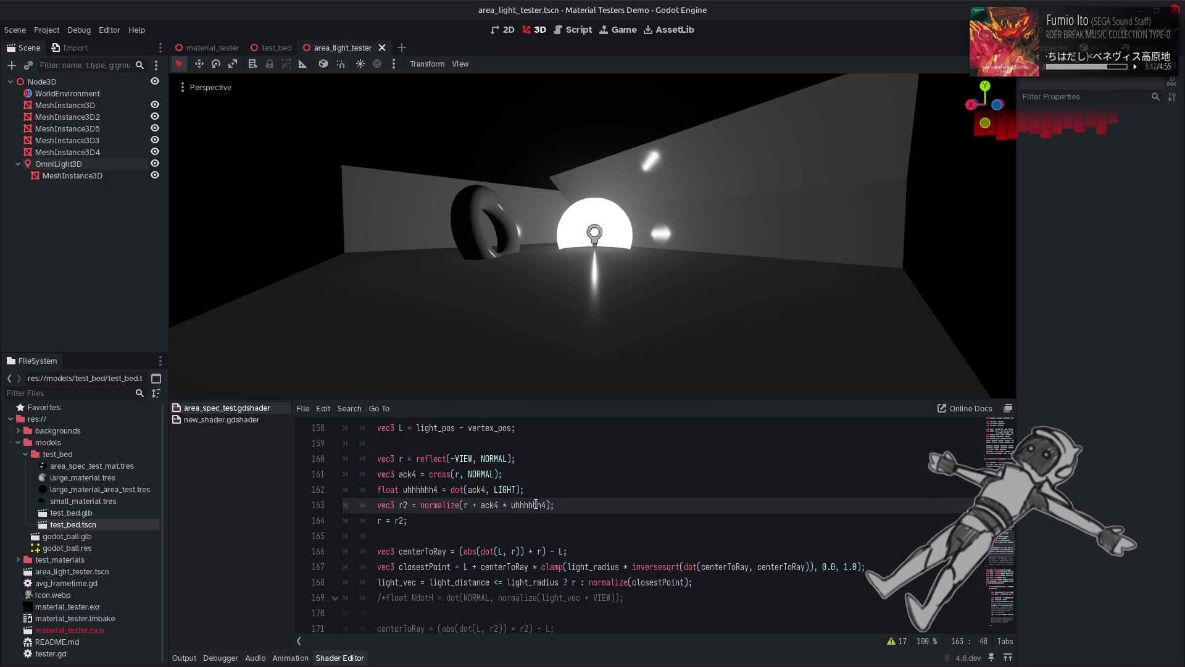
pyautogui.click(511, 505)
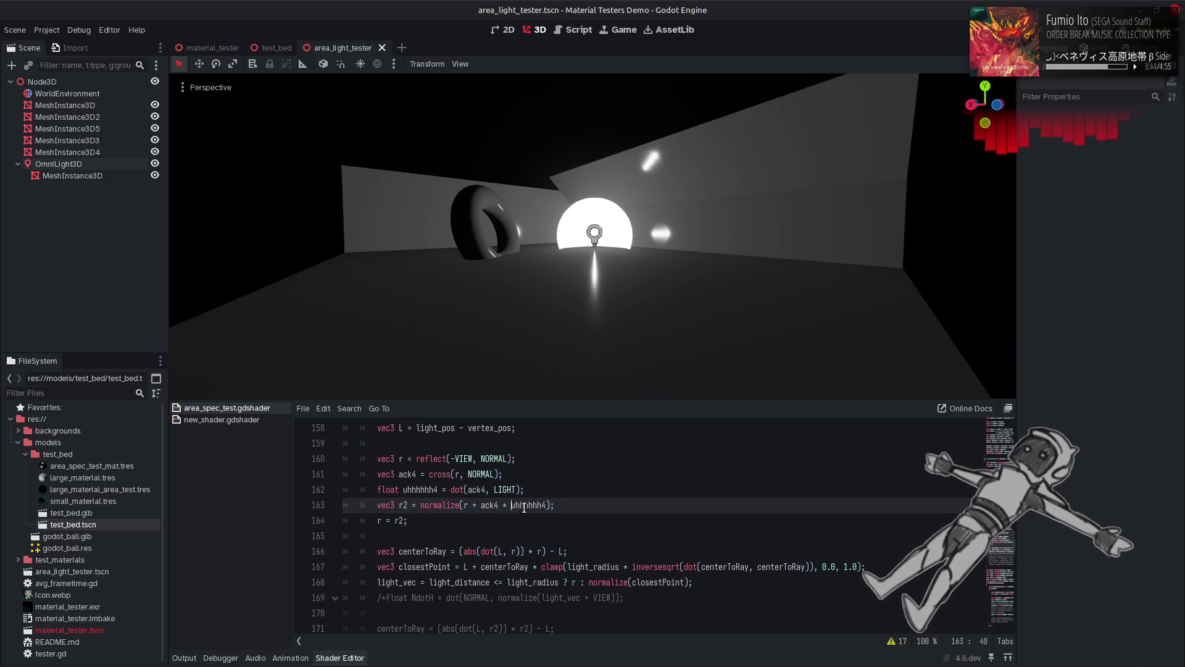
pyautogui.write('-')
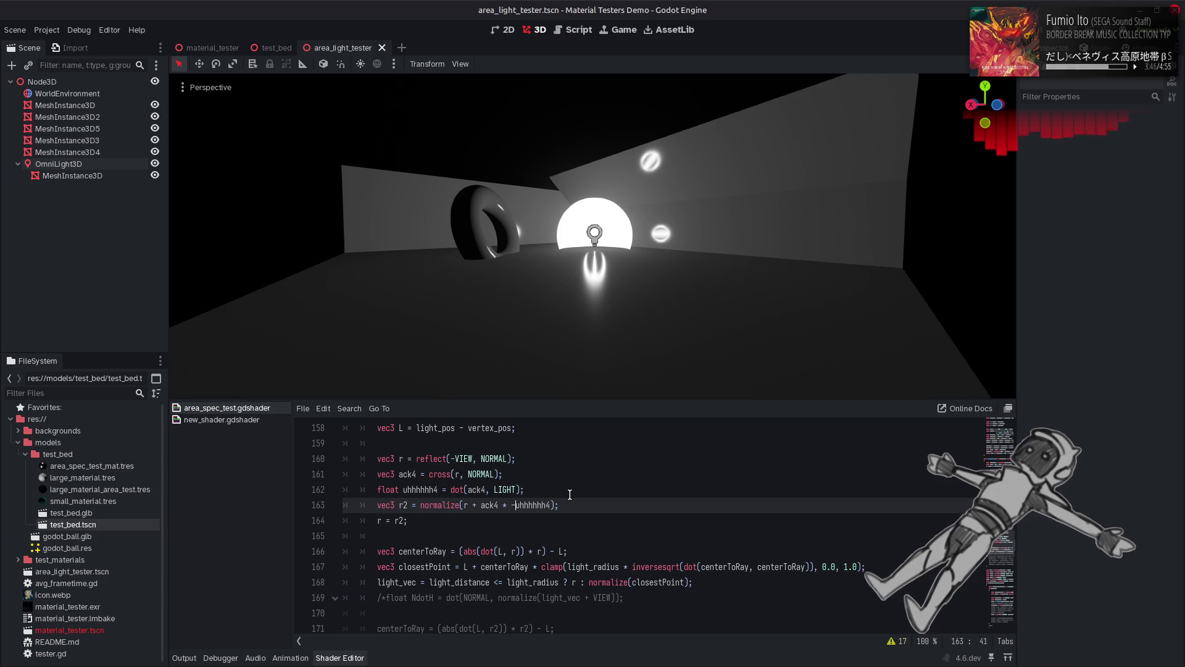
# Step: Try an ack22 / uhhhhhh variant of the r2 offset on line 163 and save
pyautogui.click(571, 490)
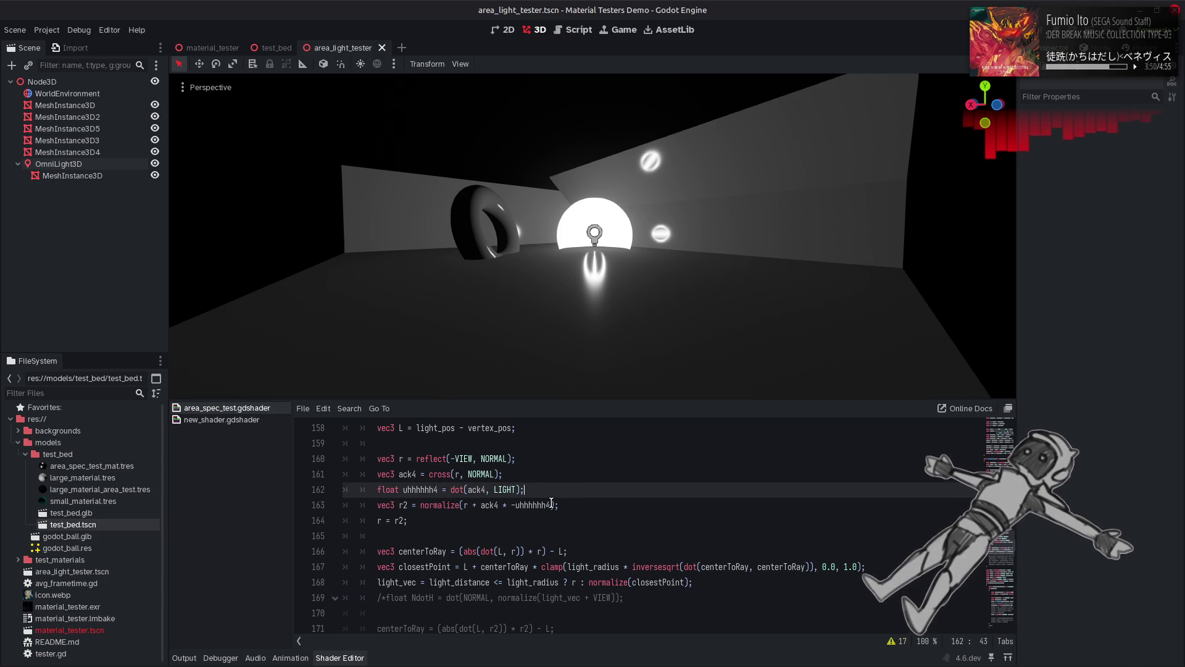
pyautogui.scroll(1, 551, 503)
pyautogui.click(497, 551)
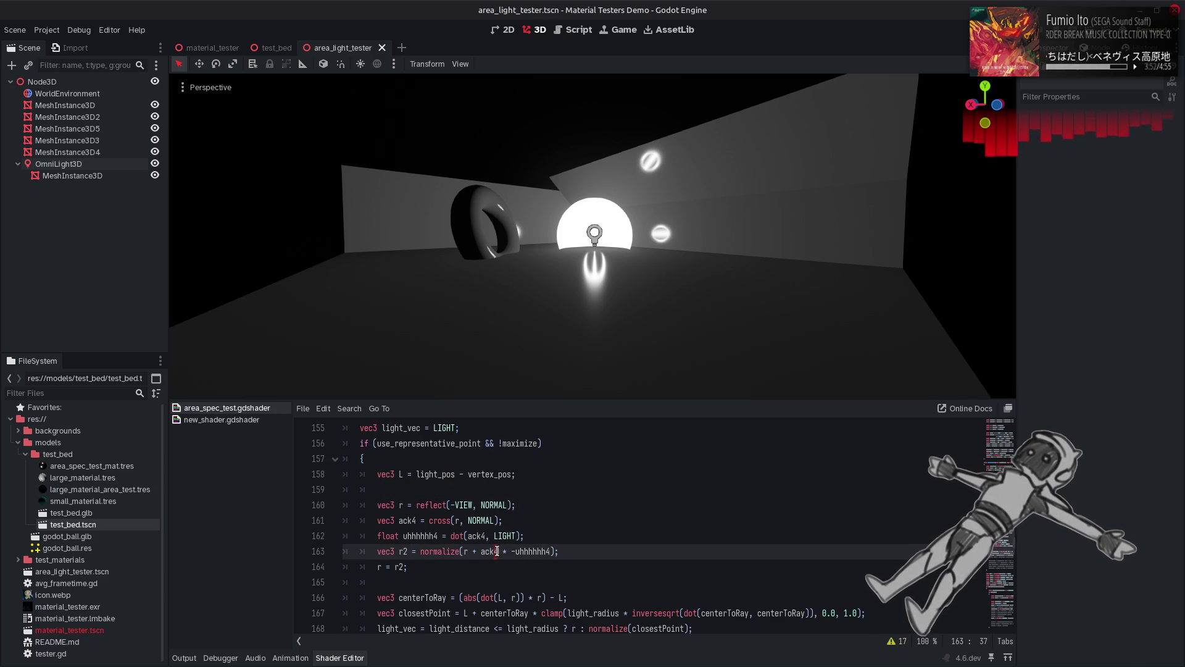
pyautogui.press('BackSpace')
pyautogui.write('2')
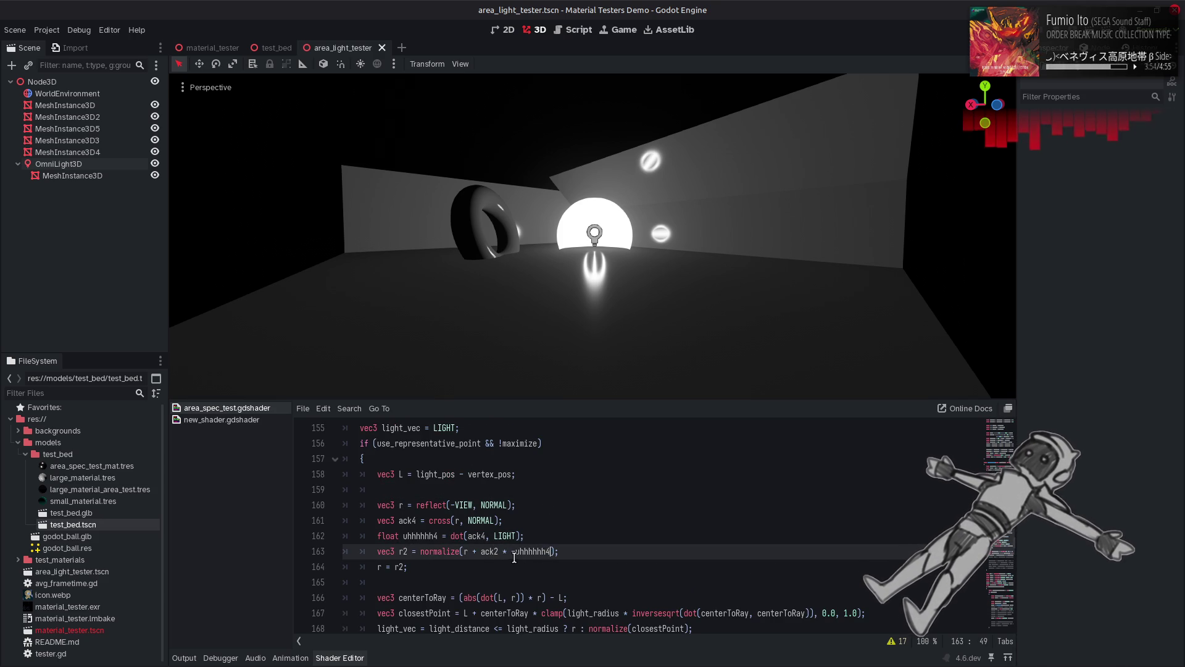
pyautogui.write('2')
pyautogui.press('Left')
pyautogui.press('BackSpace')
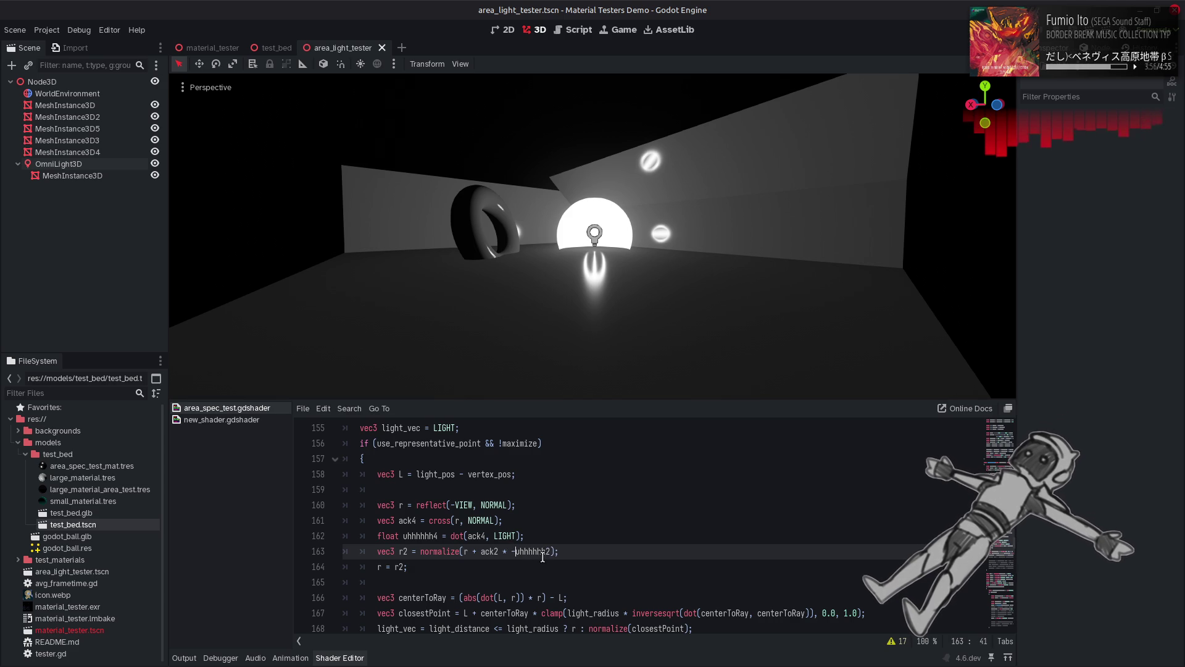
pyautogui.click(513, 552)
pyautogui.hotkey('ctrl', 's')
# Step: Restore line 163 to normalize(r + ack4 * -uhhhhhh4)
pyautogui.write('-')
pyautogui.press('Right')
pyautogui.press('Right')
pyautogui.press('Right')
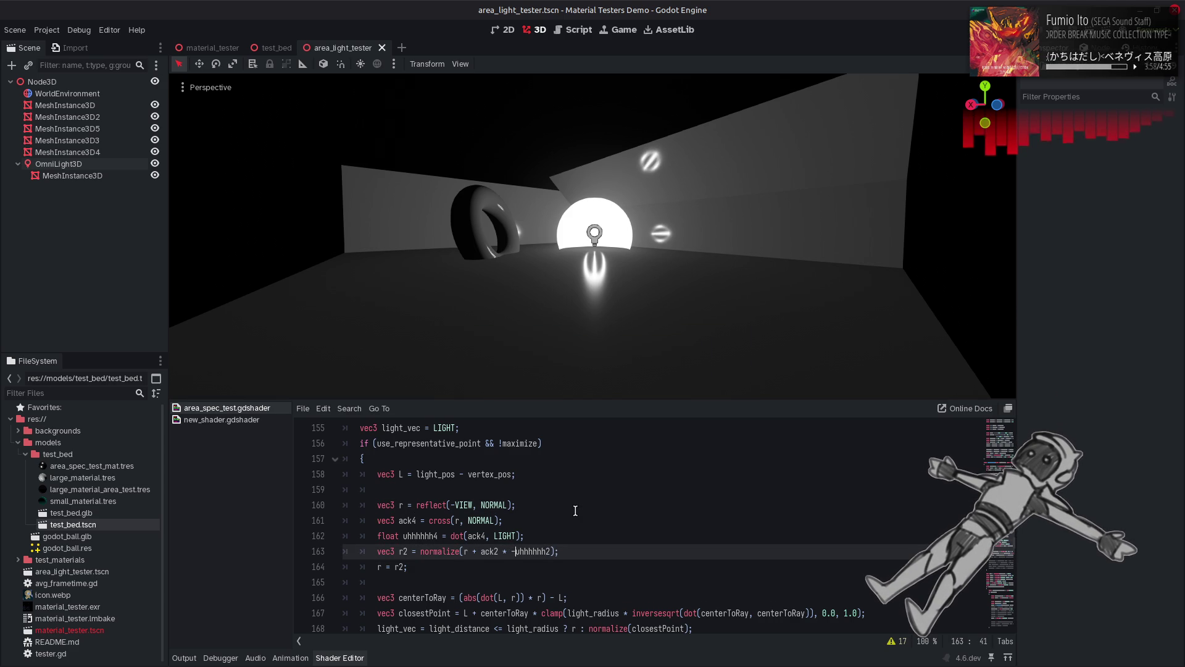
pyautogui.write('4')
pyautogui.press('Delete')
pyautogui.press('Left')
pyautogui.press('Left')
pyautogui.press('Left')
pyautogui.press('BackSpace')
pyautogui.write('4')
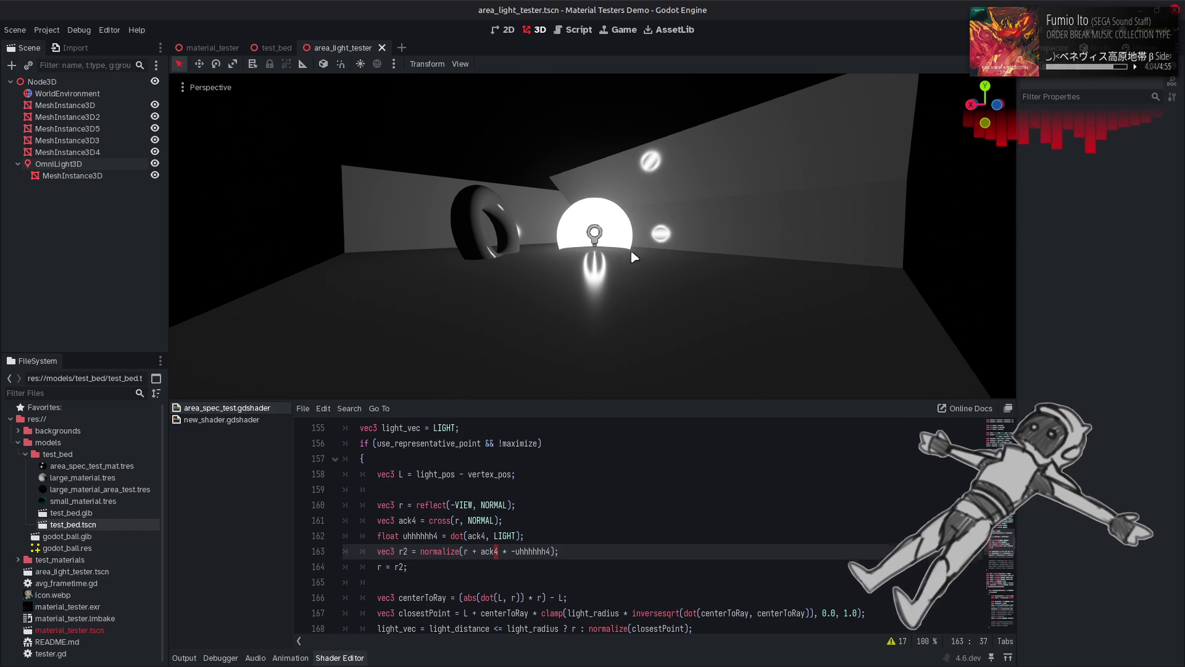
pyautogui.click(554, 523)
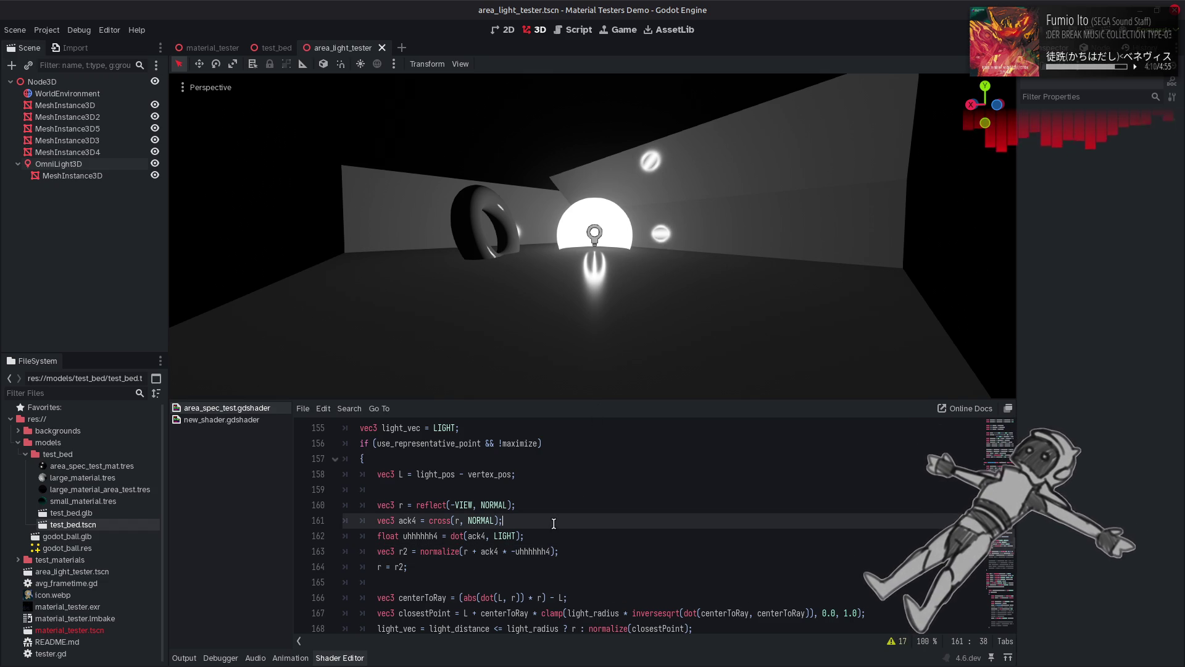
# Step: Replace LIGHT with -VIEW in the uhhhhhh4 dot product on line 162 and save
pyautogui.doubleClick(503, 535)
pyautogui.write('-V')
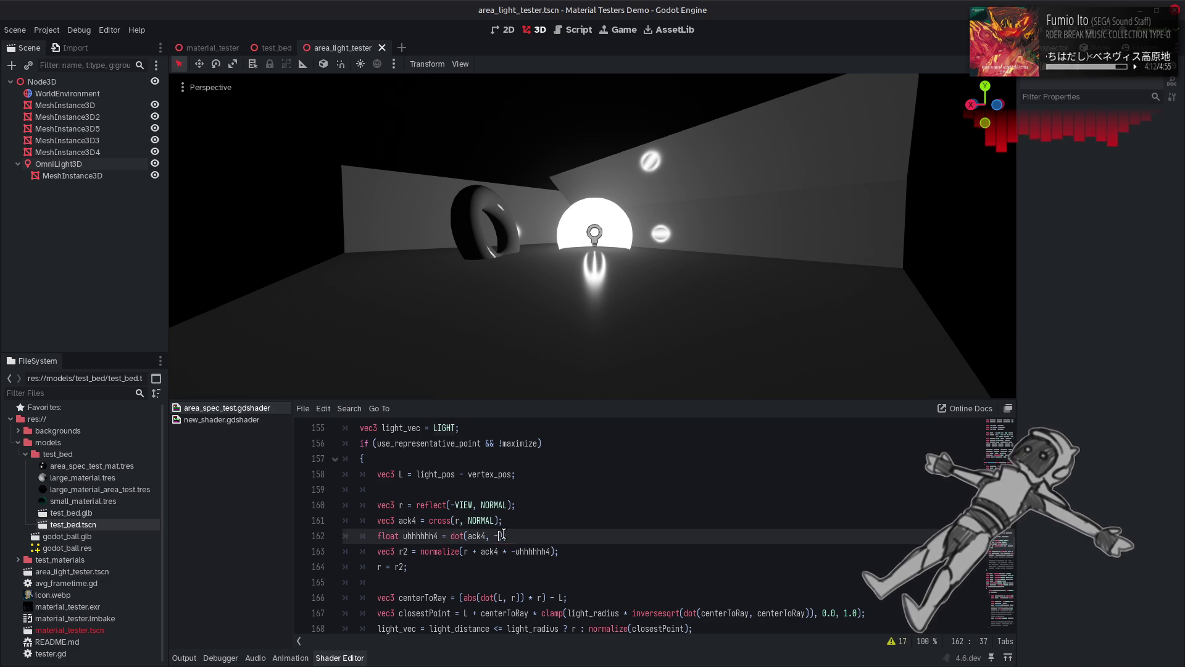
pyautogui.write('IEW);')
pyautogui.hotkey('ctrl', 's')
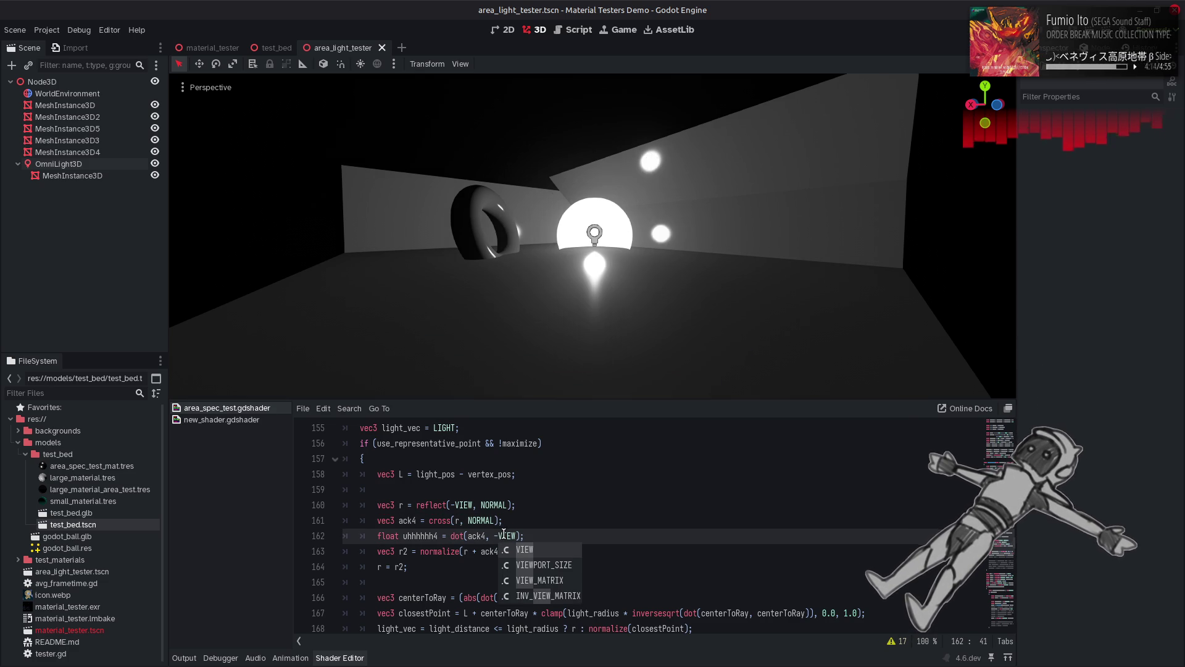
pyautogui.click(594, 490)
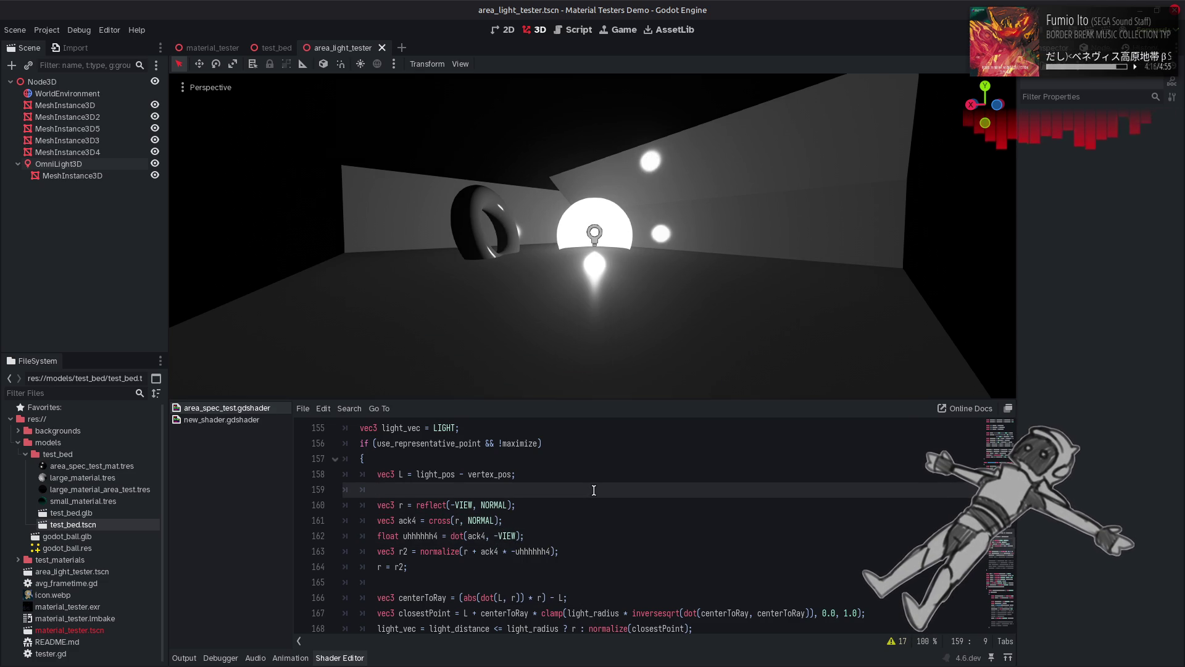
pyautogui.click(378, 567)
pyautogui.write('//')
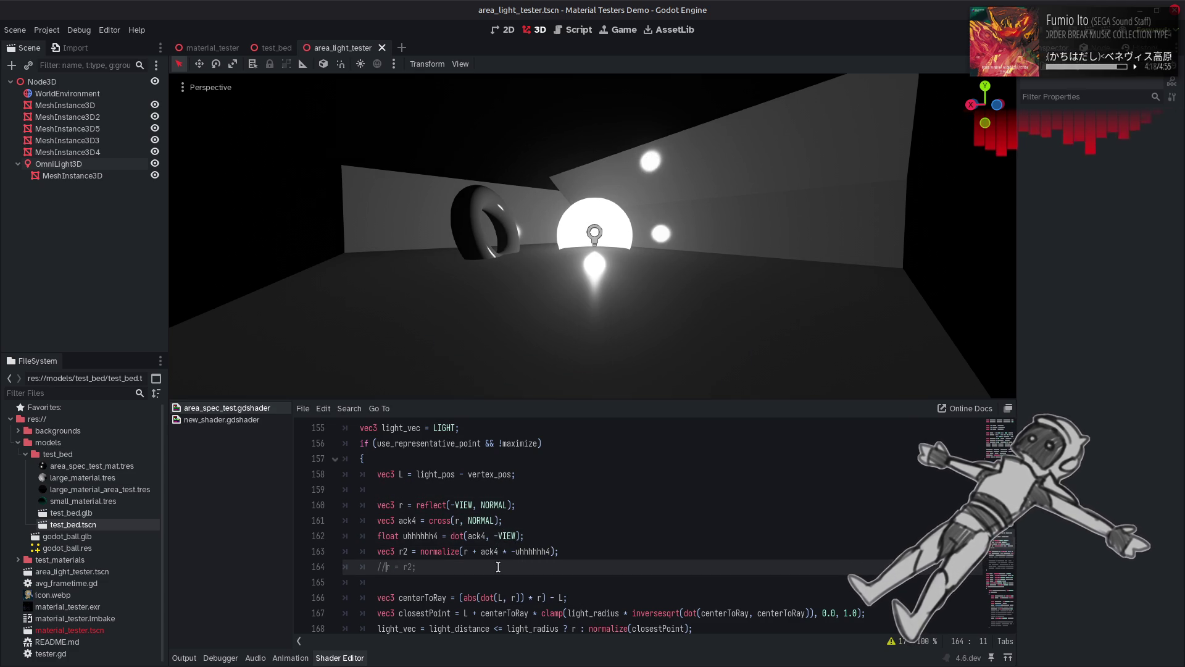
pyautogui.press('BackSpace')
pyautogui.press('BackSpace')
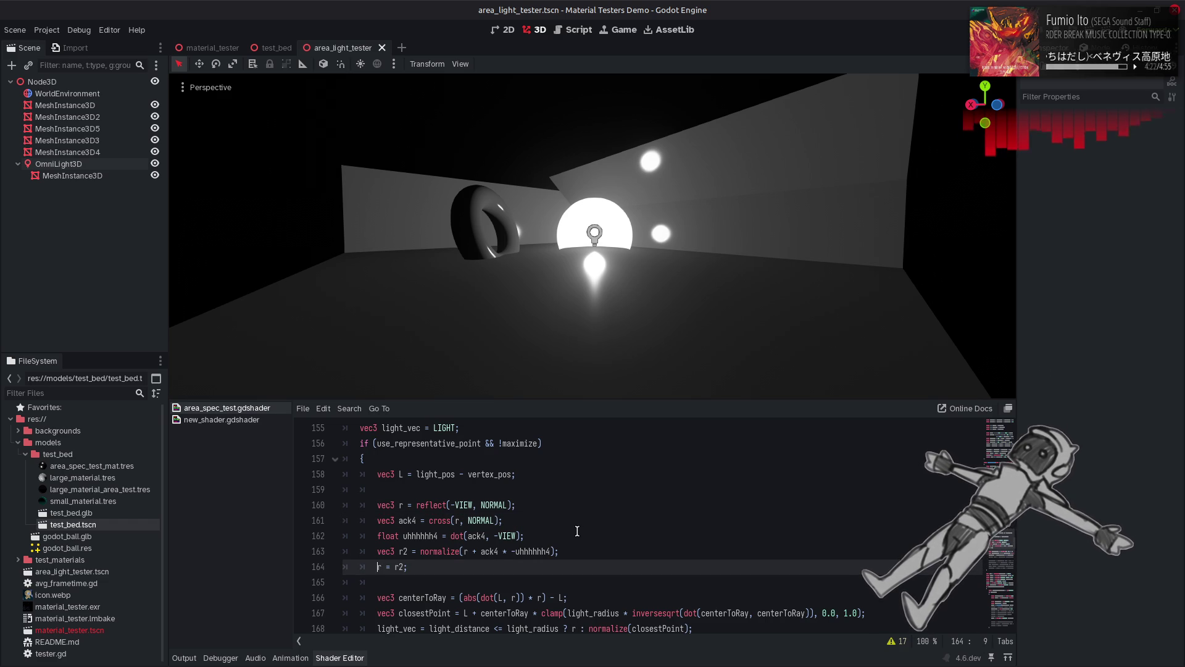
# Step: Try VIEW and then LIGHT in place of -VIEW on line 162
pyautogui.click(507, 536)
pyautogui.press('BackSpace')
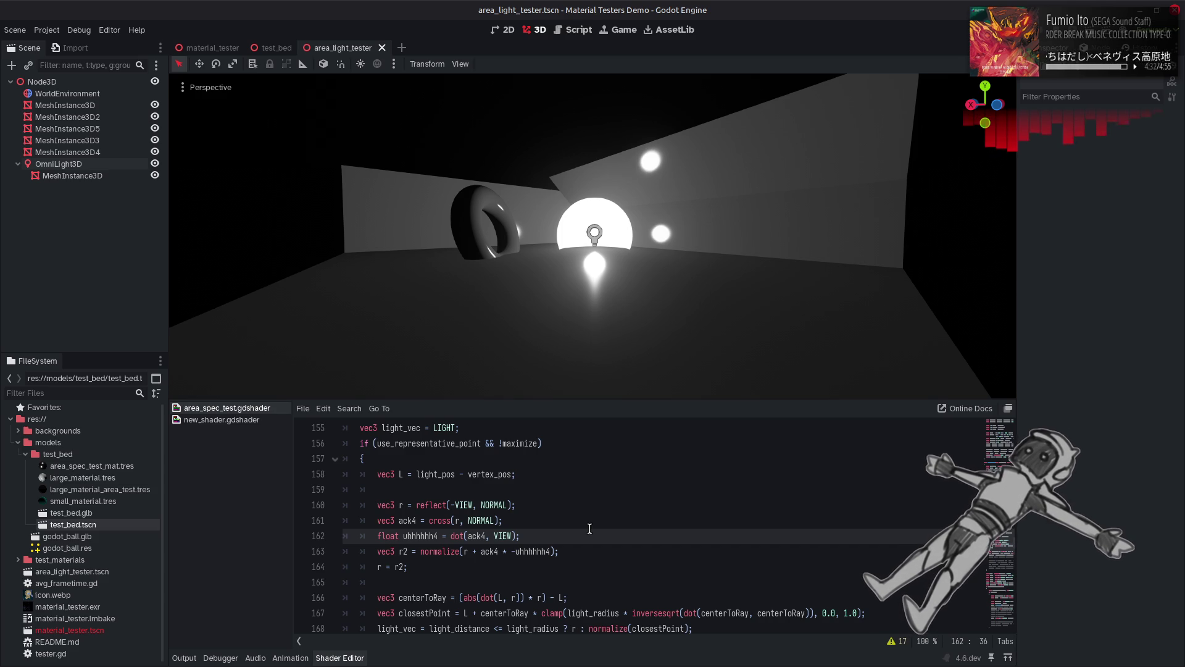
pyautogui.press('Delete')
pyautogui.press('Delete')
pyautogui.press('Delete')
pyautogui.write('LIGHT')
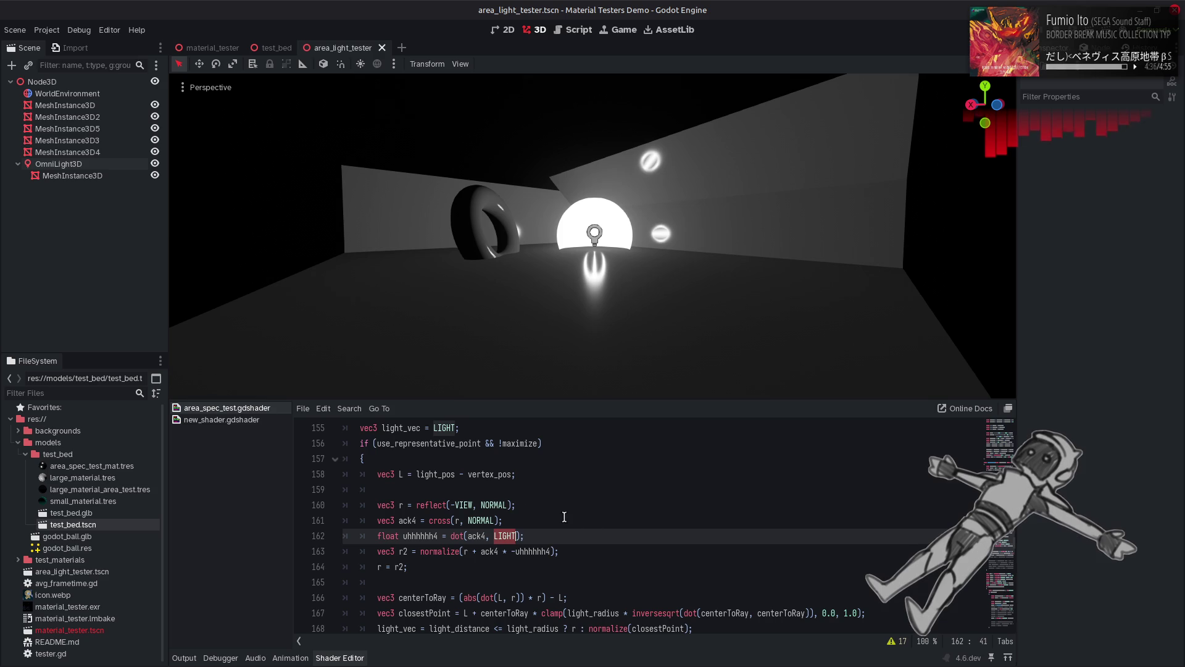
# Step: Restore line 162 to dot(ack4, -VIEW)
pyautogui.click(504, 505)
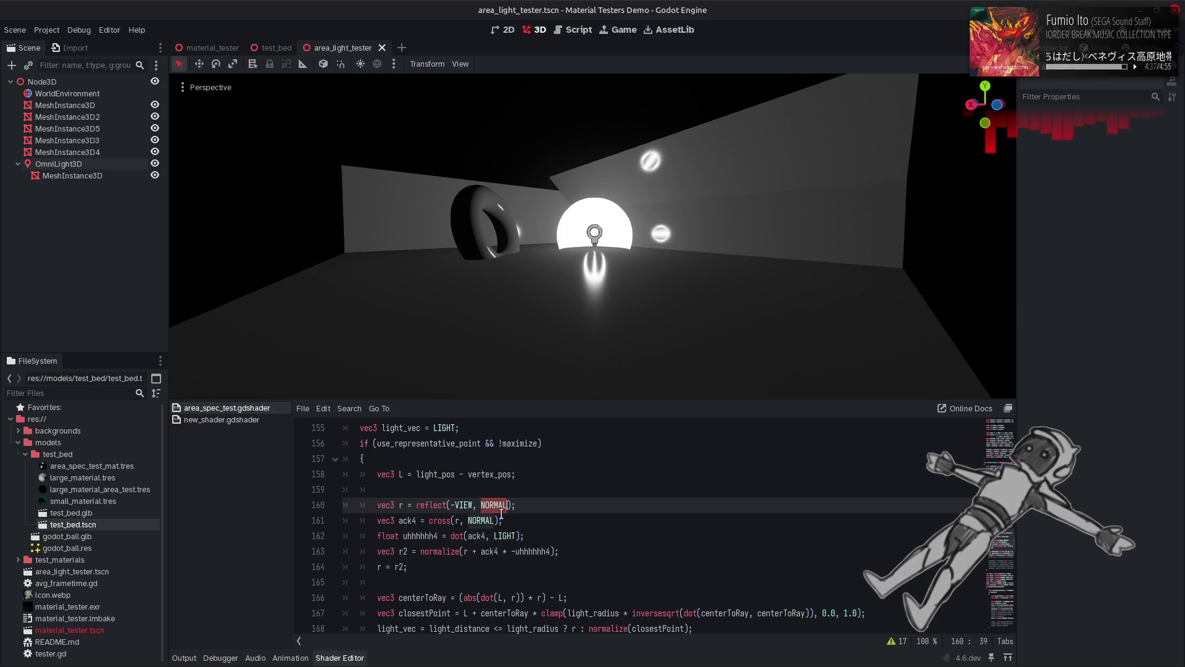
pyautogui.click(544, 536)
pyautogui.press('Left')
pyautogui.press('Left')
pyautogui.press('BackSpace')
pyautogui.press('BackSpace')
pyautogui.press('BackSpace')
pyautogui.write('-VIEW')
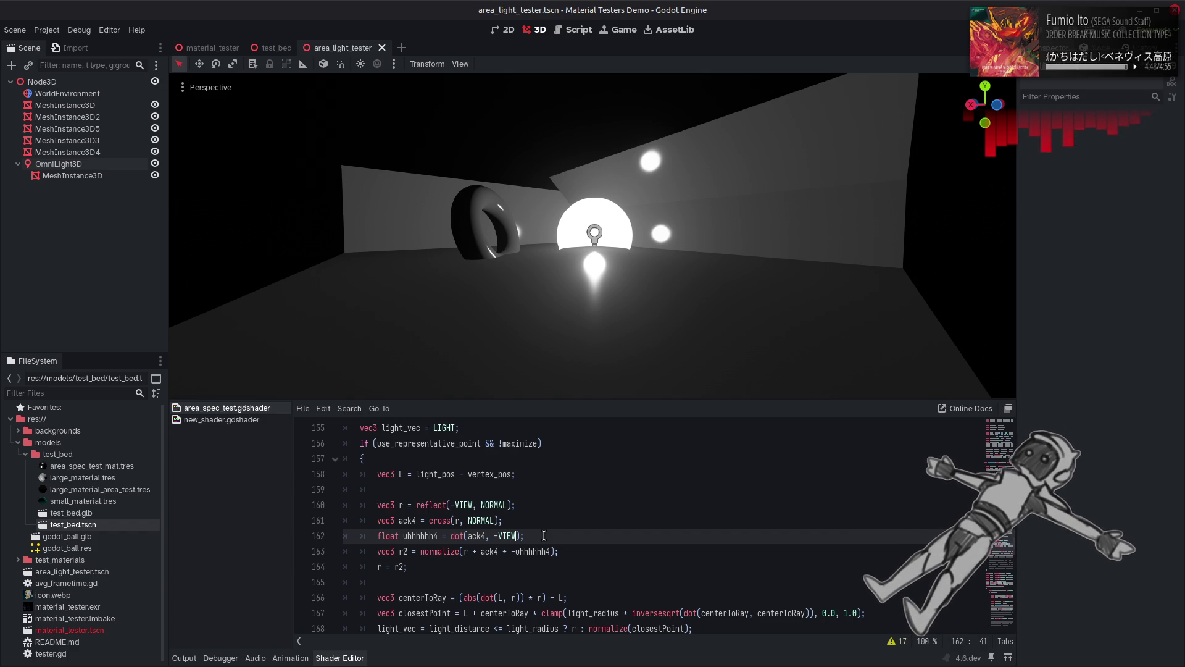
# Step: Briefly try LIGHT in place of ack4 in the line 162 dot product, then undo it
pyautogui.doubleClick(478, 537)
pyautogui.write('LIGHT')
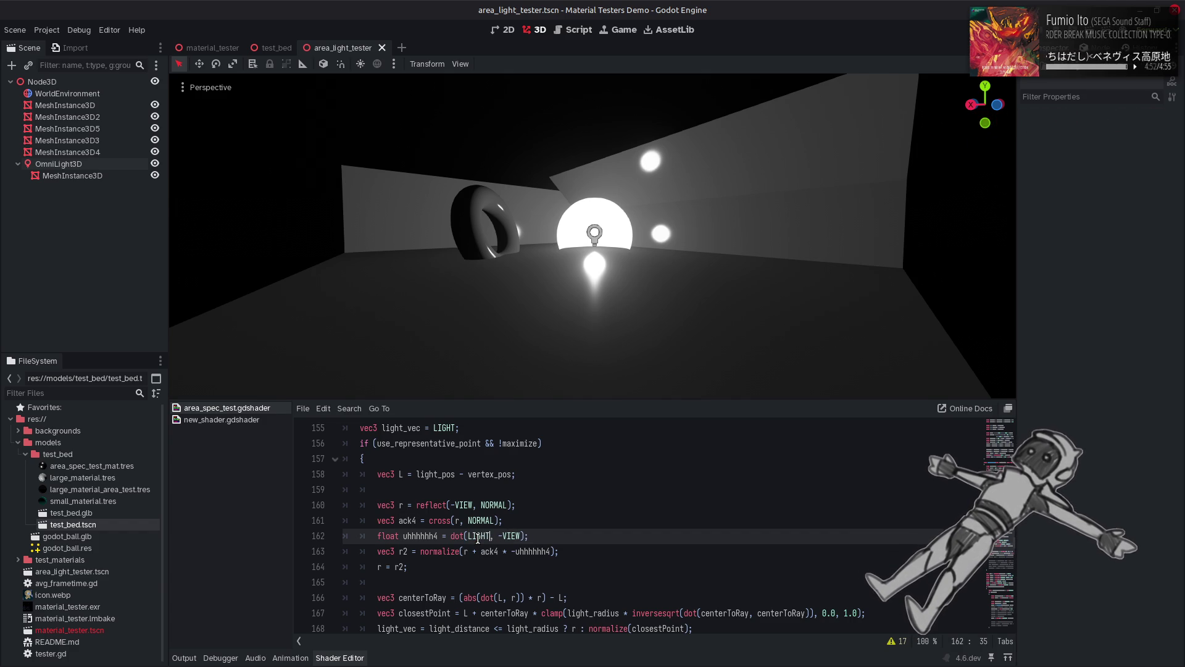
pyautogui.click(478, 538)
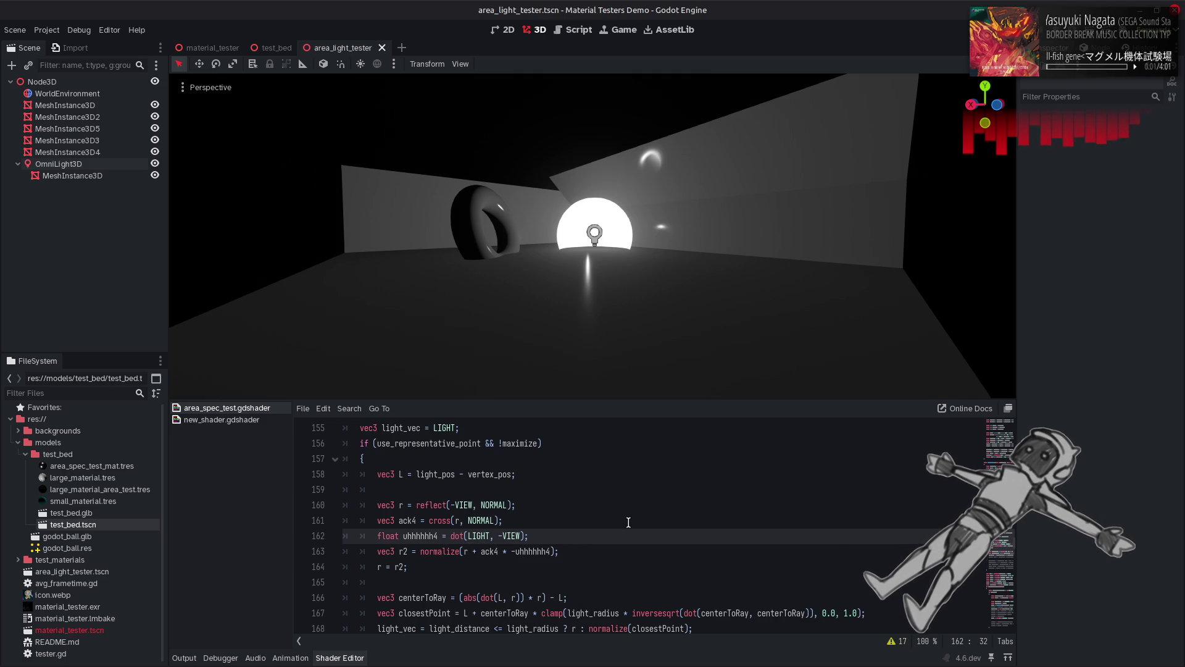
pyautogui.hotkey('ctrl', 'z')
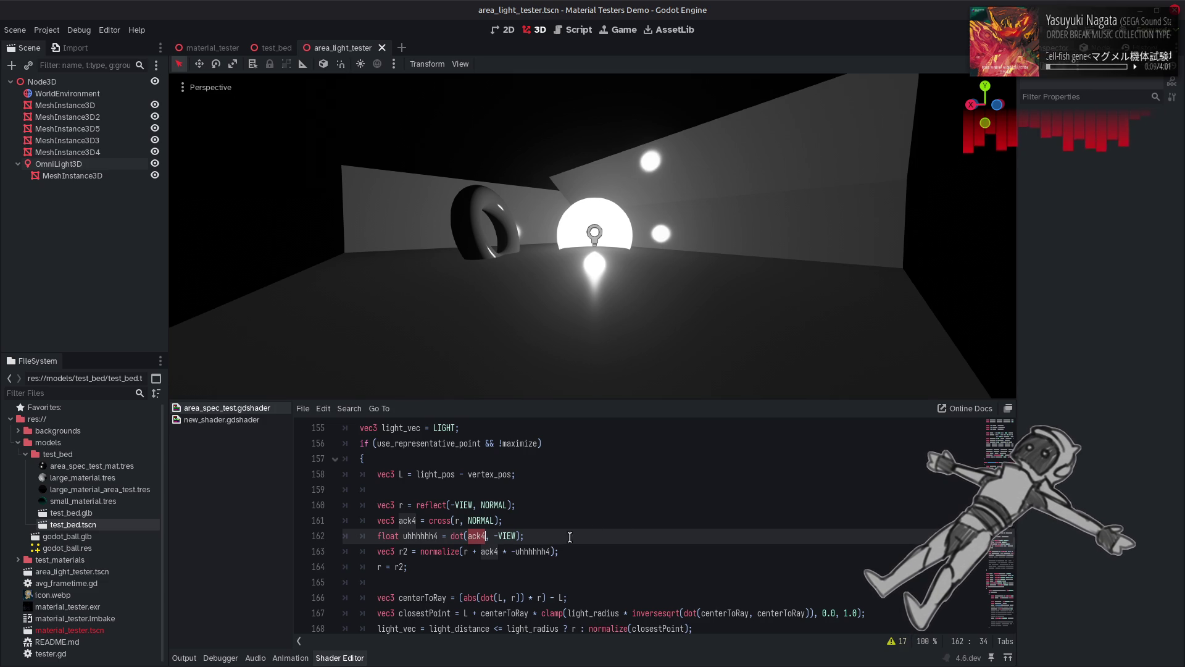
# Step: Test line 163 without the minus, then with uhhhhhh4 scaled by 10.0 and negated
pyautogui.click(514, 551)
pyautogui.press('BackSpace')
pyautogui.hotkey('ctrl', 's')
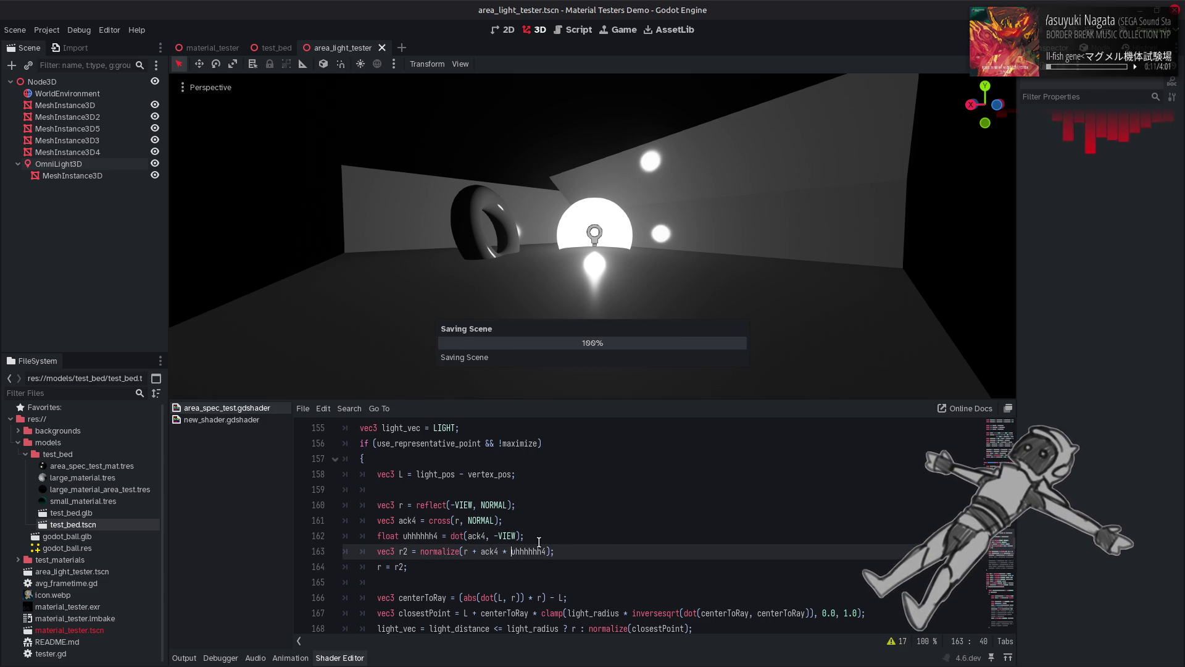
pyautogui.click(643, 494)
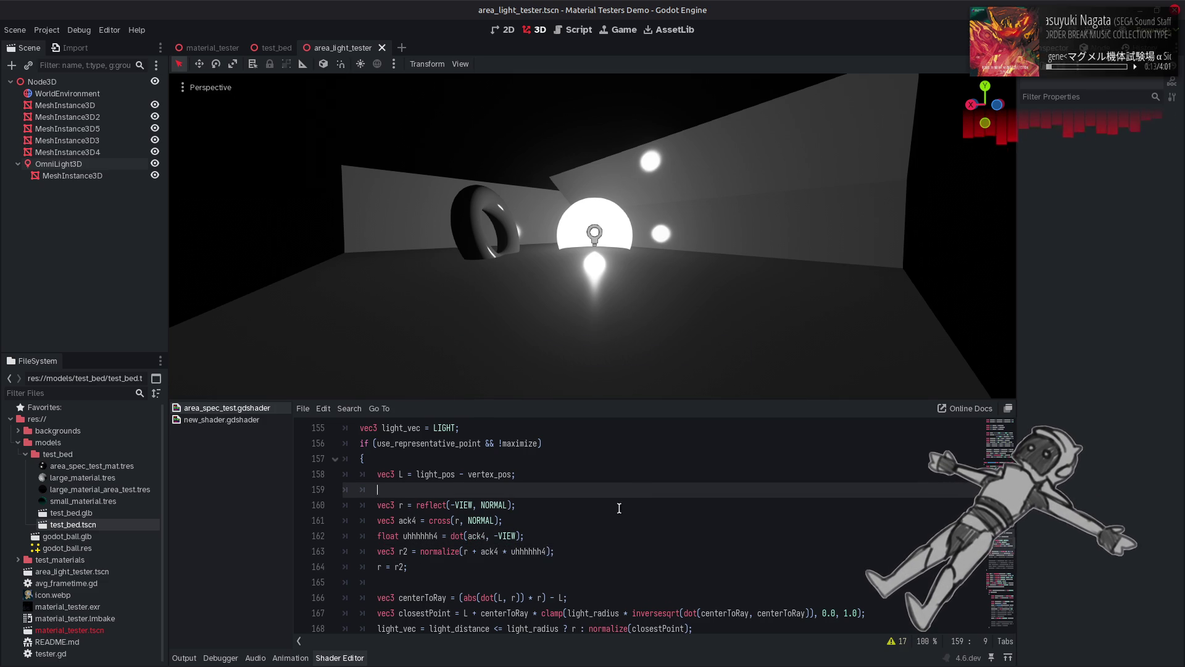
pyautogui.click(546, 551)
pyautogui.write('* 10.0')
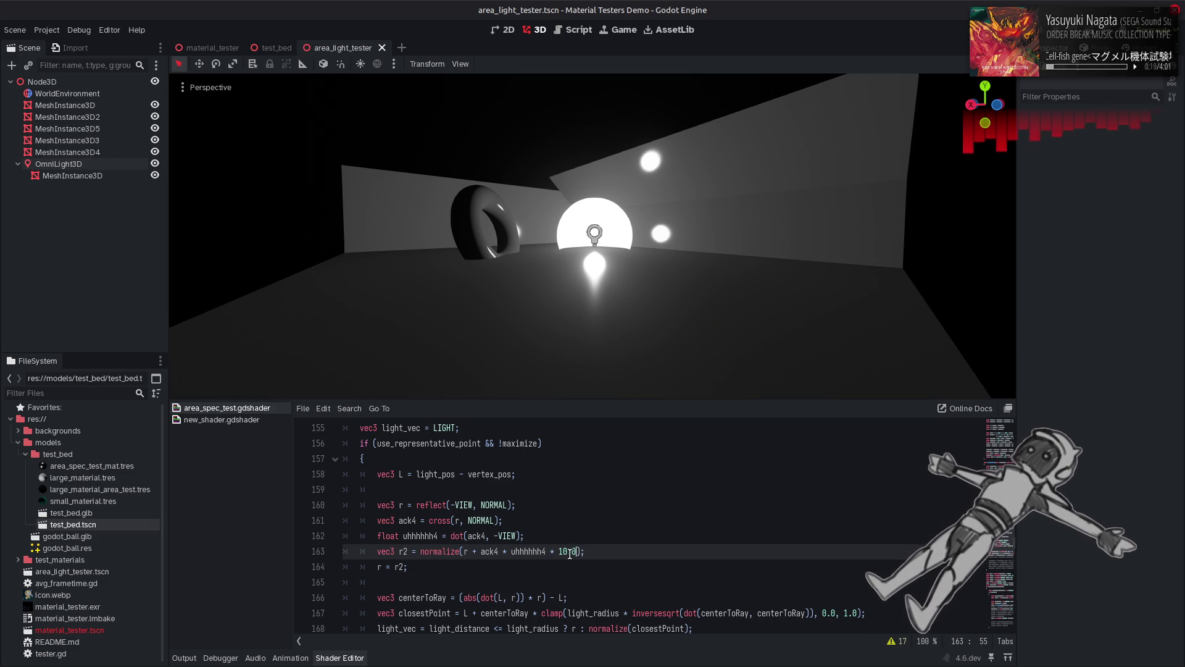
pyautogui.click(513, 552)
pyautogui.write('-')
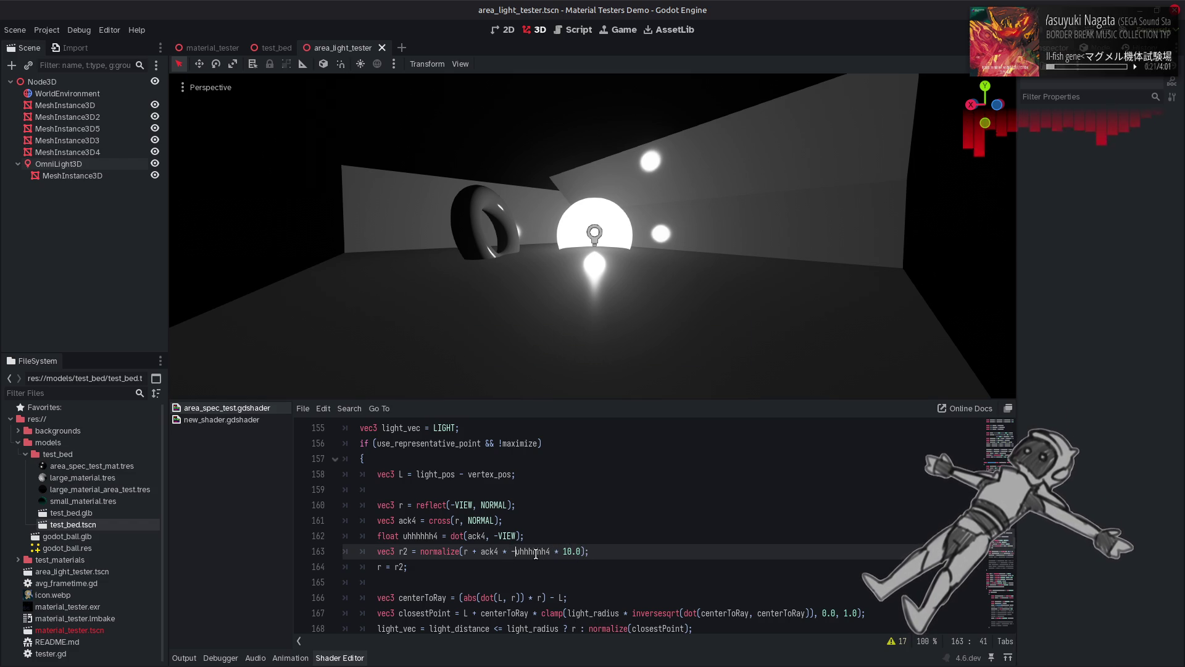
pyautogui.hotkey('ctrl', 's')
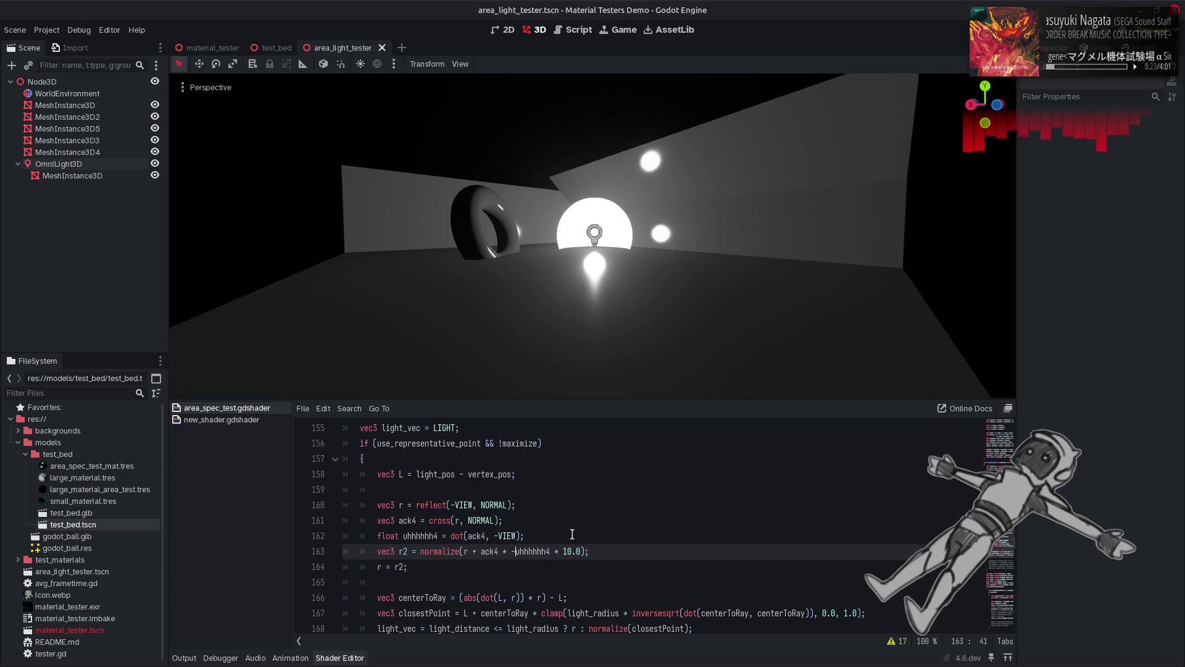
# Step: Undo the extra edits and toggle the minus before uhhhhhh4, ending with it kept
pyautogui.hotkey('ctrl', 'z')
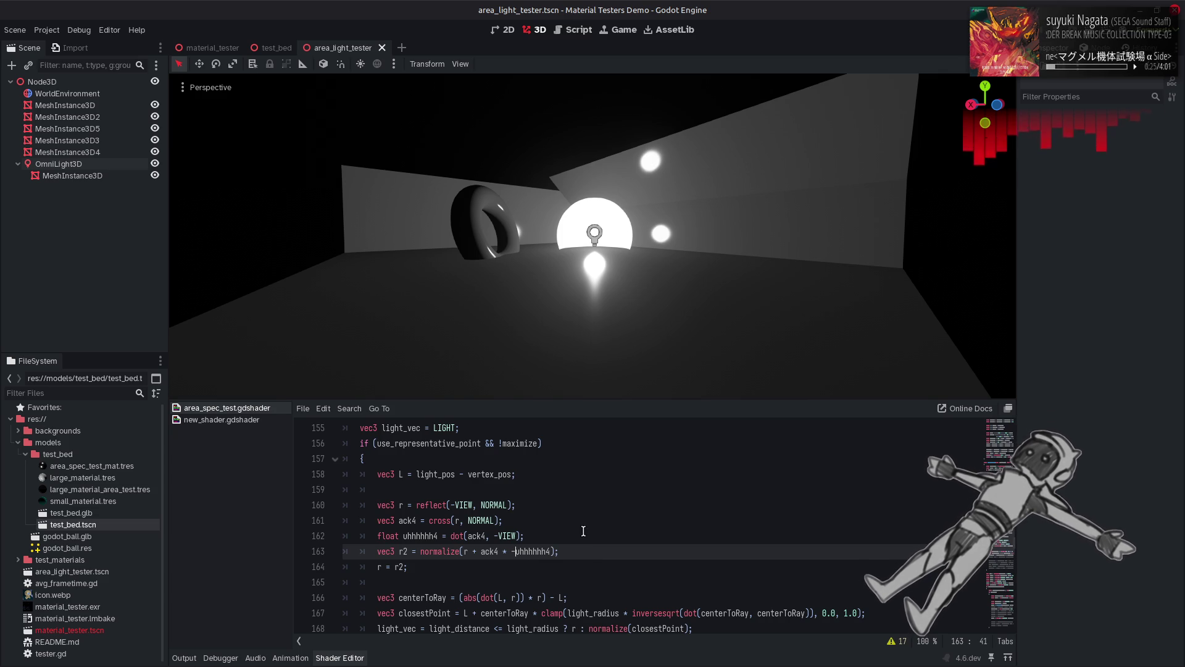
pyautogui.hotkey('ctrl', 'z')
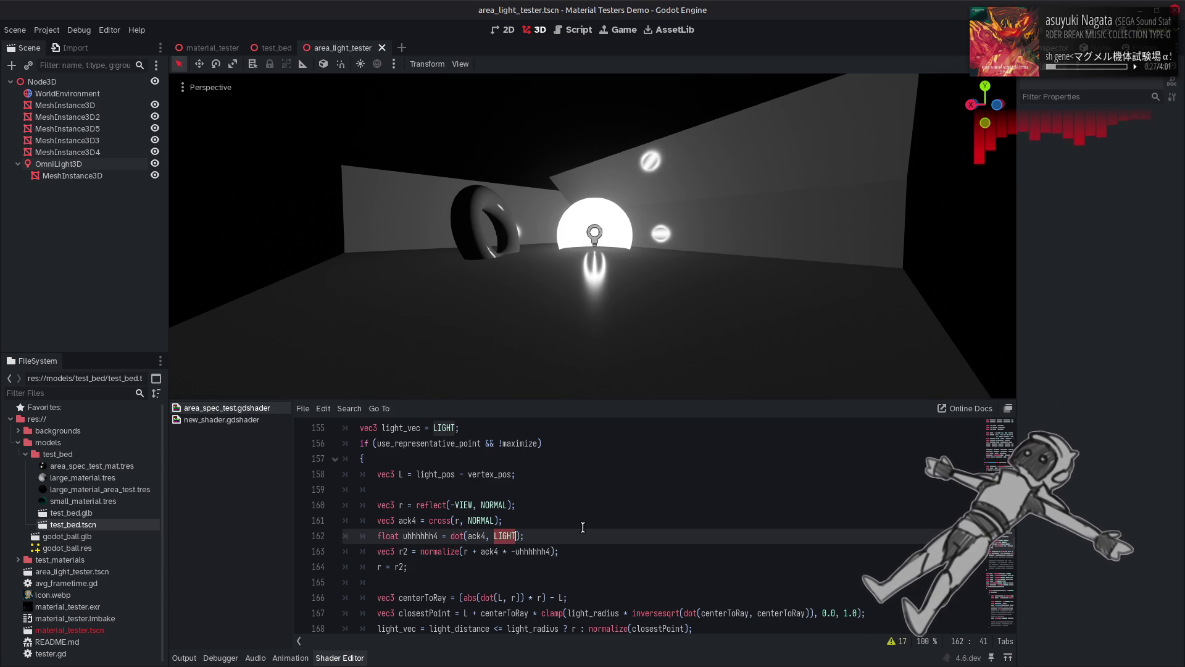
pyautogui.hotkey('ctrl', 'z')
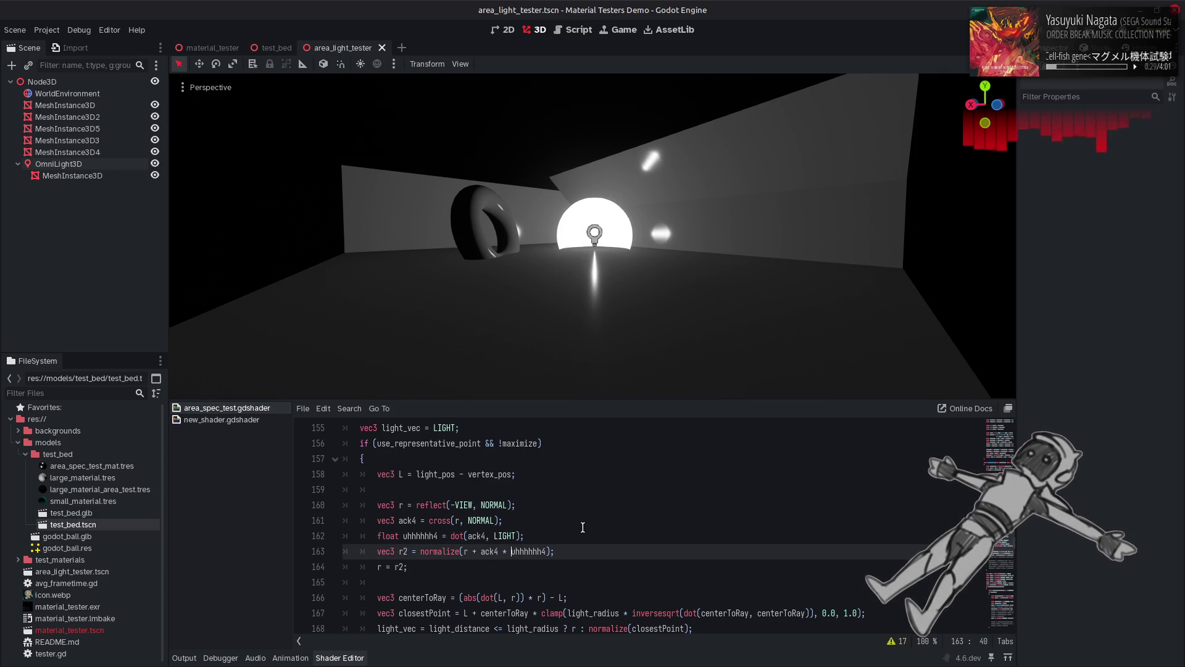
pyautogui.hotkey('ctrl', 'y')
pyautogui.hotkey('ctrl', 'z')
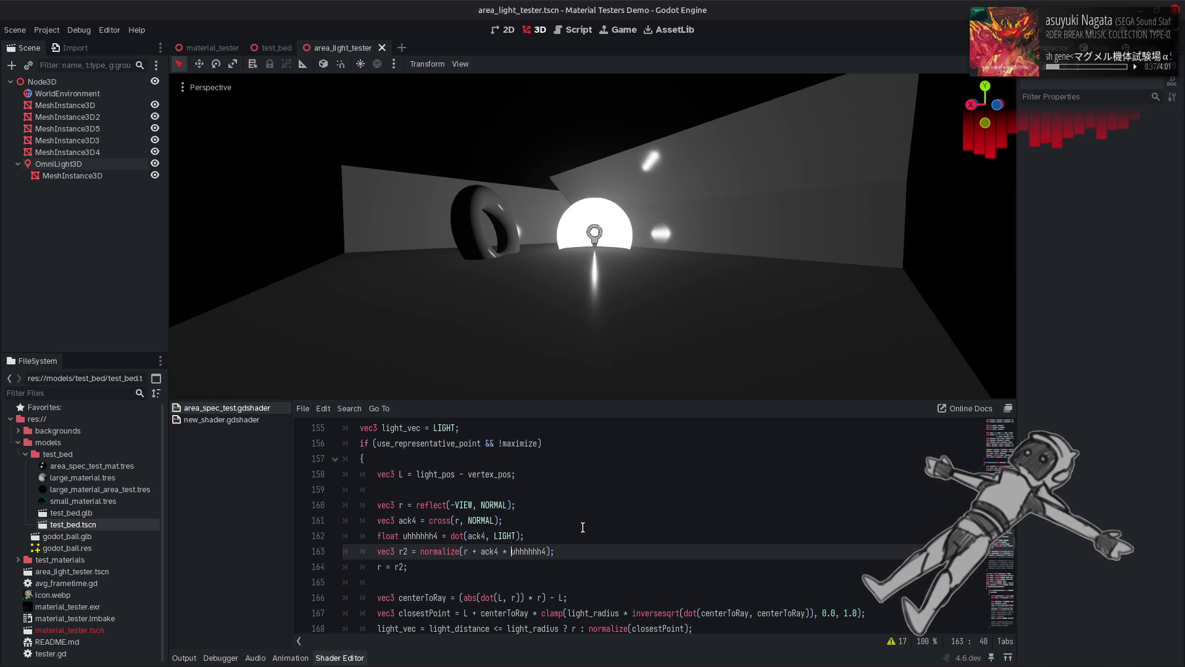
pyautogui.hotkey('ctrl', 'y')
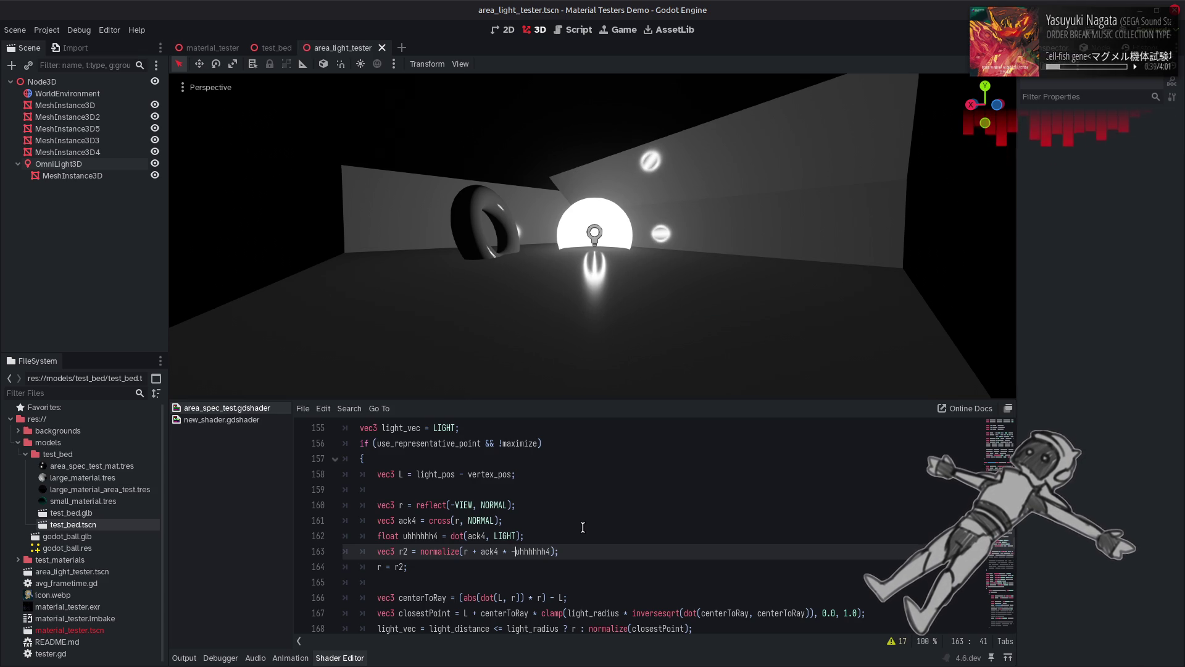
pyautogui.hotkey('ctrl', 'z')
pyautogui.hotkey('ctrl', 'y')
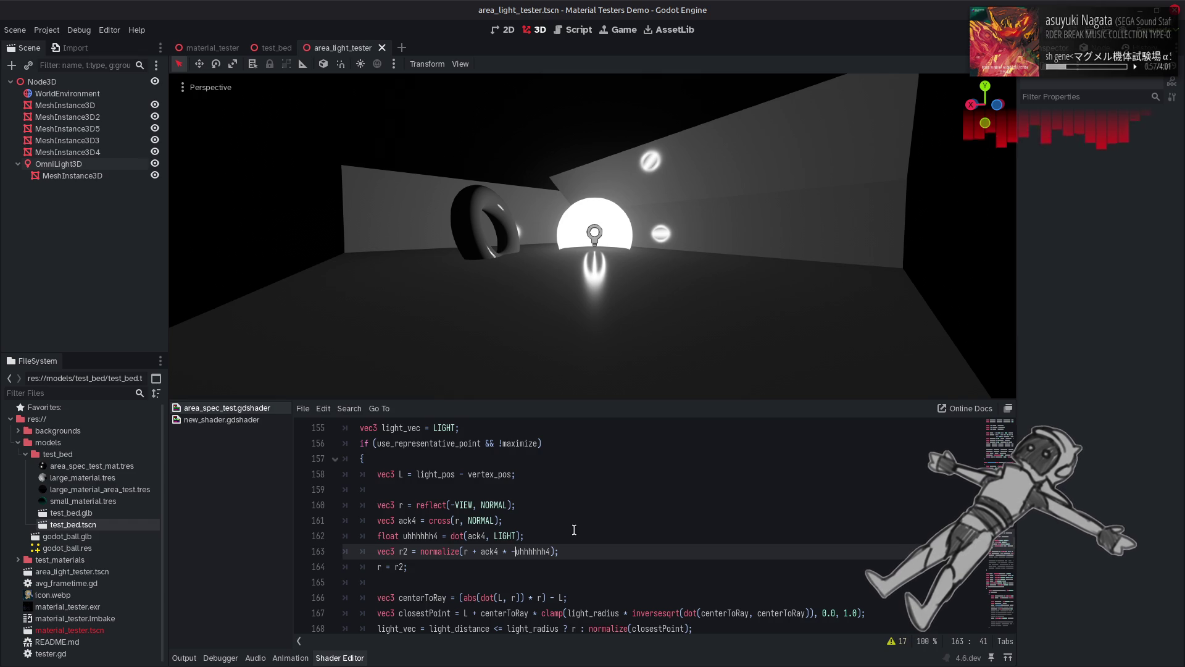
pyautogui.press('BackSpace')
pyautogui.write('avos')
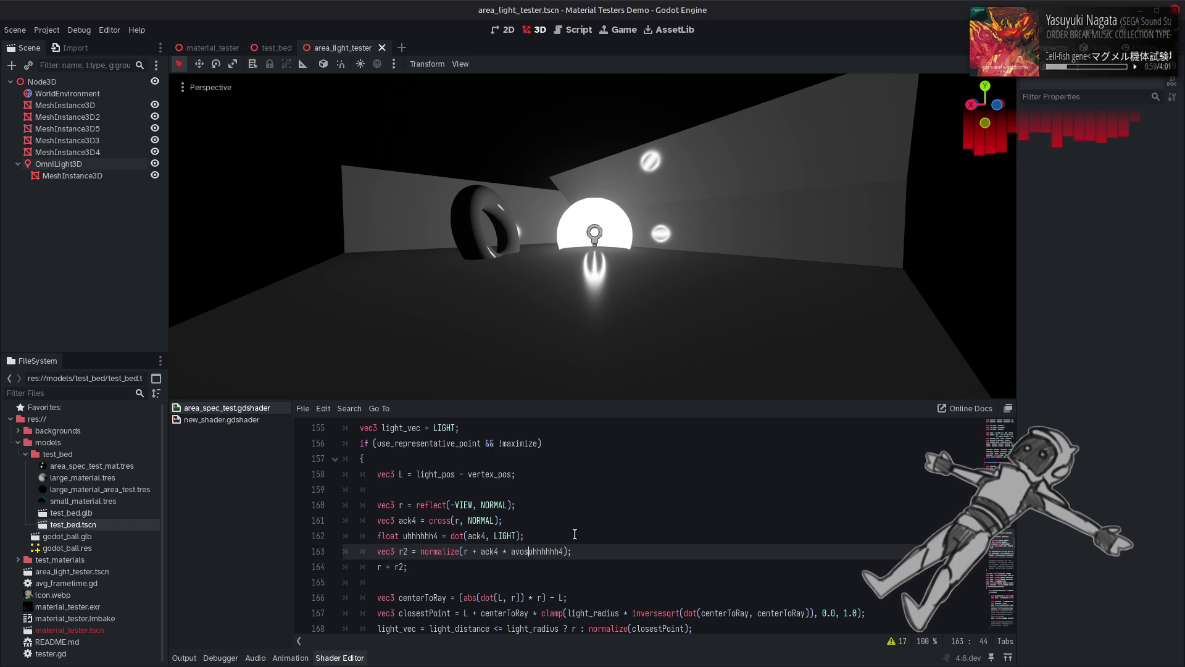
pyautogui.press('BackSpace')
pyautogui.press('BackSpace')
pyautogui.press('BackSpace')
pyautogui.write('cos')
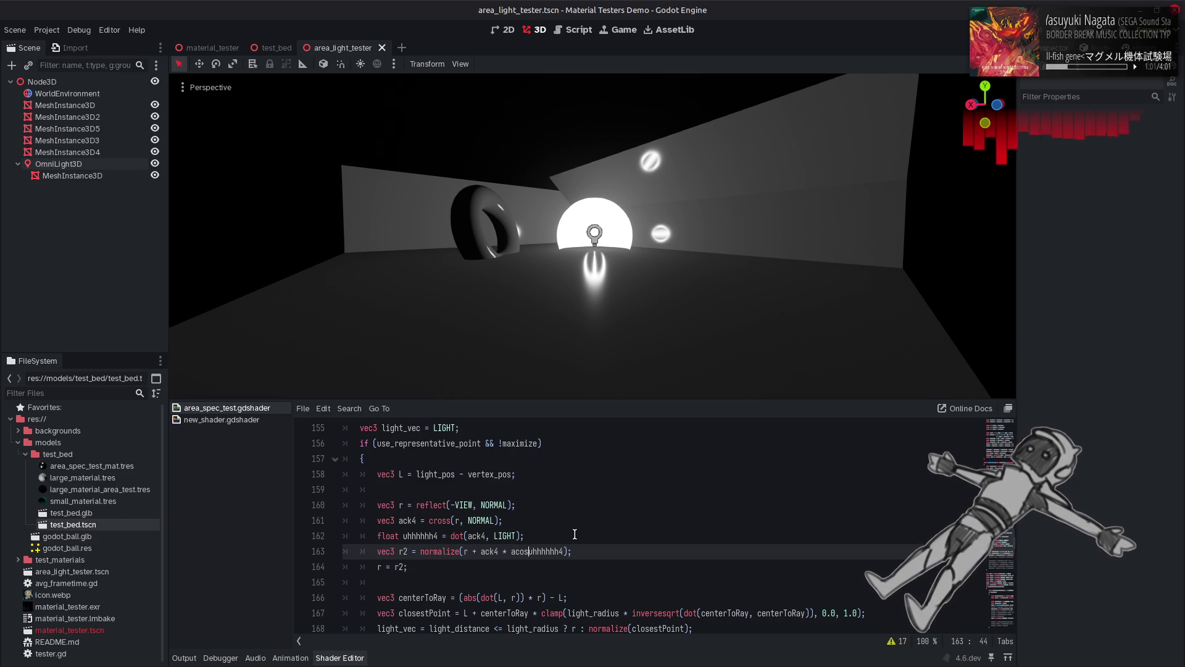
pyautogui.write('(')
pyautogui.press('End')
pyautogui.press('Left')
pyautogui.write(')')
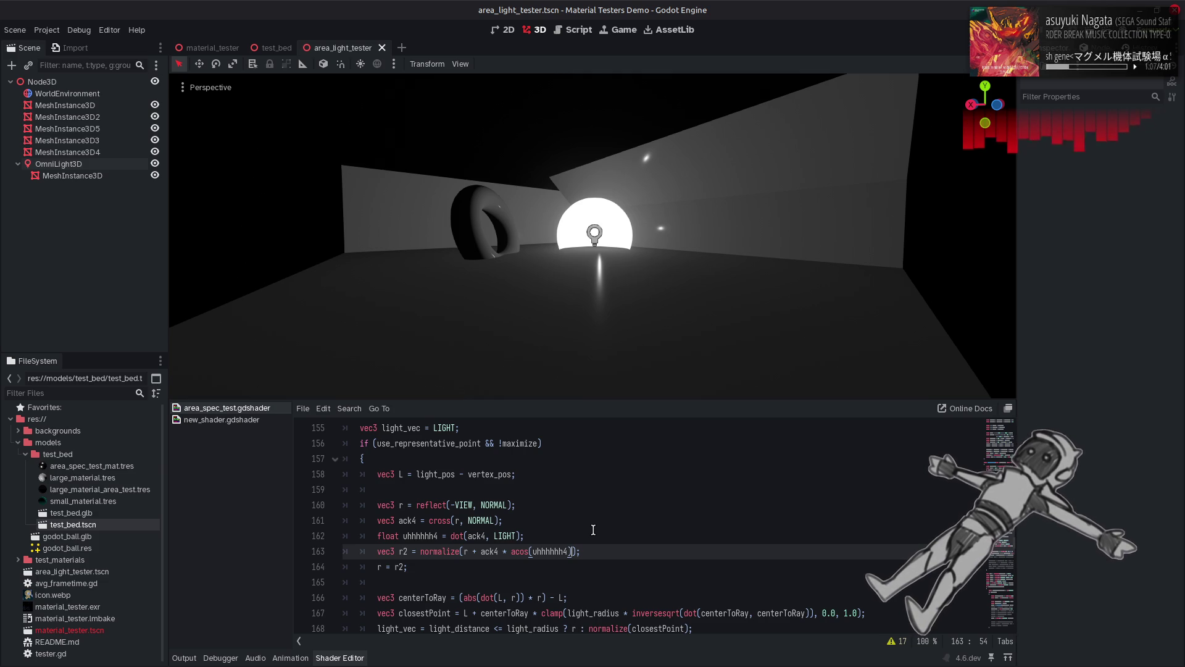
pyautogui.hotkey('ctrl', 'Left')
pyautogui.hotkey('ctrl', 'Left')
pyautogui.write('sin')
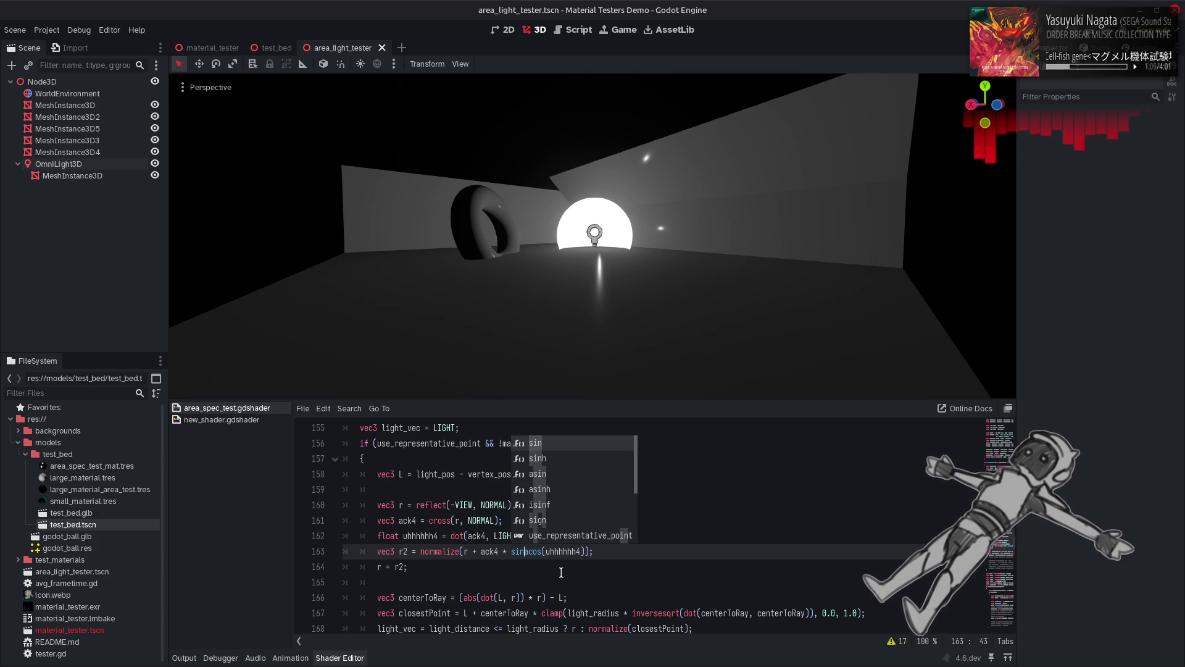
pyautogui.write('(')
pyautogui.press('End')
pyautogui.press('Left')
pyautogui.write(')')
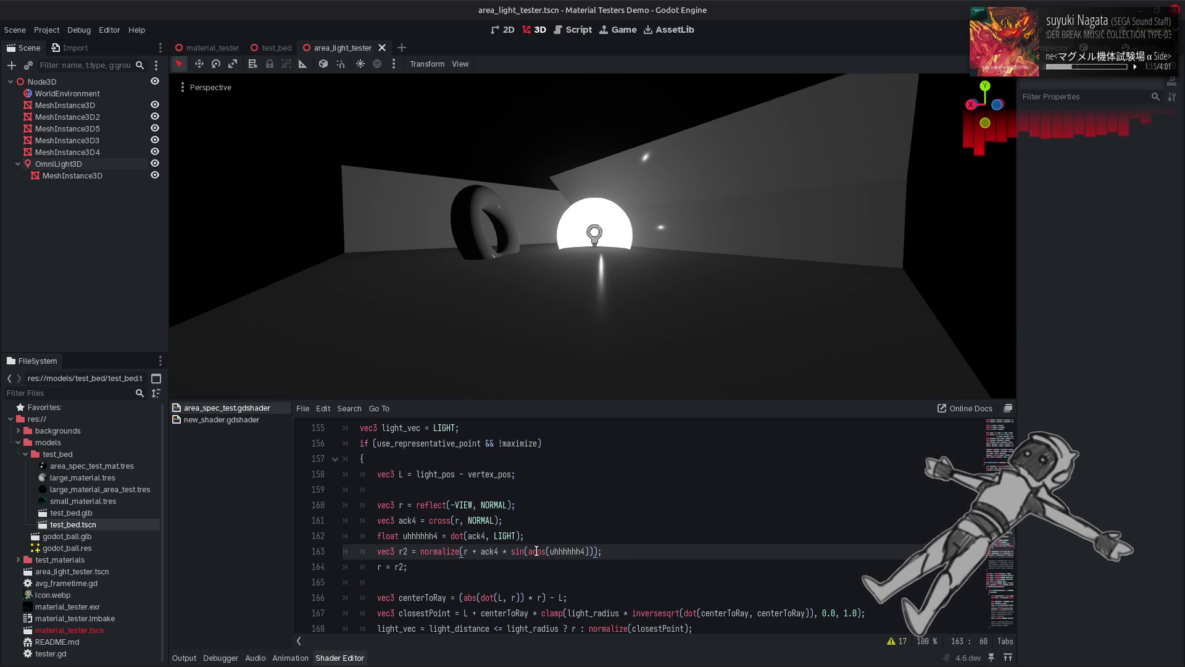
pyautogui.doubleClick(536, 551)
pyautogui.write('asin')
pyautogui.press('Return')
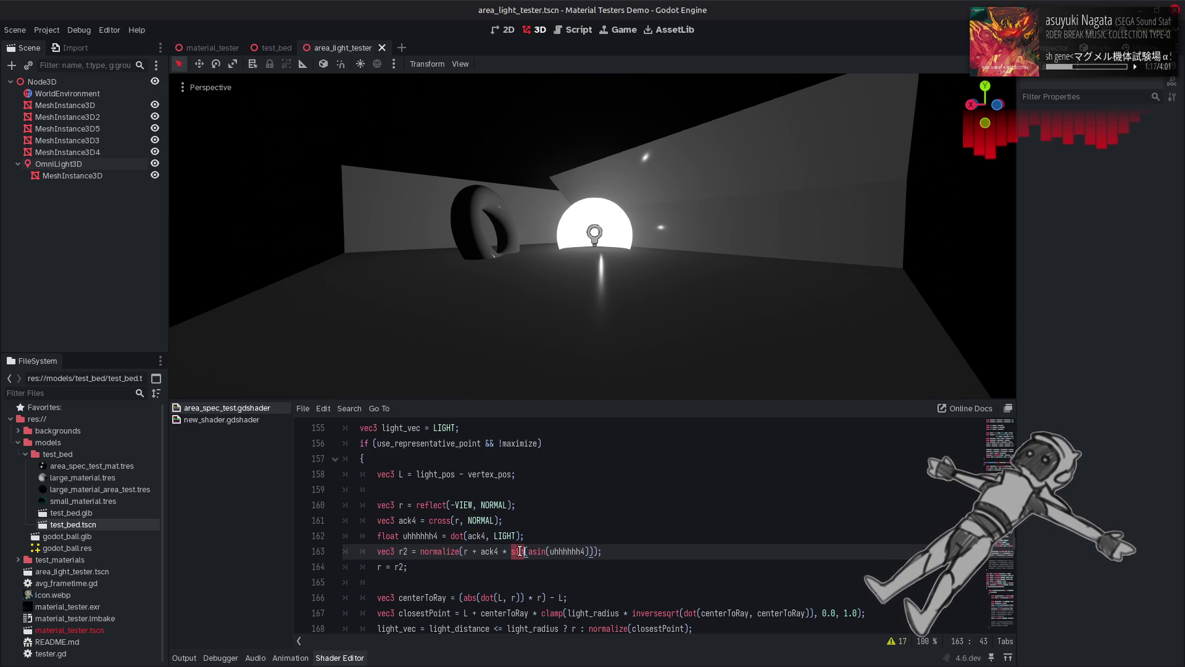
pyautogui.doubleClick(519, 551)
pyautogui.write('cos')
pyautogui.hotkey('ctrl', 's')
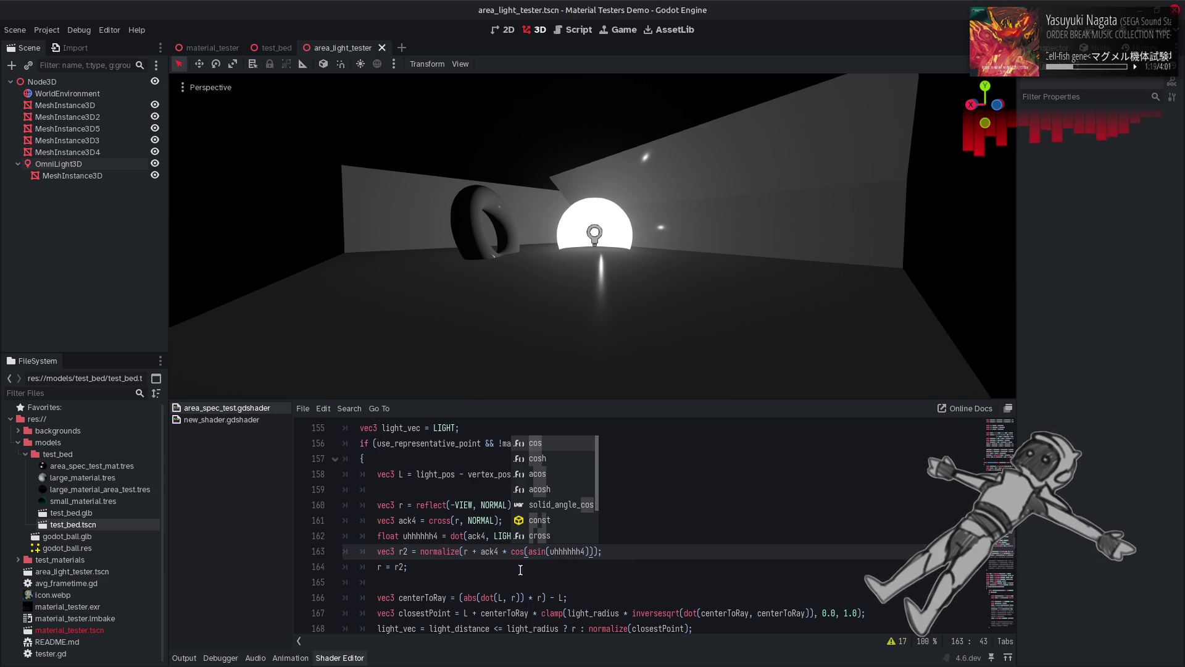
pyautogui.hotkey('ctrl', 'z')
pyautogui.hotkey('ctrl', 'z')
pyautogui.hotkey('ctrl', 'z')
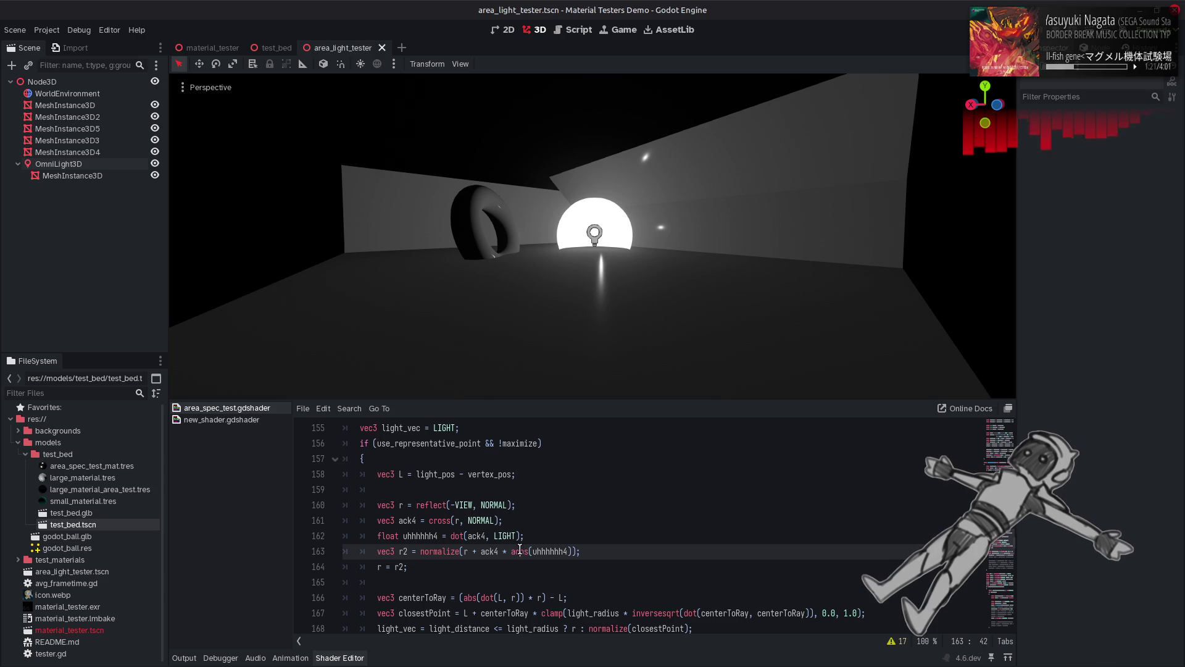
pyautogui.doubleClick(520, 551)
pyautogui.write('atan')
pyautogui.hotkey('ctrl', 's')
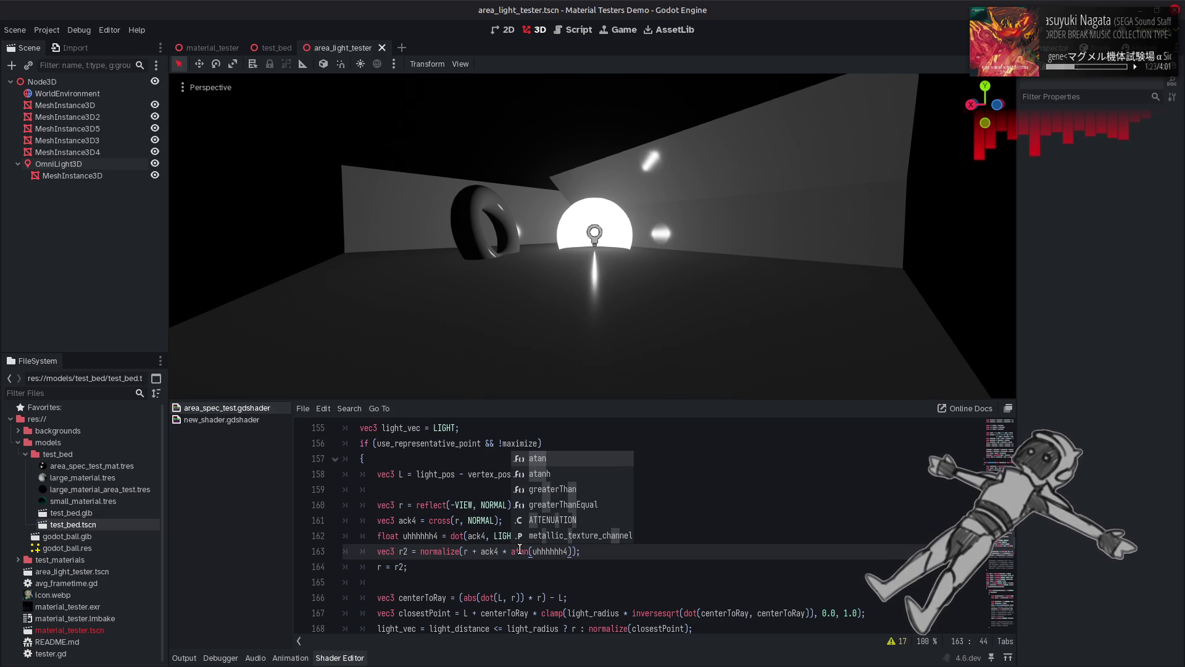
pyautogui.click(512, 553)
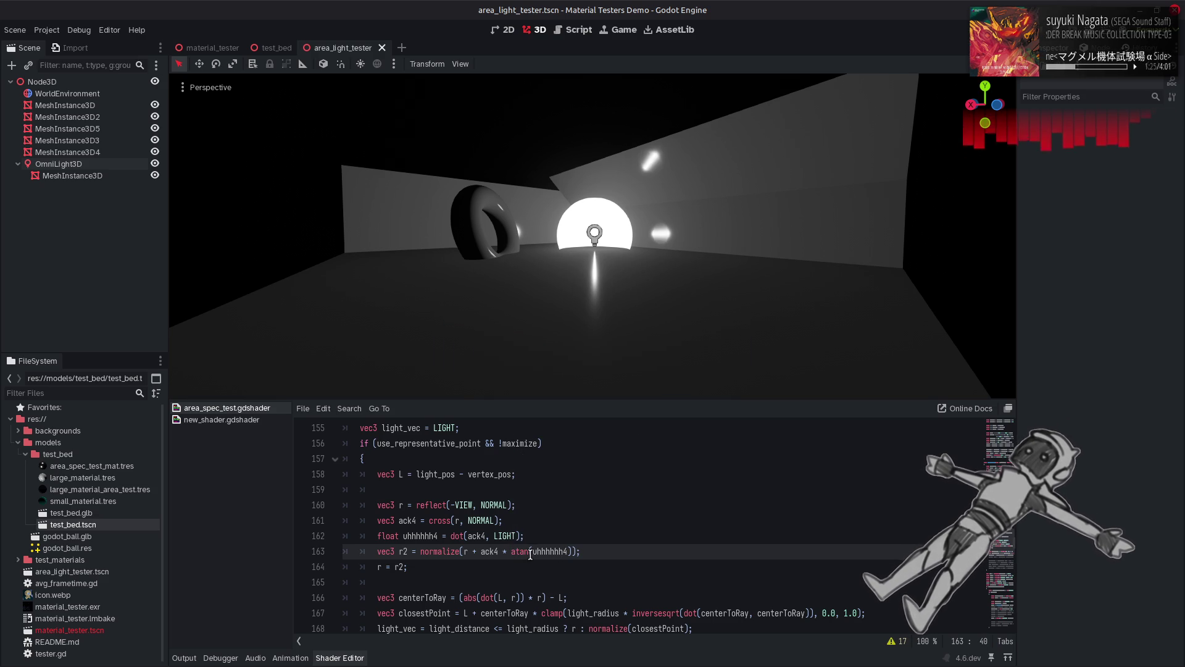
pyautogui.write('-')
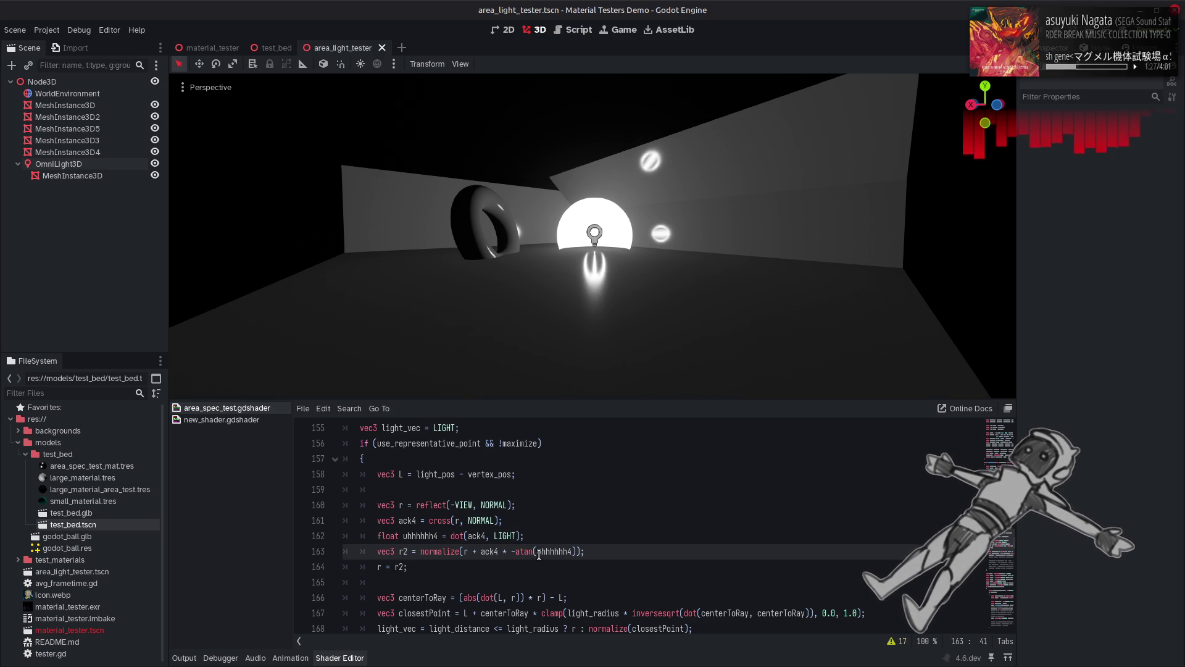
pyautogui.press('BackSpace')
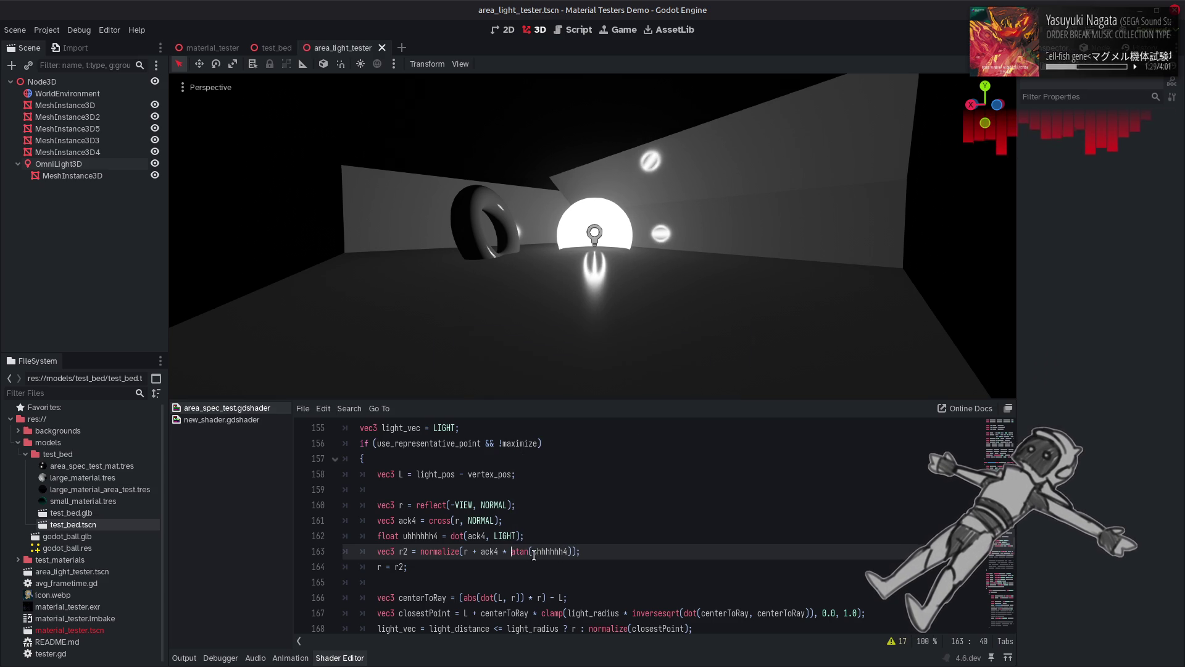
pyautogui.click(535, 551)
pyautogui.hotkey('ctrl', 'z')
pyautogui.hotkey('ctrl', 'z')
pyautogui.hotkey('ctrl', 'z')
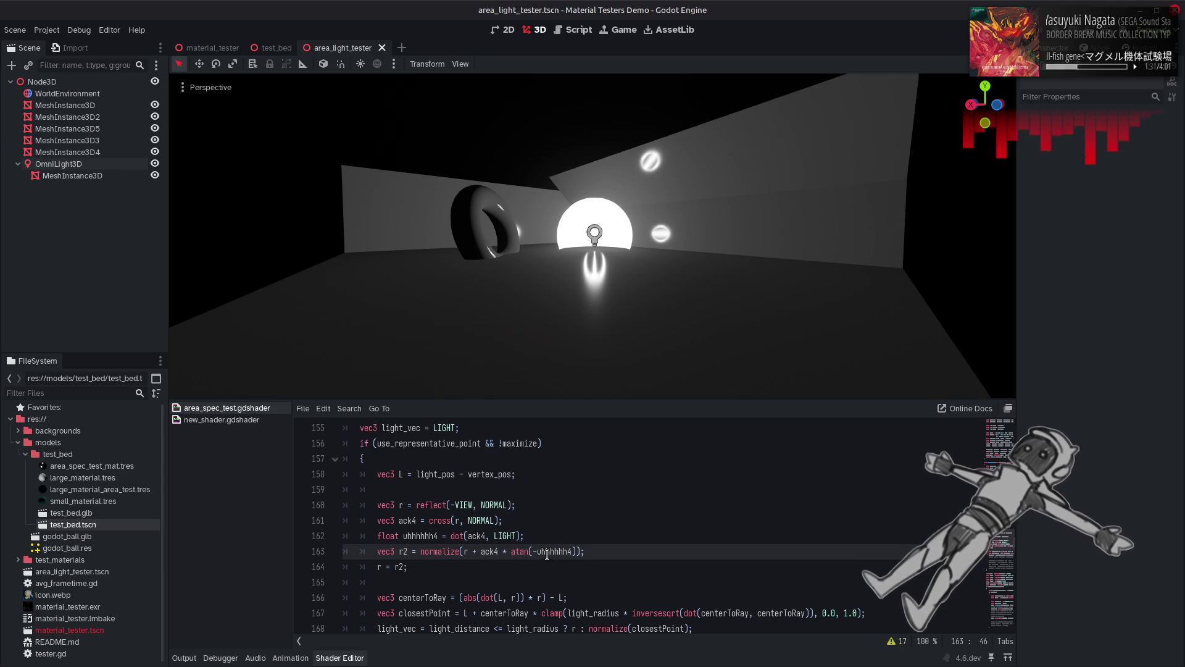
pyautogui.hotkey('ctrl', 'z')
pyautogui.hotkey('ctrl', 'z')
pyautogui.hotkey('ctrl', 'z')
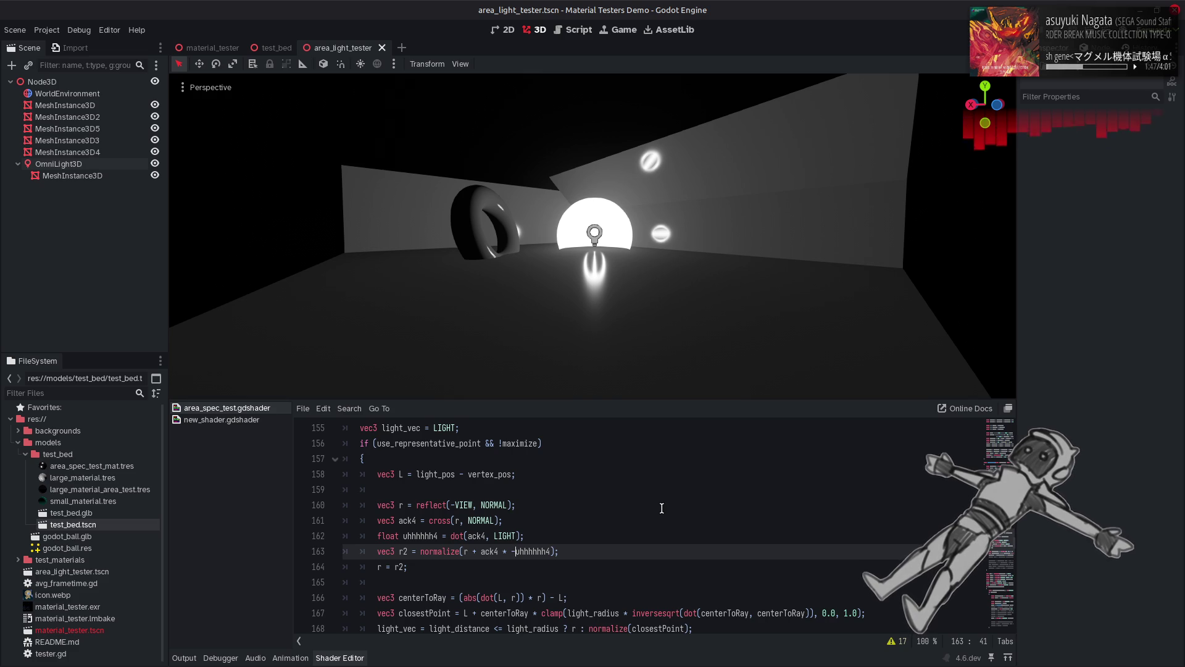
# Step: Append * (1.0 / abs(uhhhhhh4)) to line 163, then delete the 1.0 / to leave (abs(uhhhhhh4))
pyautogui.click(551, 551)
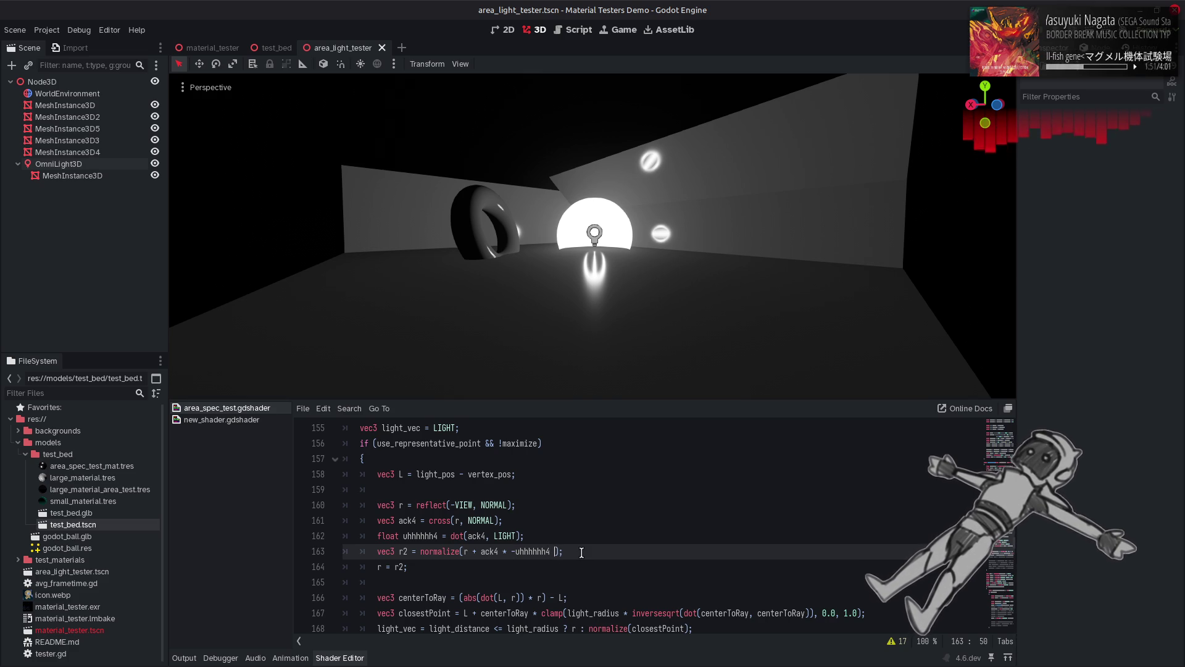
pyautogui.write('* (')
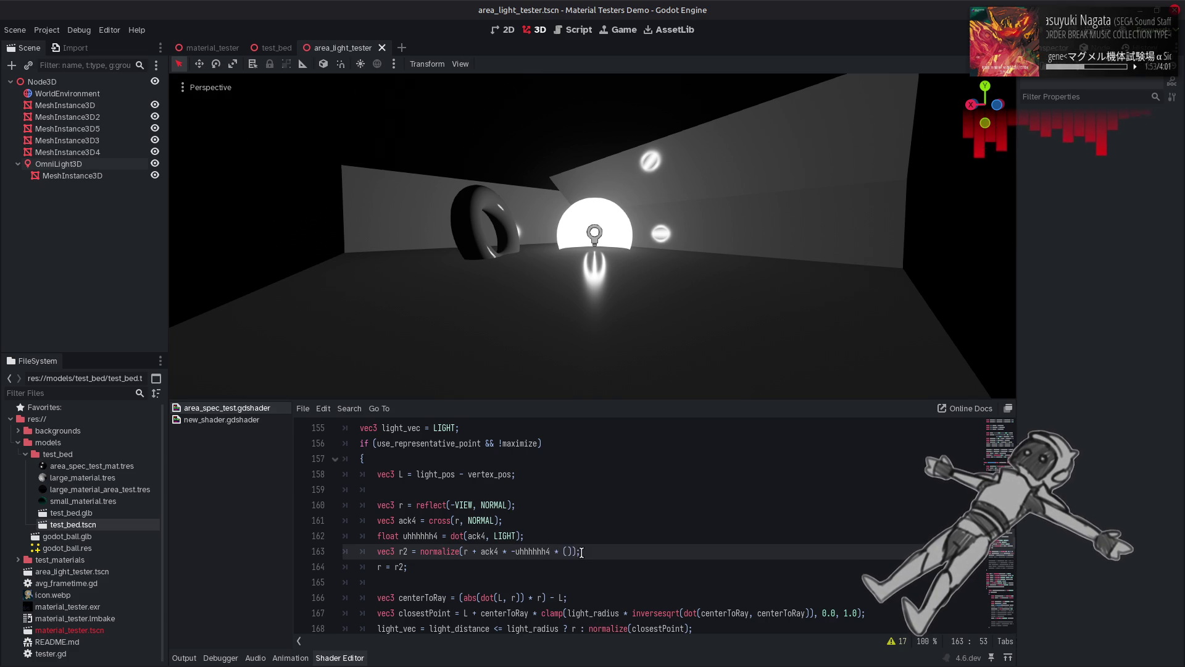
pyautogui.write('1.0')
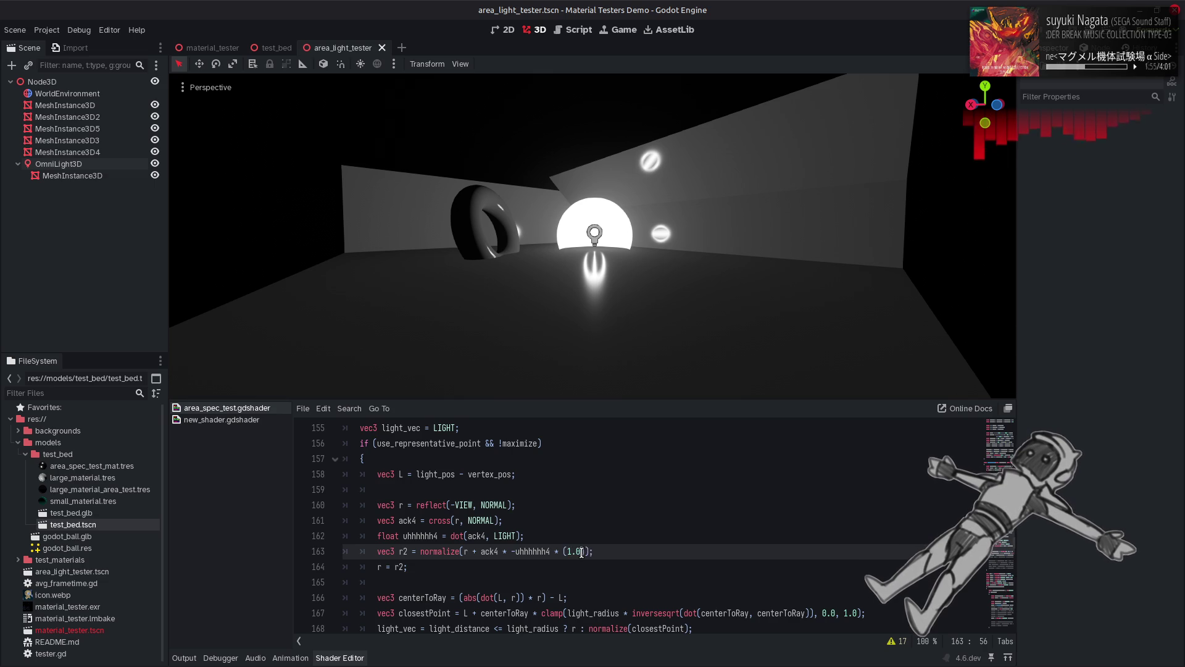
pyautogui.write(' / abs(')
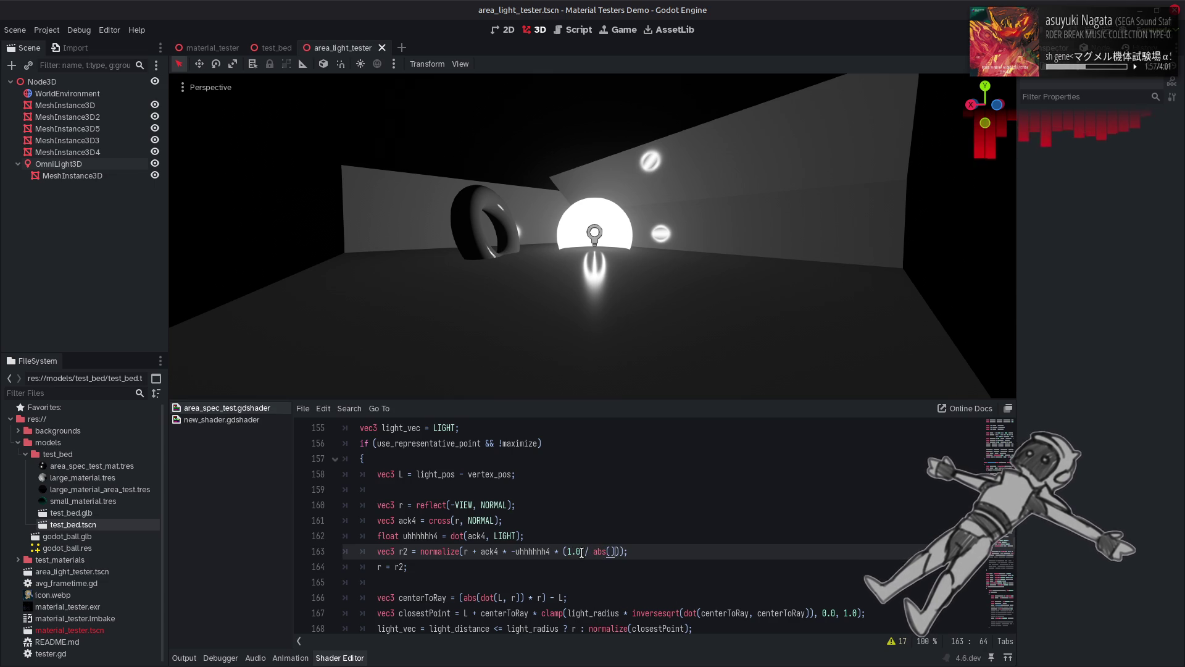
pyautogui.press('Left')
pyautogui.write('uh')
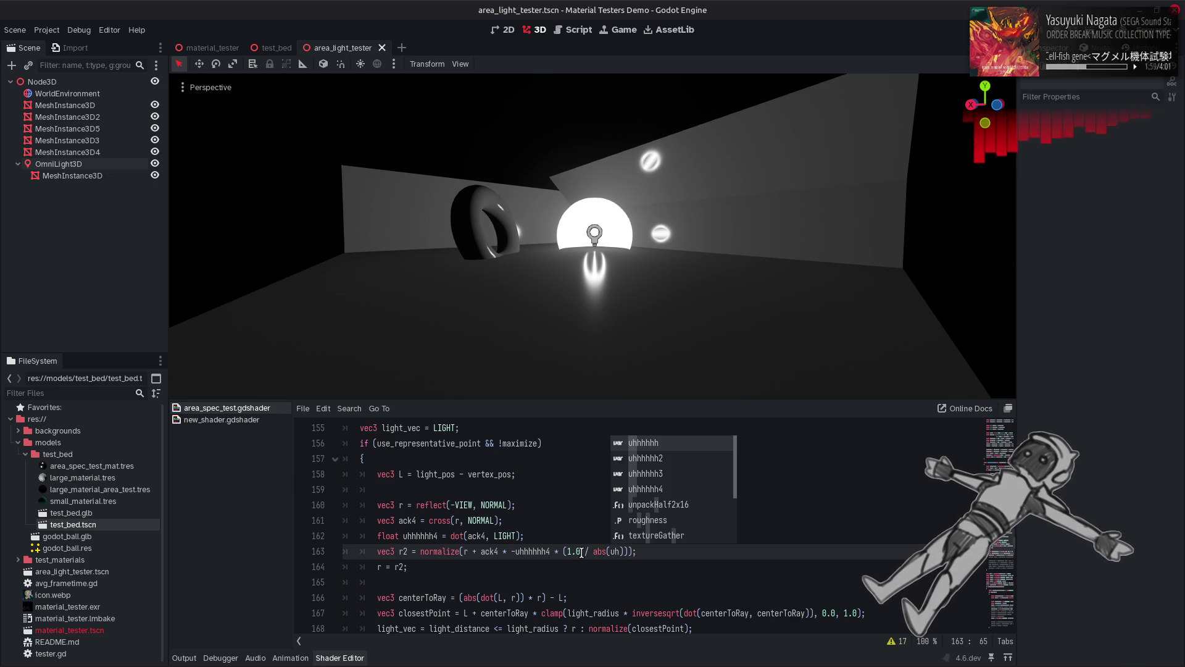
pyautogui.press('Down')
pyautogui.press('Down')
pyautogui.press('Down')
pyautogui.press('Return')
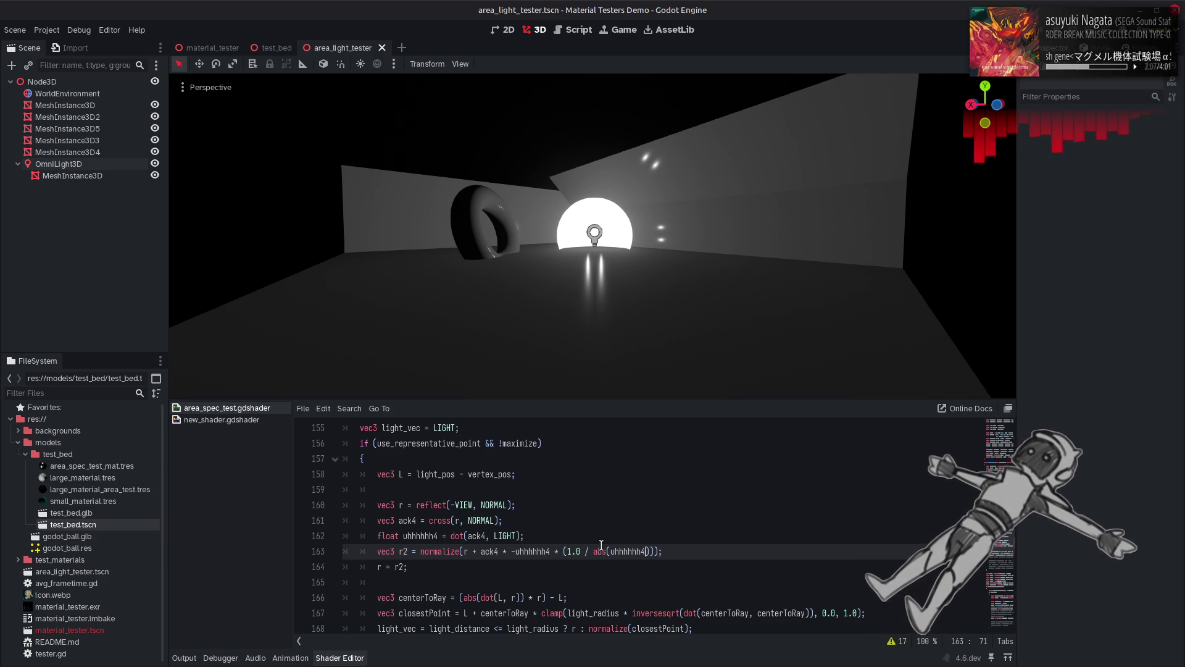
pyautogui.moveTo(593, 550); pyautogui.dragTo(567, 550)
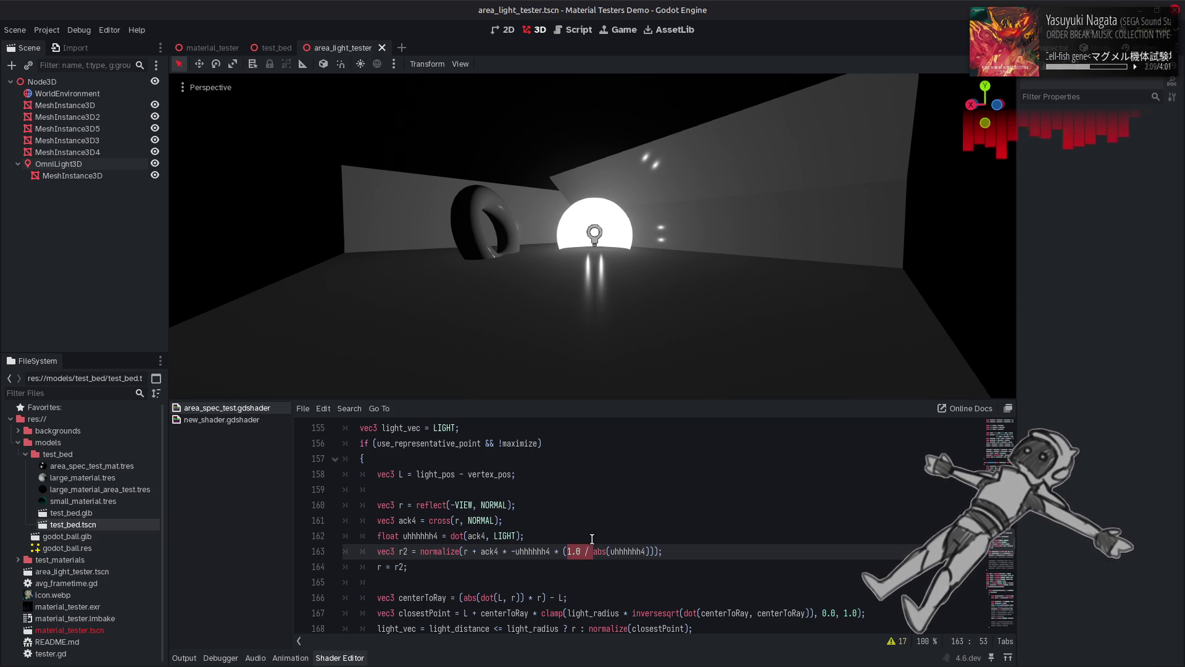
pyautogui.press('BackSpace')
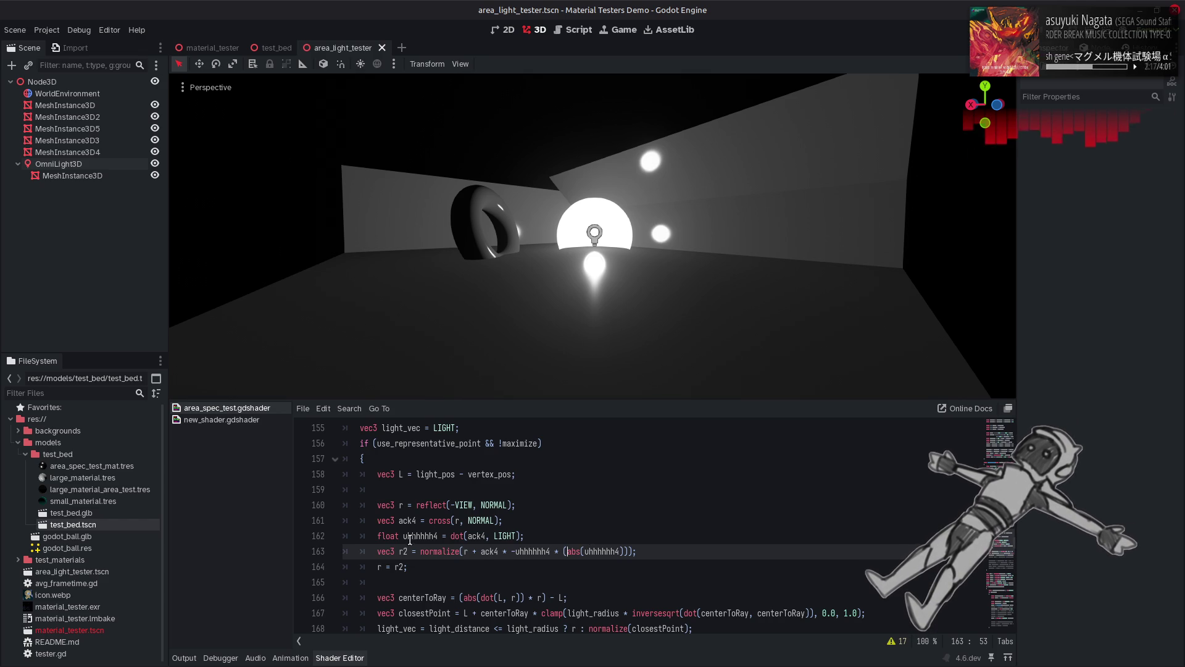
# Step: Briefly comment out and restore the r = r2 line, saving the shader
pyautogui.click(378, 566)
pyautogui.write('/')
pyautogui.hotkey('ctrl', 's')
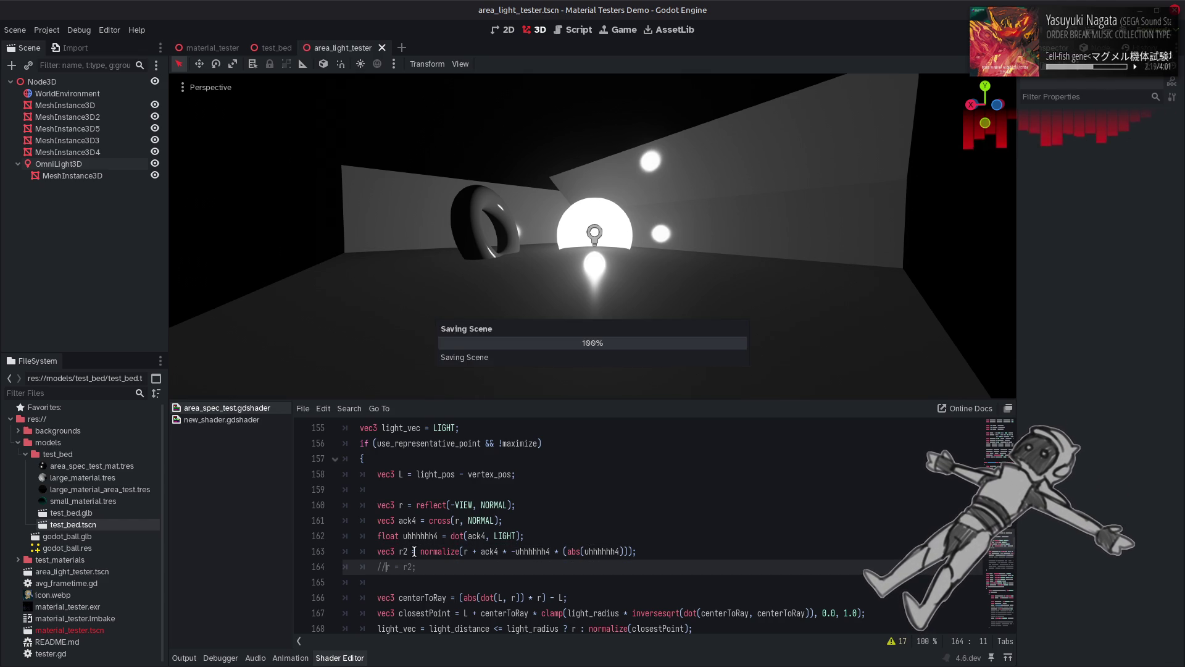
pyautogui.press('BackSpace')
pyautogui.scroll(5, 611, 285)
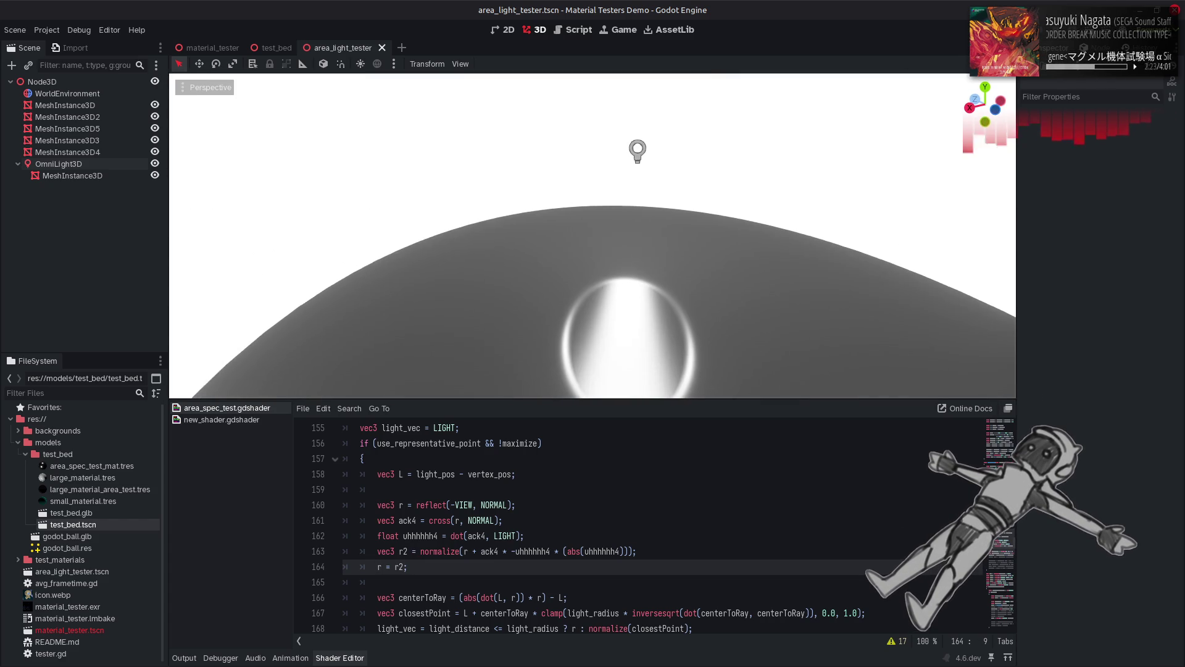
# Step: Fly the viewport camera back, down to floor level and forward toward the torus and light
pyautogui.press('w')
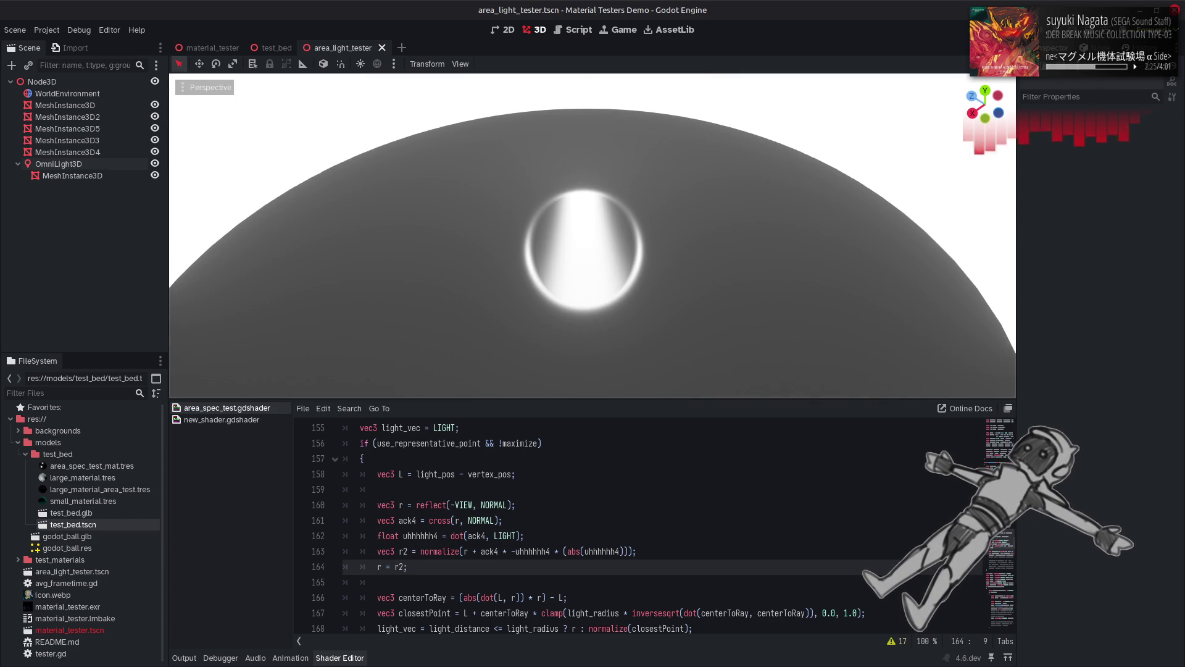
pyautogui.press('s')
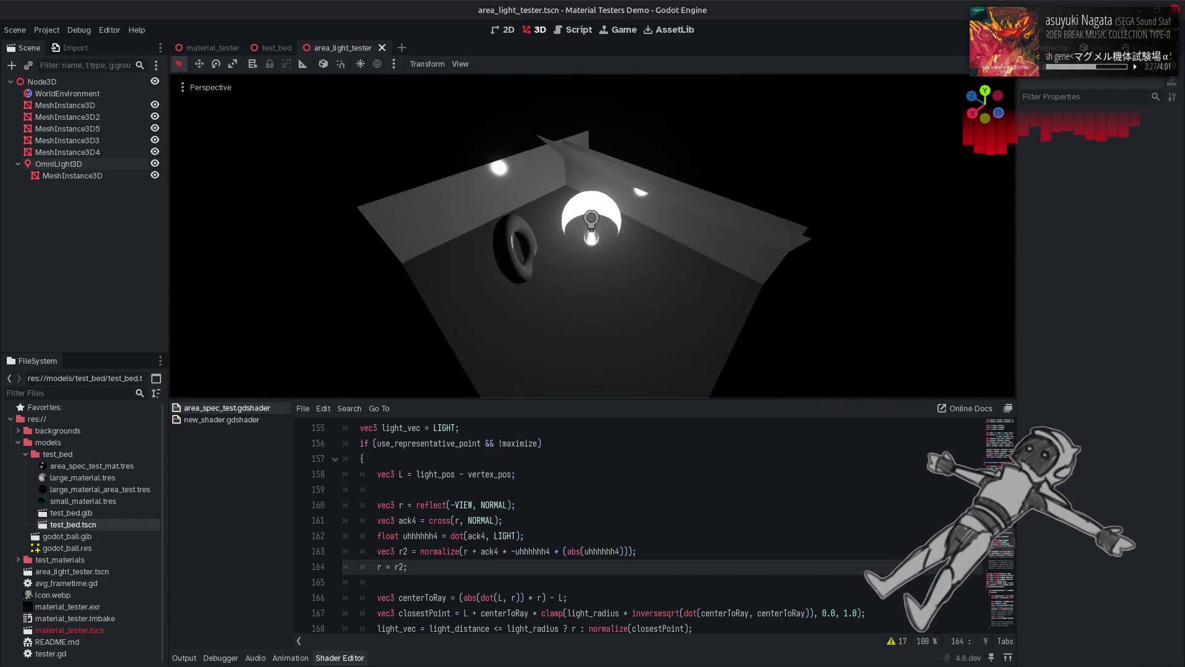
pyautogui.press('q')
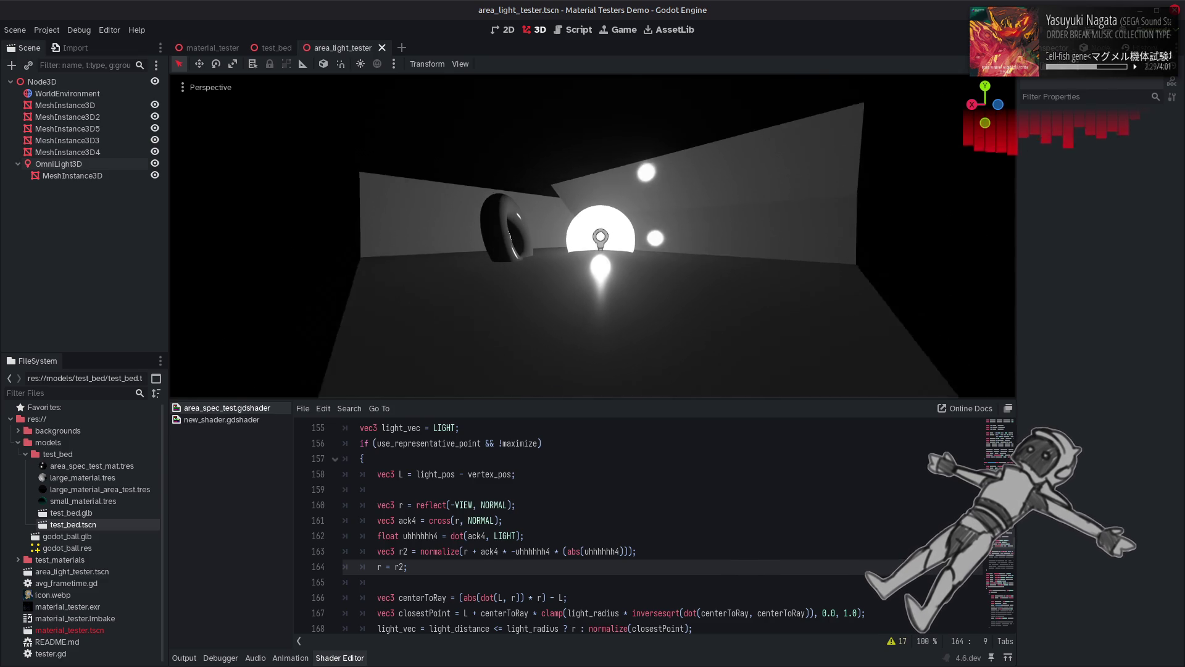
pyautogui.press('w')
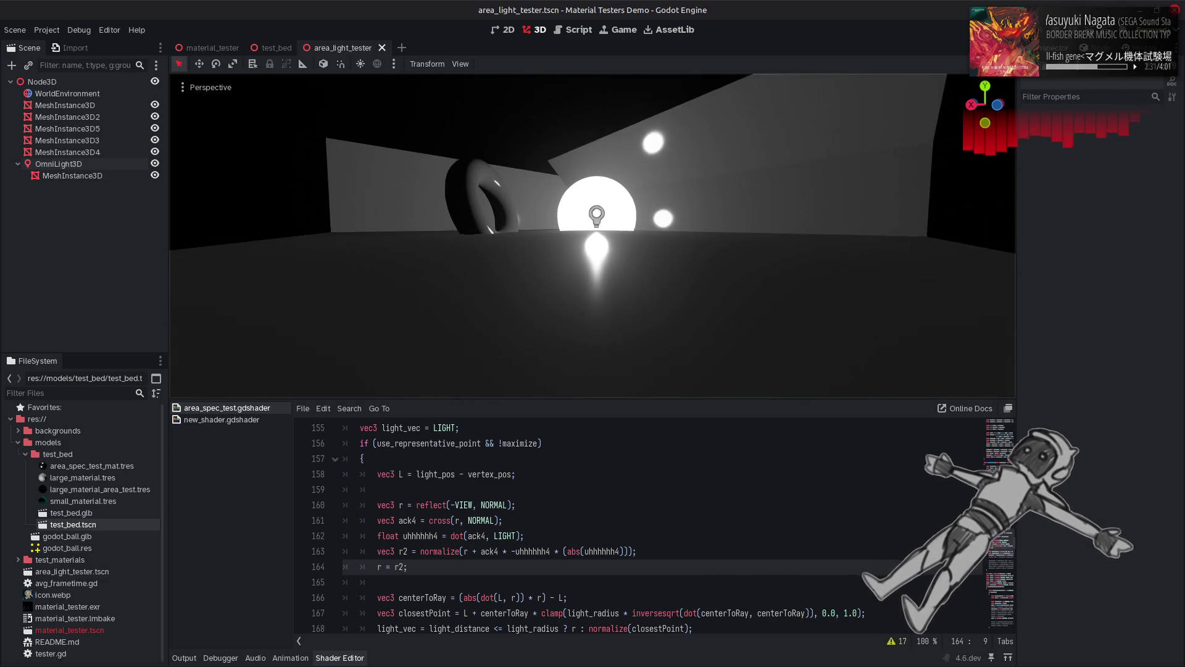
pyautogui.click(615, 488)
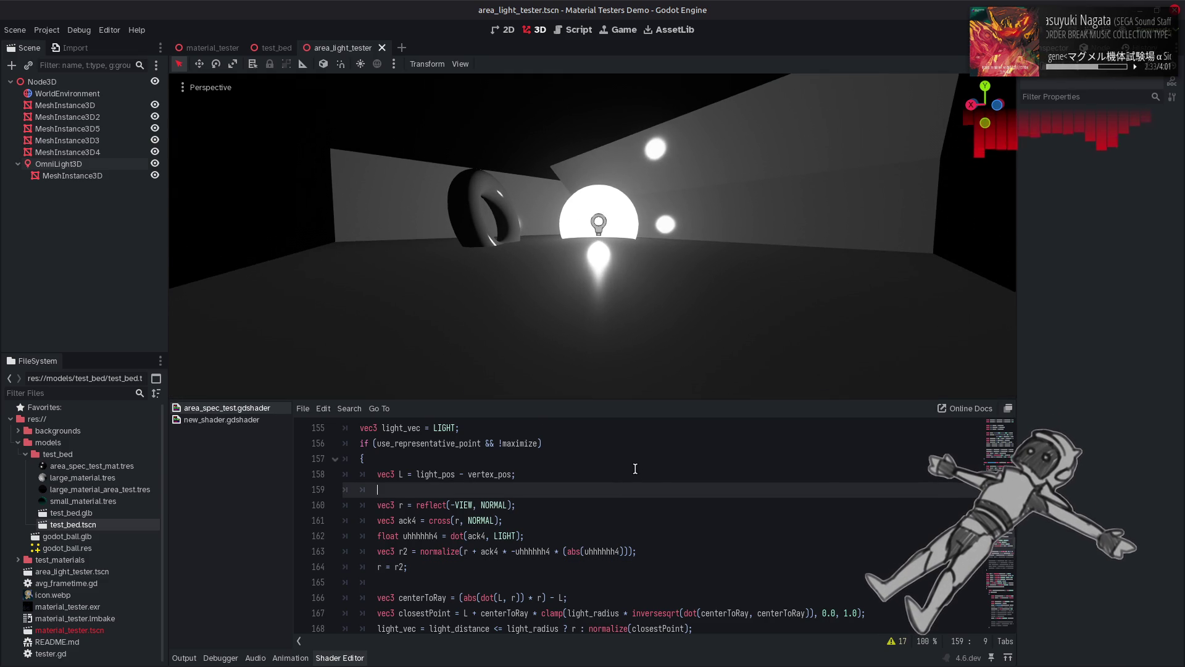
# Step: Briefly break and restore the uhhhhhh4 name on line 163, saving each time
pyautogui.click(621, 551)
pyautogui.press('BackSpace')
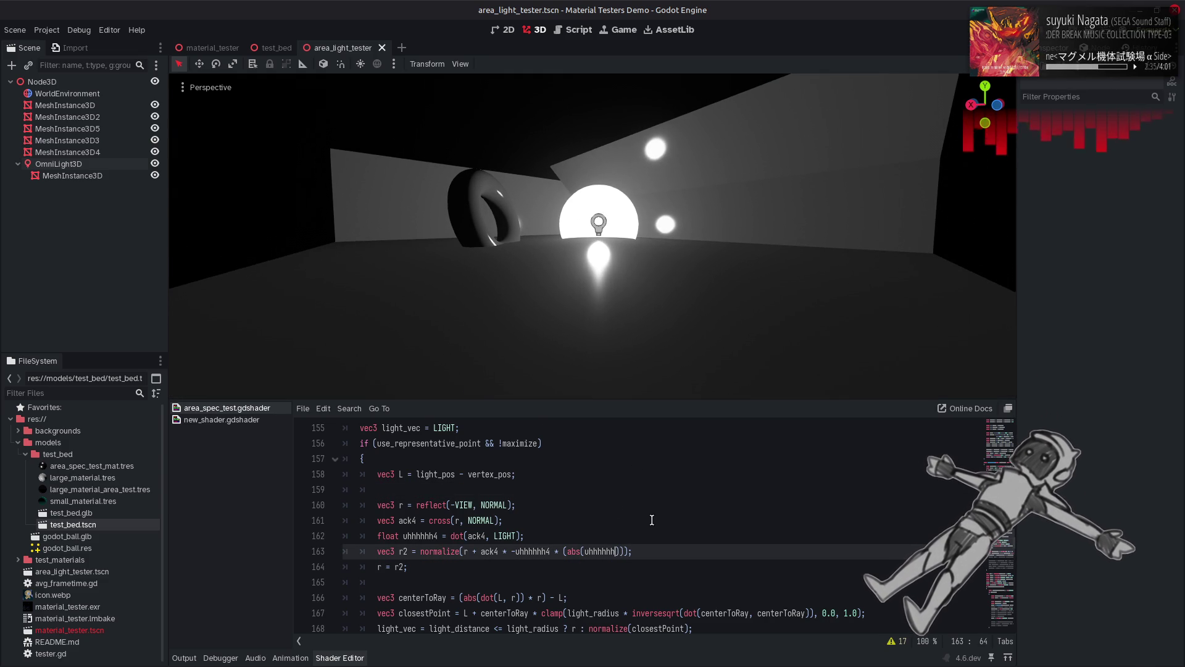
pyautogui.hotkey('ctrl', 's')
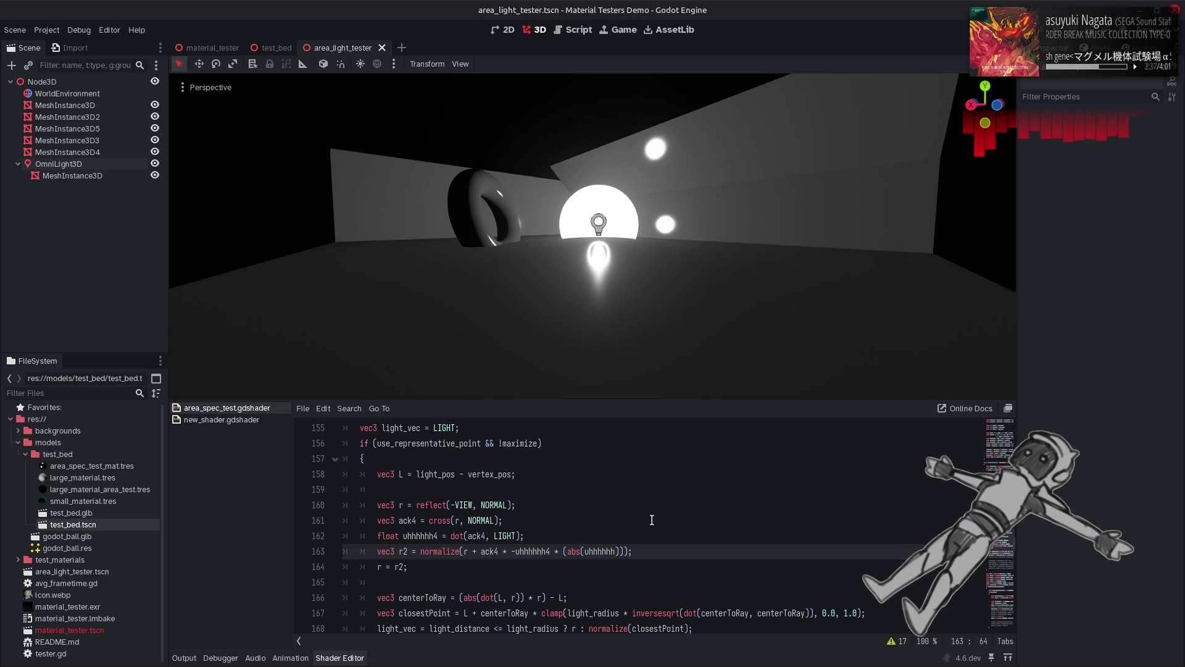
pyautogui.write('4')
pyautogui.hotkey('ctrl', 's')
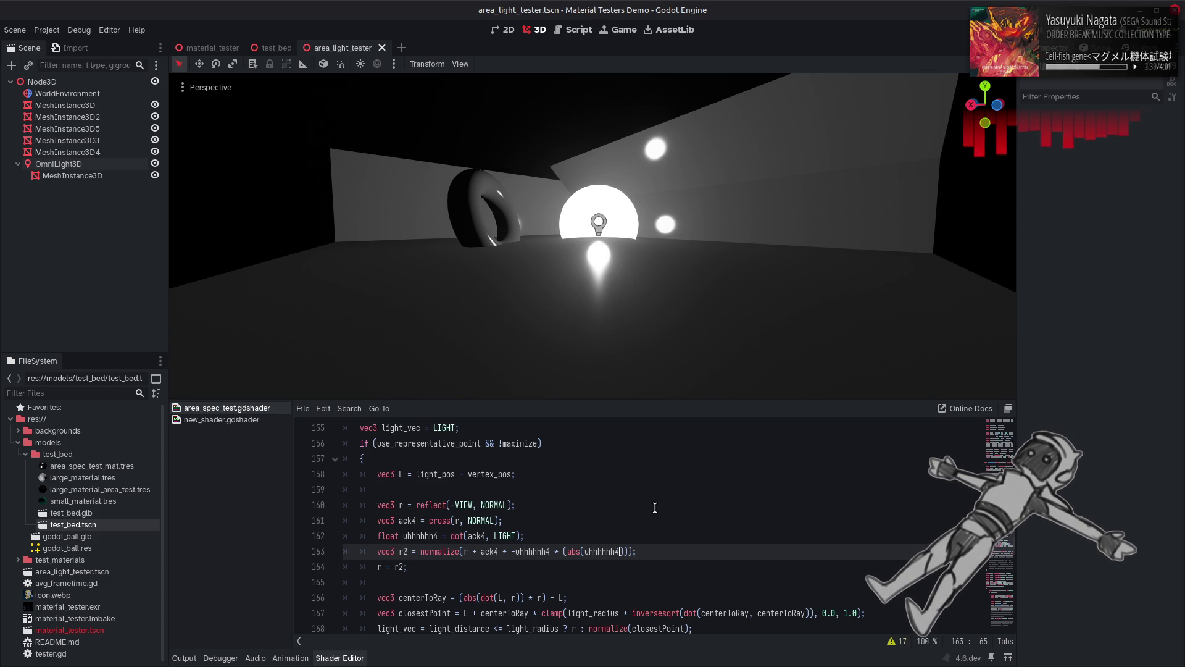
# Step: Try sqrt(abs(uhhhhhh4)) as the factor, then delete the factor from line 163
pyautogui.press('Left')
pyautogui.press('Left')
pyautogui.press('Left')
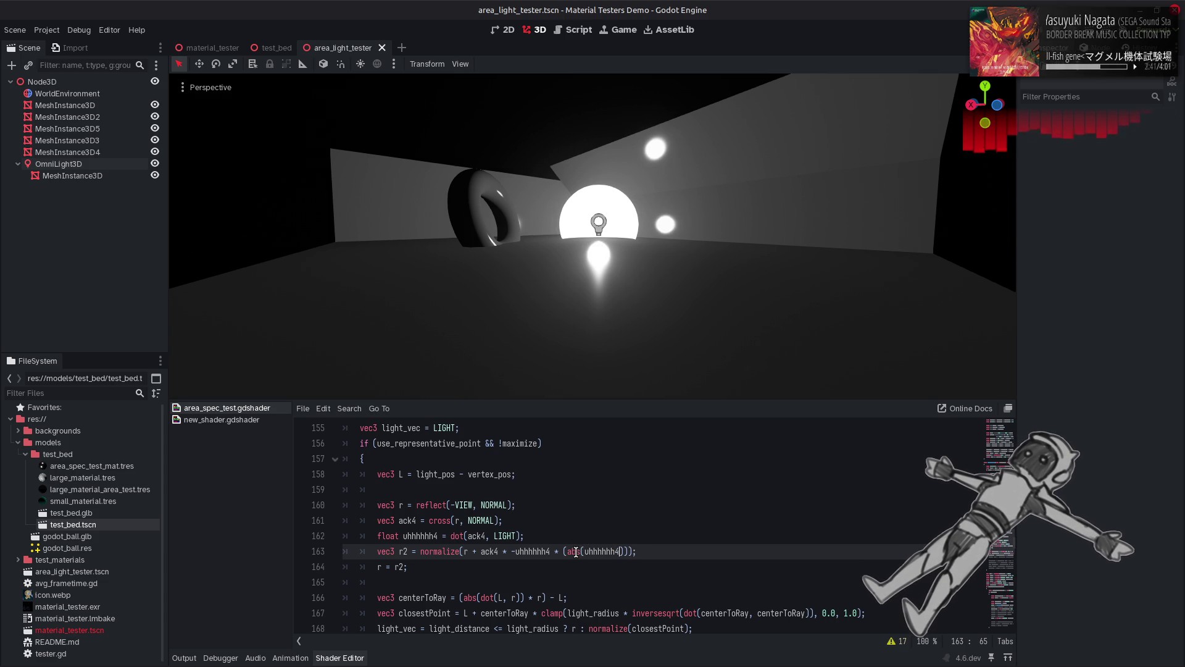
pyautogui.write('sqrt')
pyautogui.hotkey('ctrl', 's')
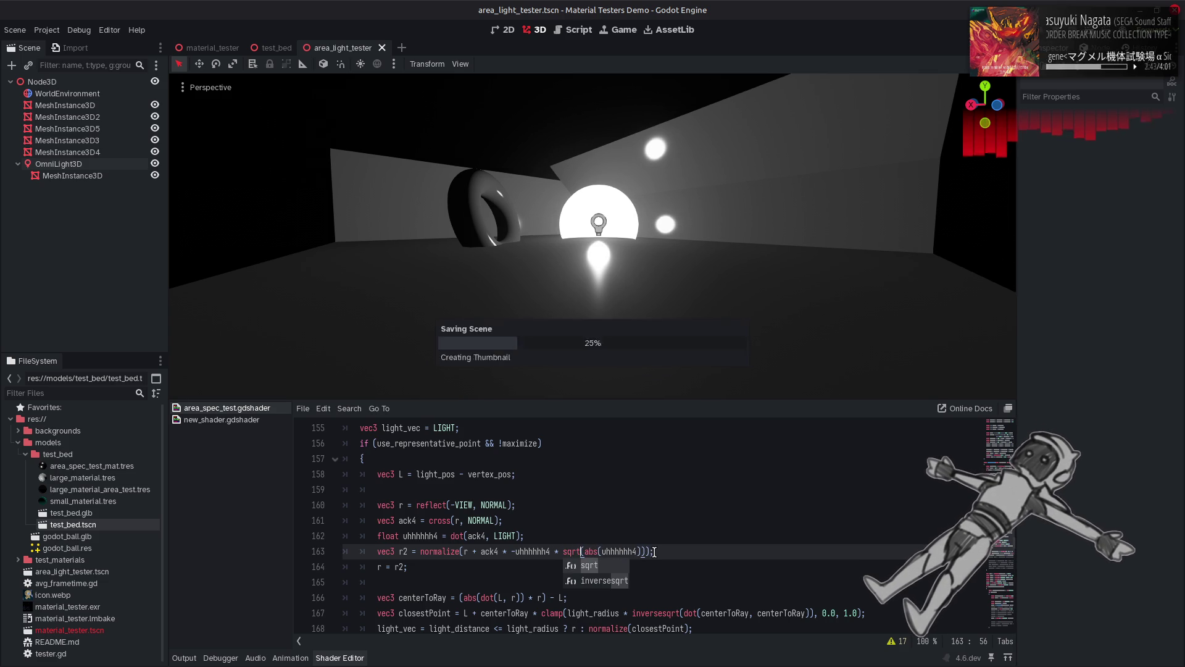
pyautogui.click(675, 551)
pyautogui.press('Left')
pyautogui.press('Left')
pyautogui.press('Left')
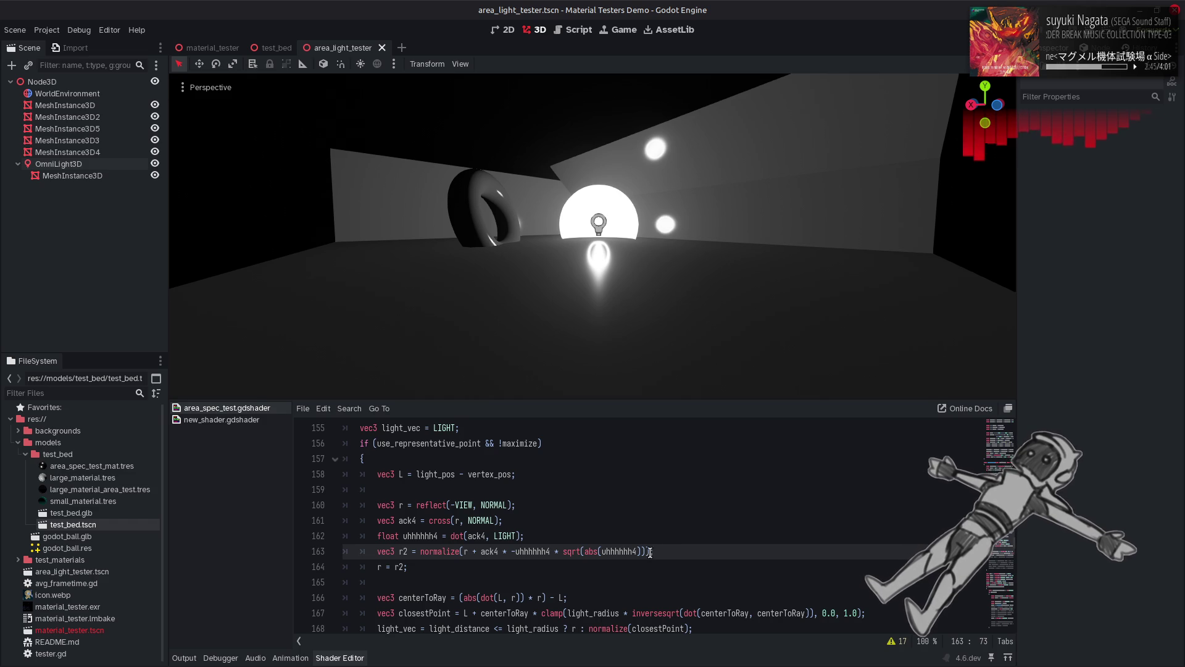
pyautogui.press('BackSpace')
pyautogui.press('BackSpace')
pyautogui.press('BackSpace')
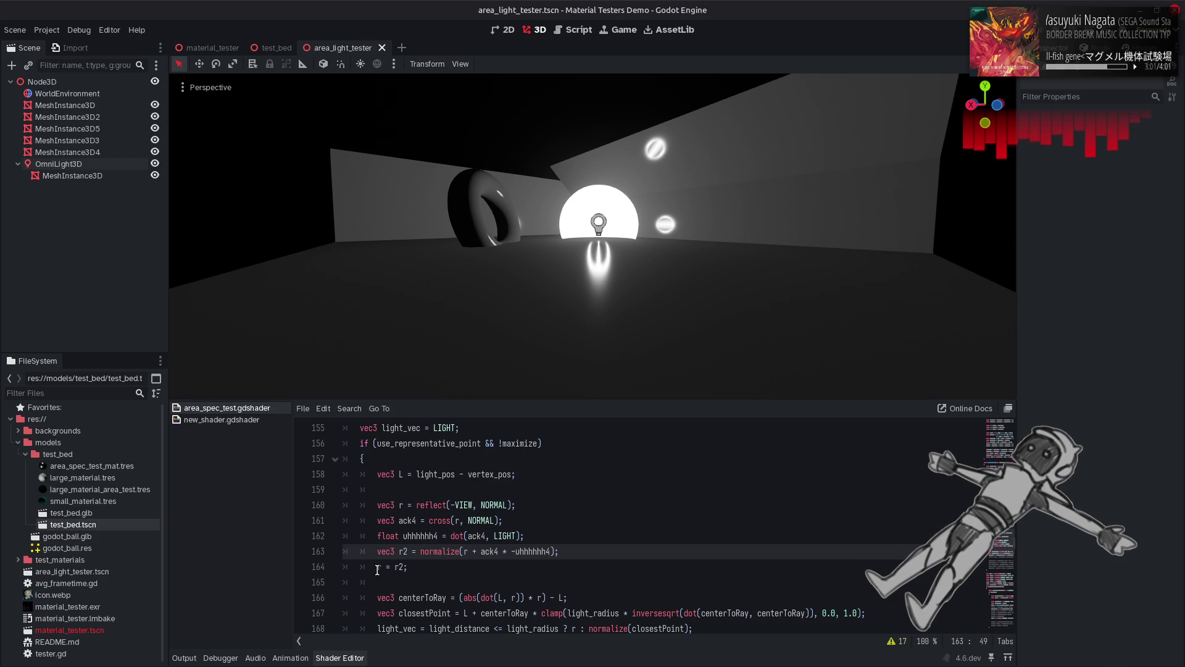
# Step: Append * (1.0 / max(1.0, abs(uhhhhhh4))) to line 163
pyautogui.write('* (1.0 / abs(uhhhhhh4')
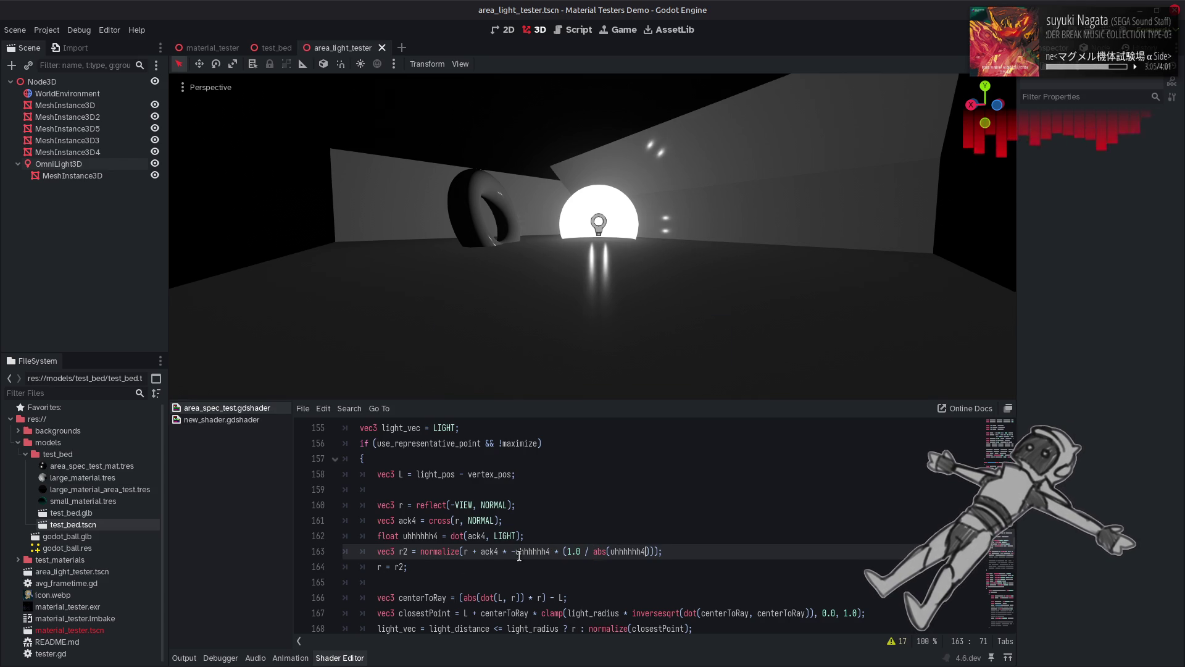
pyautogui.click(563, 551)
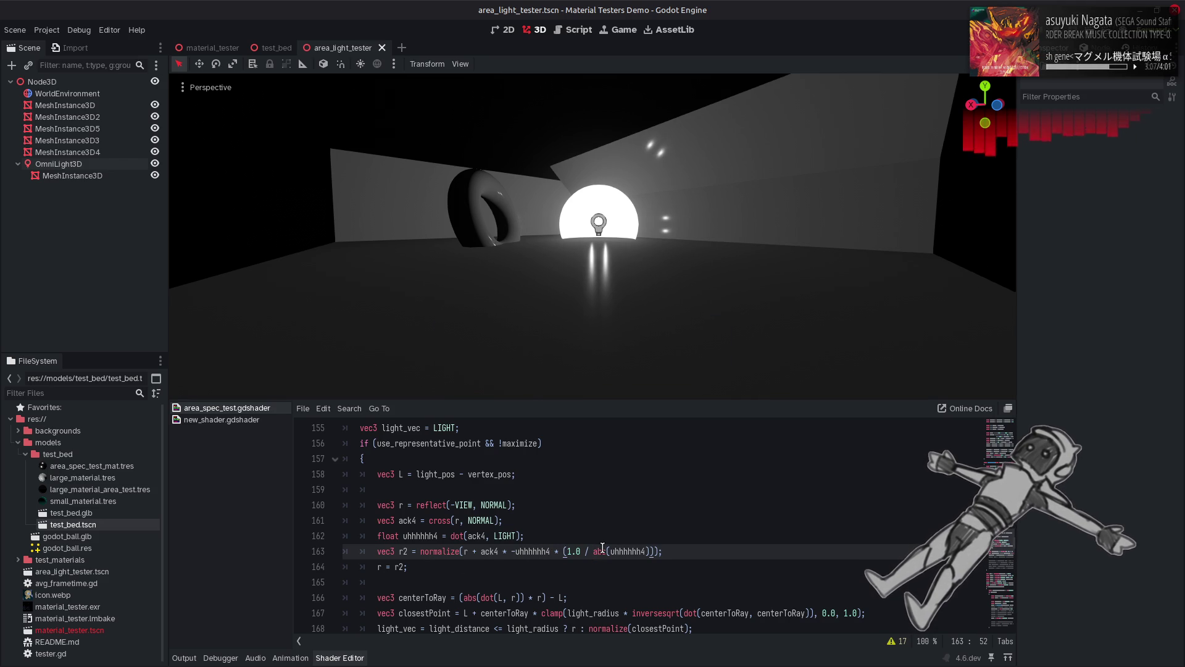
pyautogui.click(594, 551)
pyautogui.write('ma')
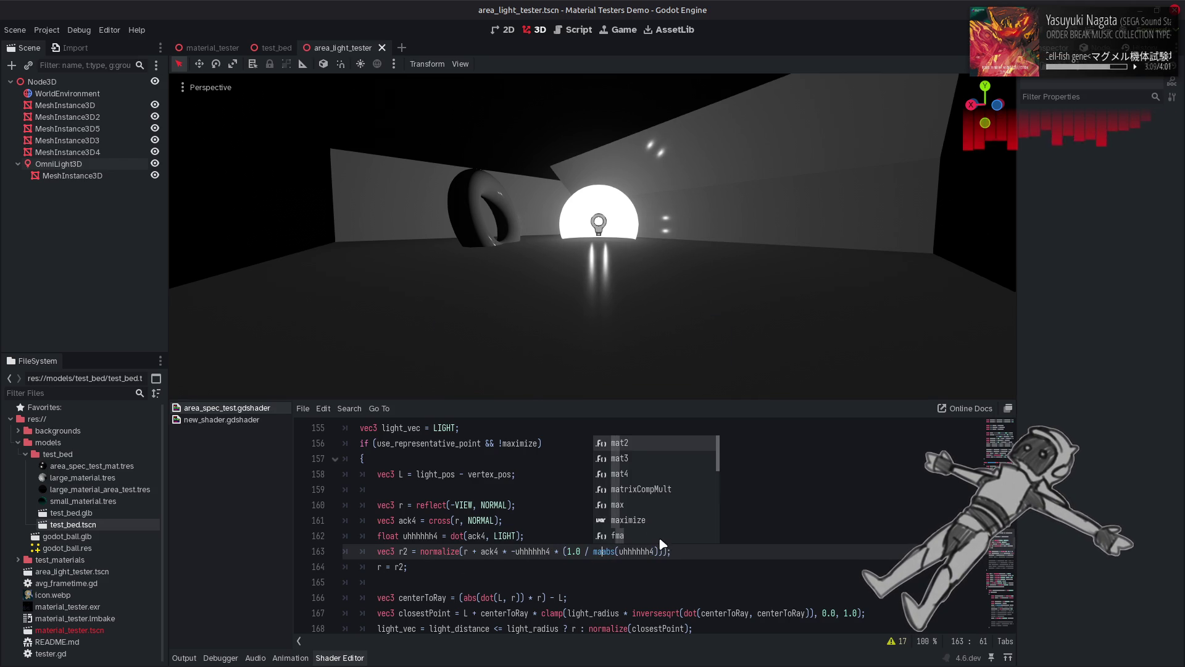
pyautogui.write('x')
pyautogui.press('Return')
pyautogui.press('End')
pyautogui.press('Left')
pyautogui.press('Left')
pyautogui.write(')')
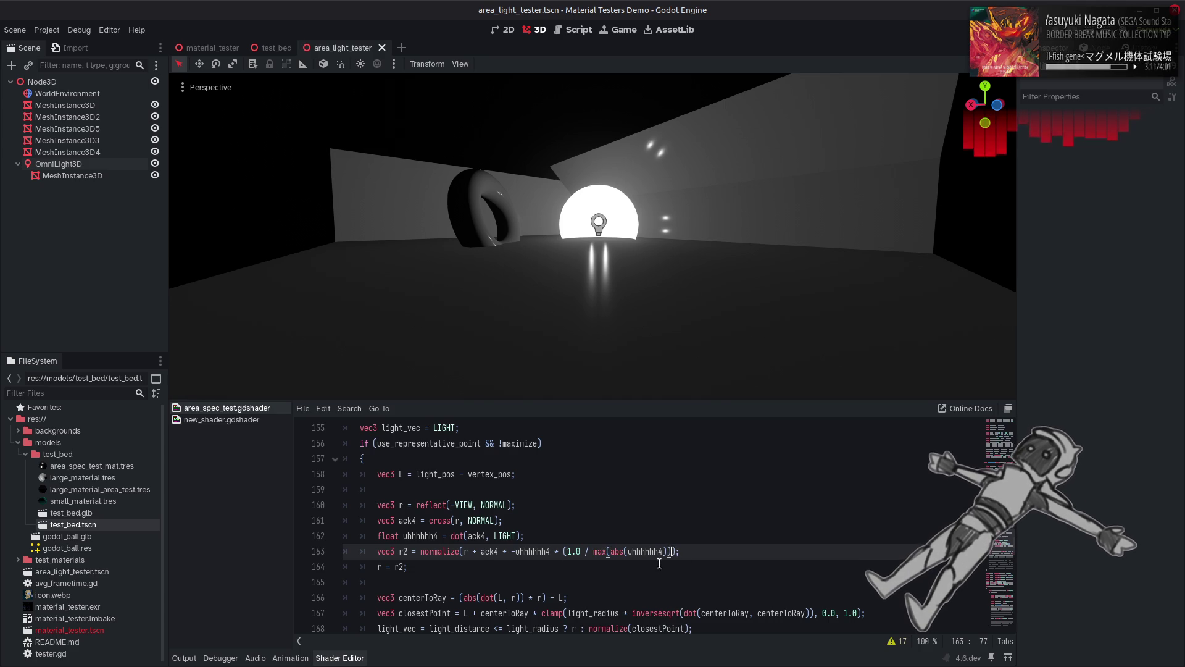
pyautogui.click(610, 551)
pyautogui.write('1')
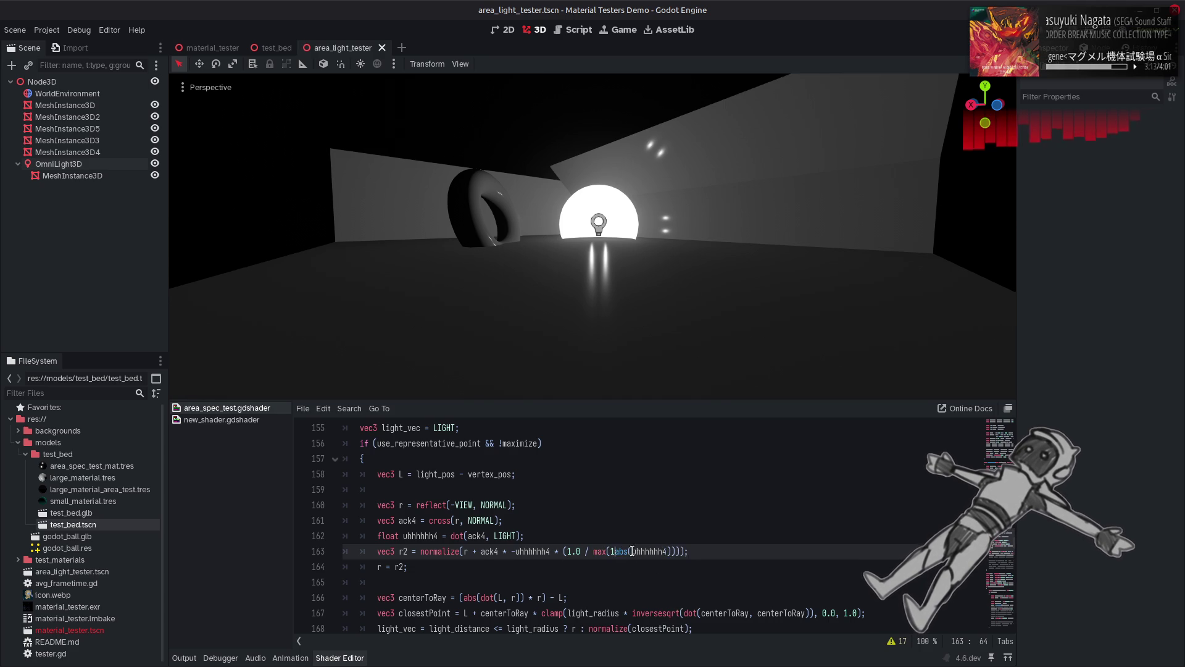
pyautogui.write('.0,')
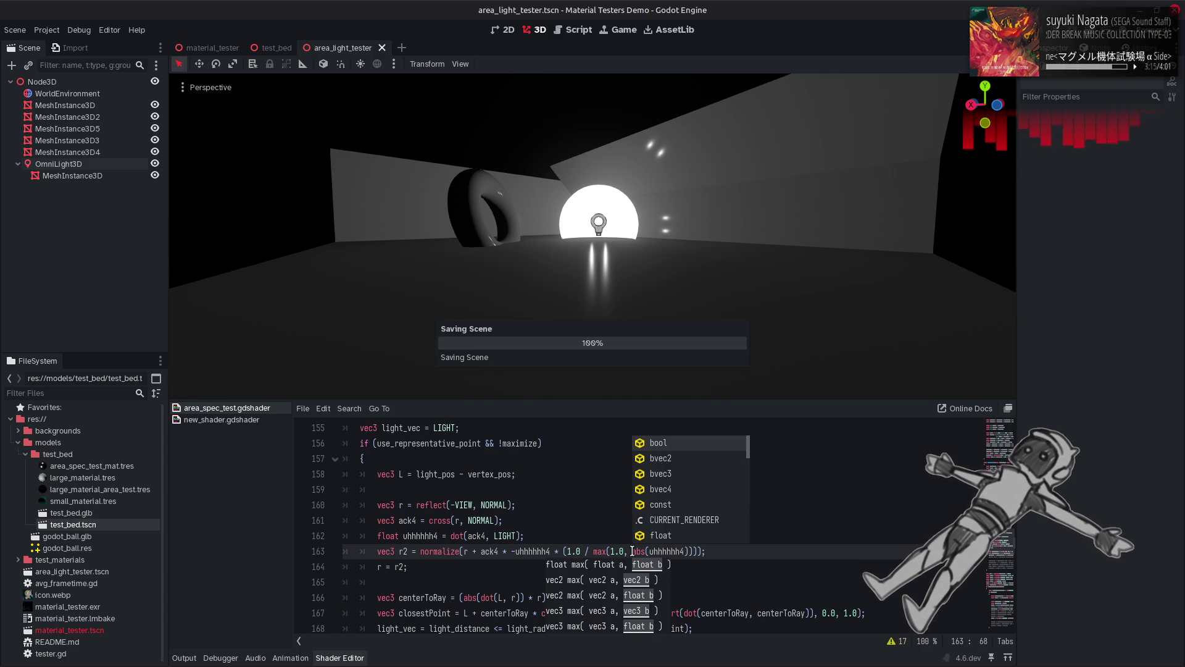
pyautogui.click(557, 513)
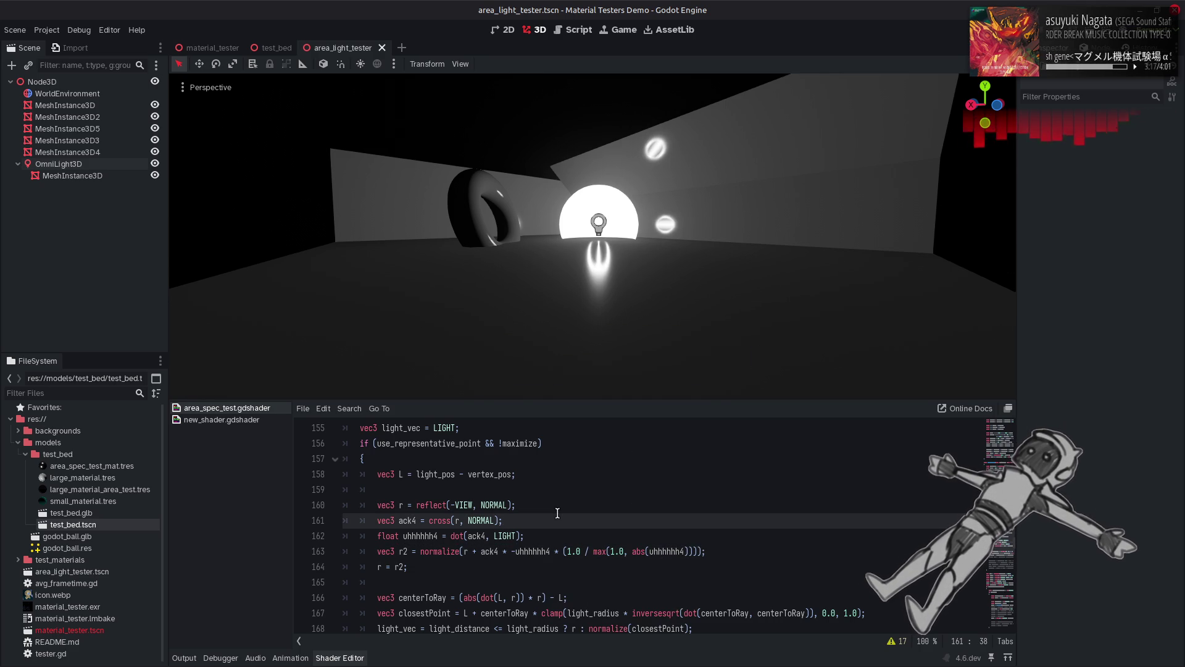
# Step: Change max to min in the line 163 factor and save to preview
pyautogui.doubleClick(601, 551)
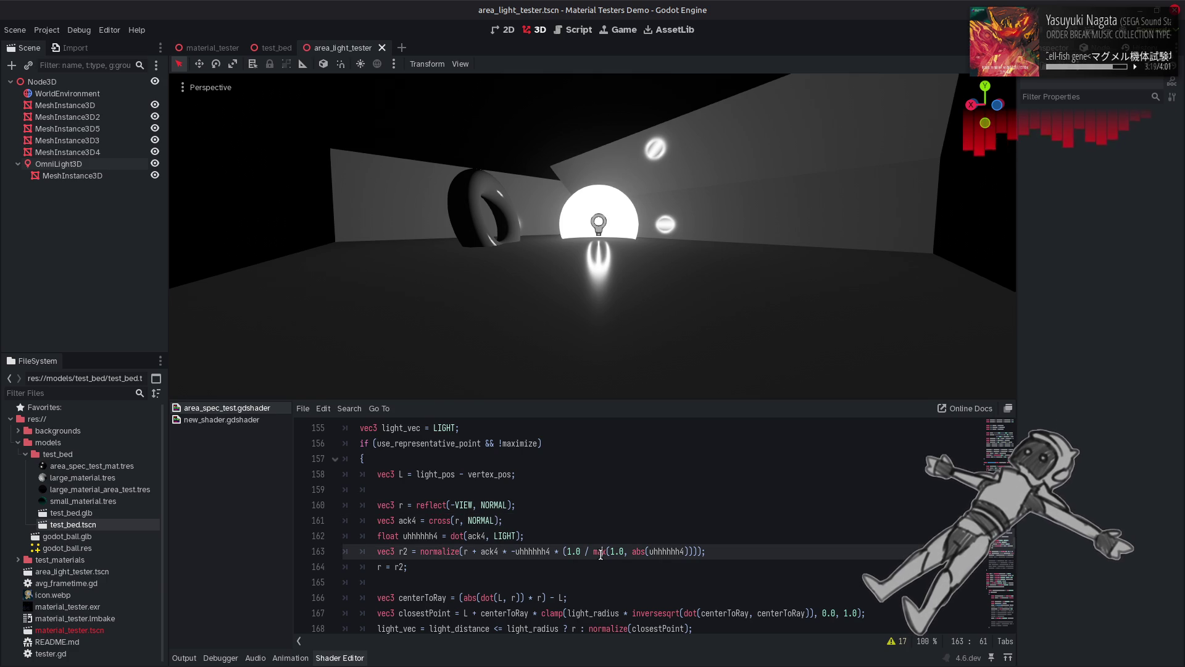
pyautogui.write('min')
pyautogui.hotkey('ctrl', 's')
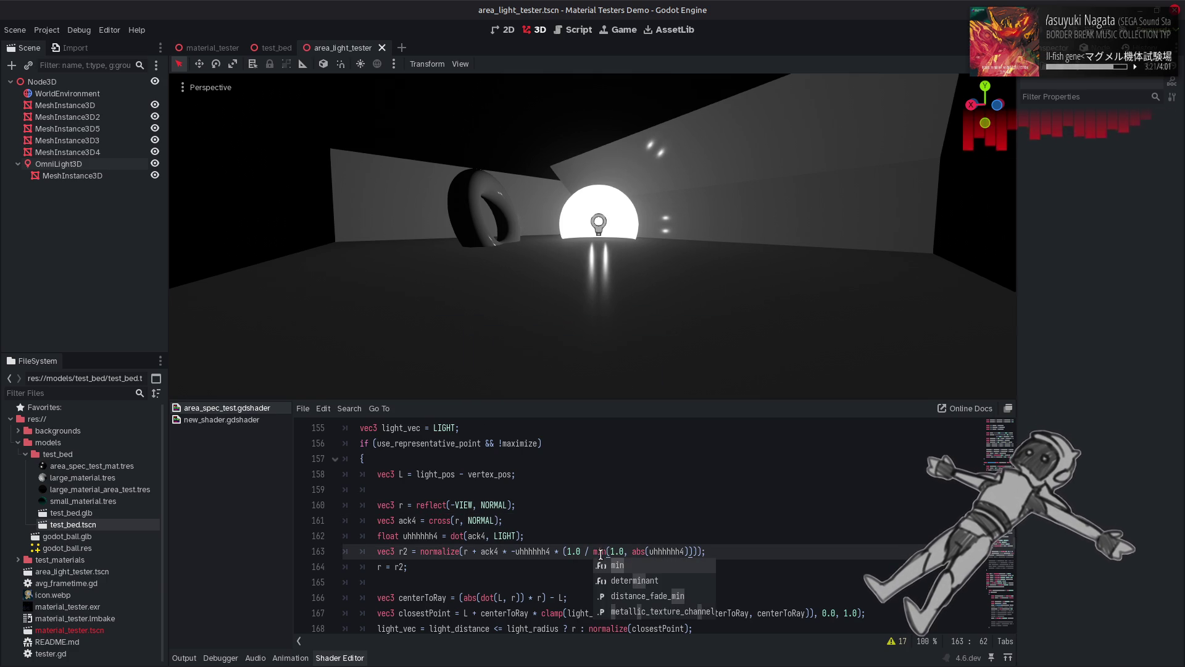
pyautogui.click(613, 531)
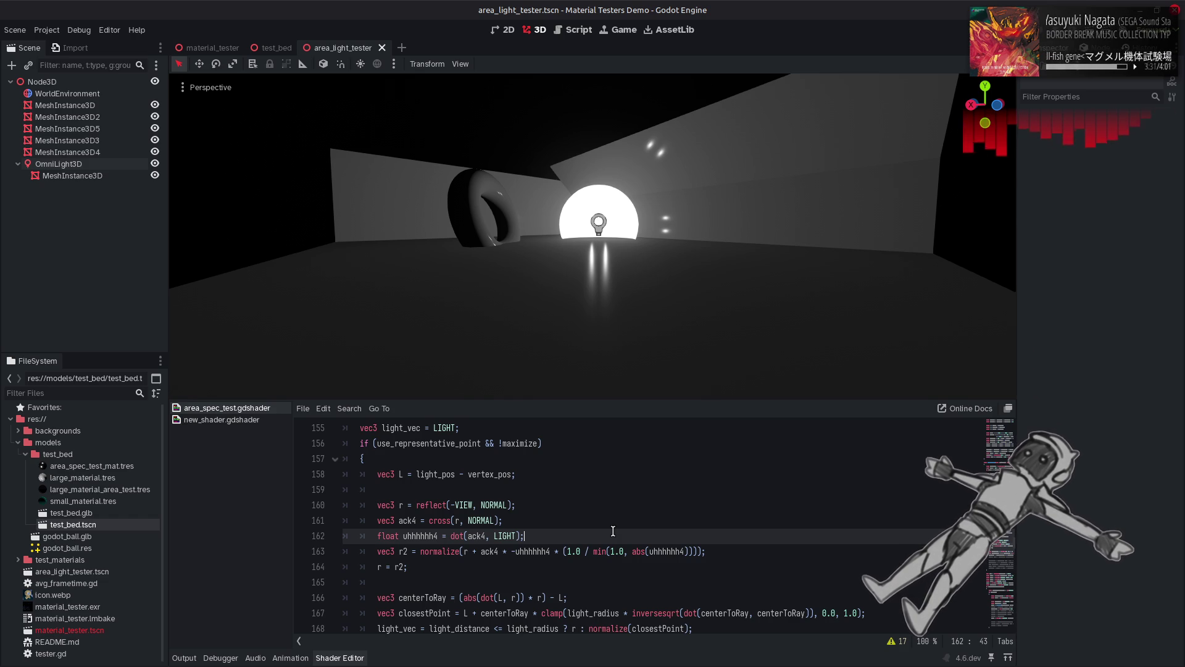
# Step: Edit the clamp limit and switch min back to max, saving to preview the 0.5 version
pyautogui.doubleClick(613, 552)
pyautogui.write('1.5')
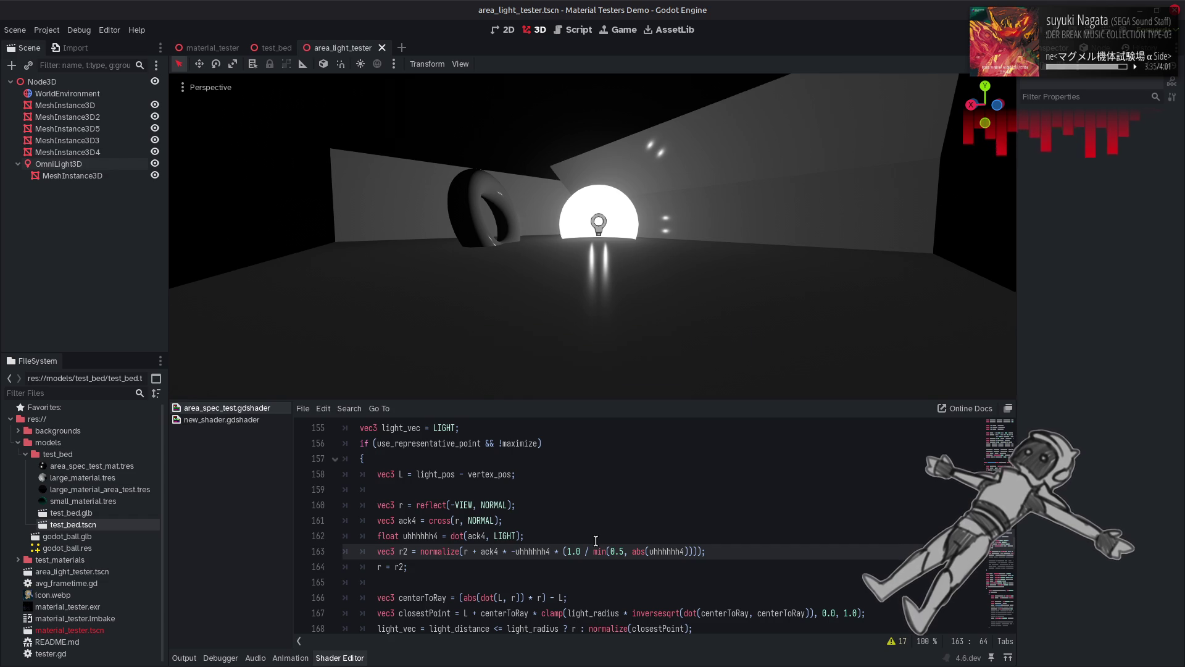
pyautogui.doubleClick(600, 552)
pyautogui.write('max')
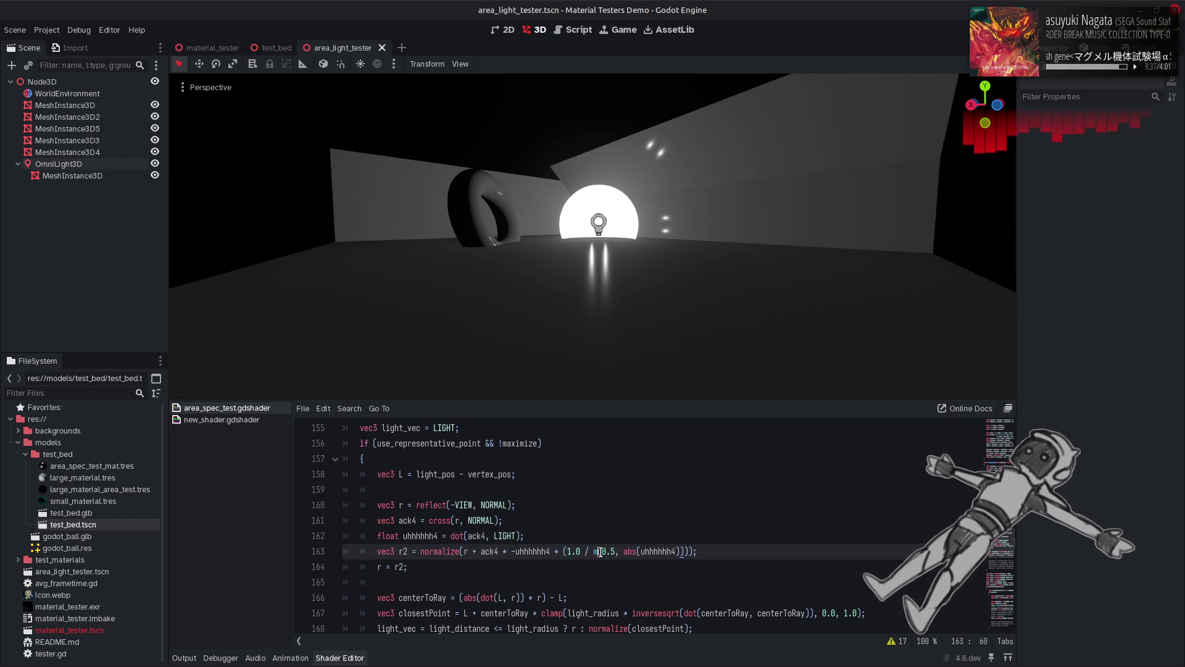
pyautogui.click(579, 531)
pyautogui.hotkey('ctrl', 's')
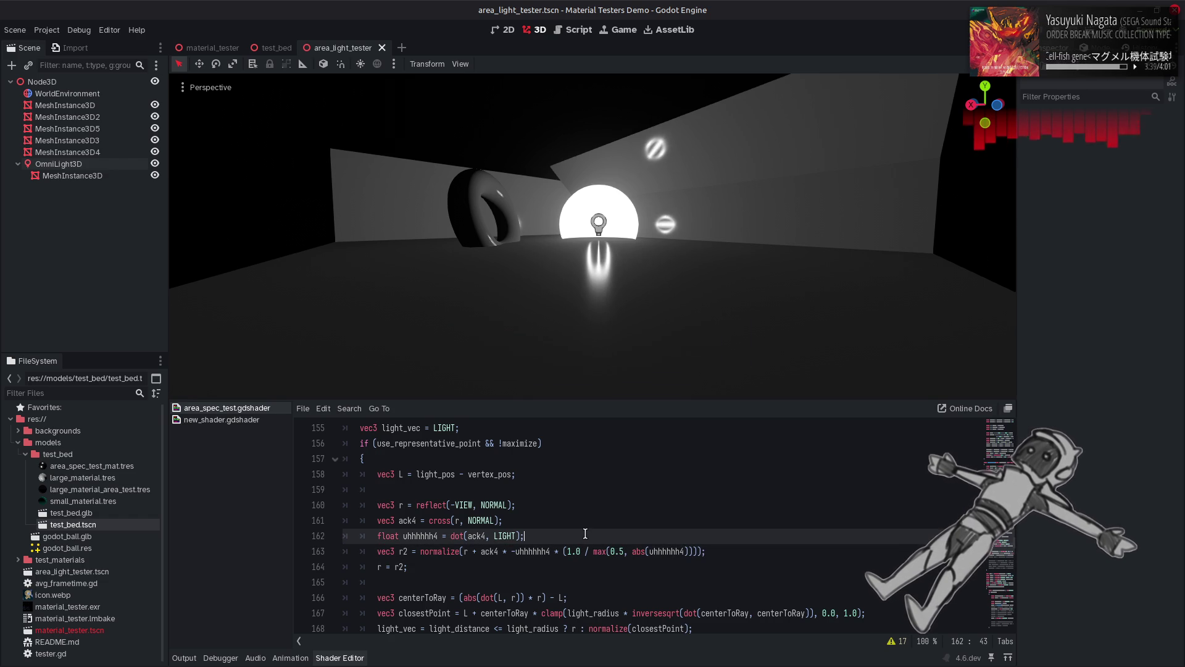
# Step: Try clamp limits 0.25 and 0.1, then delete the whole reciprocal scaling term from line 163
pyautogui.click(618, 551)
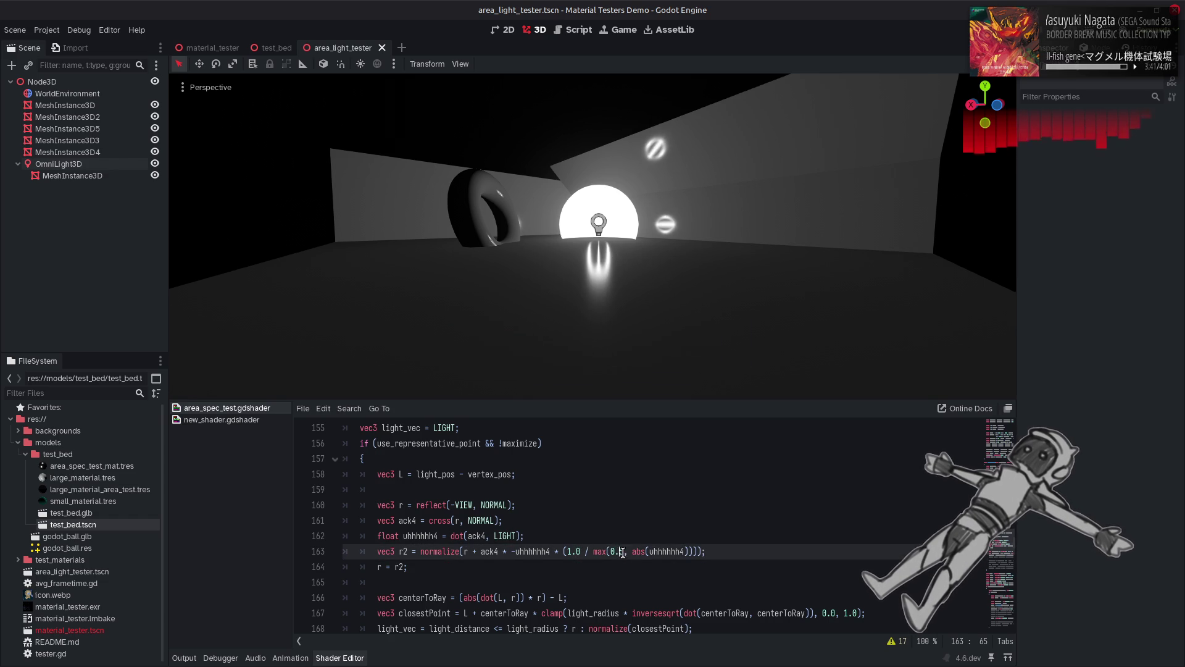
pyautogui.write('2')
pyautogui.hotkey('ctrl', 's')
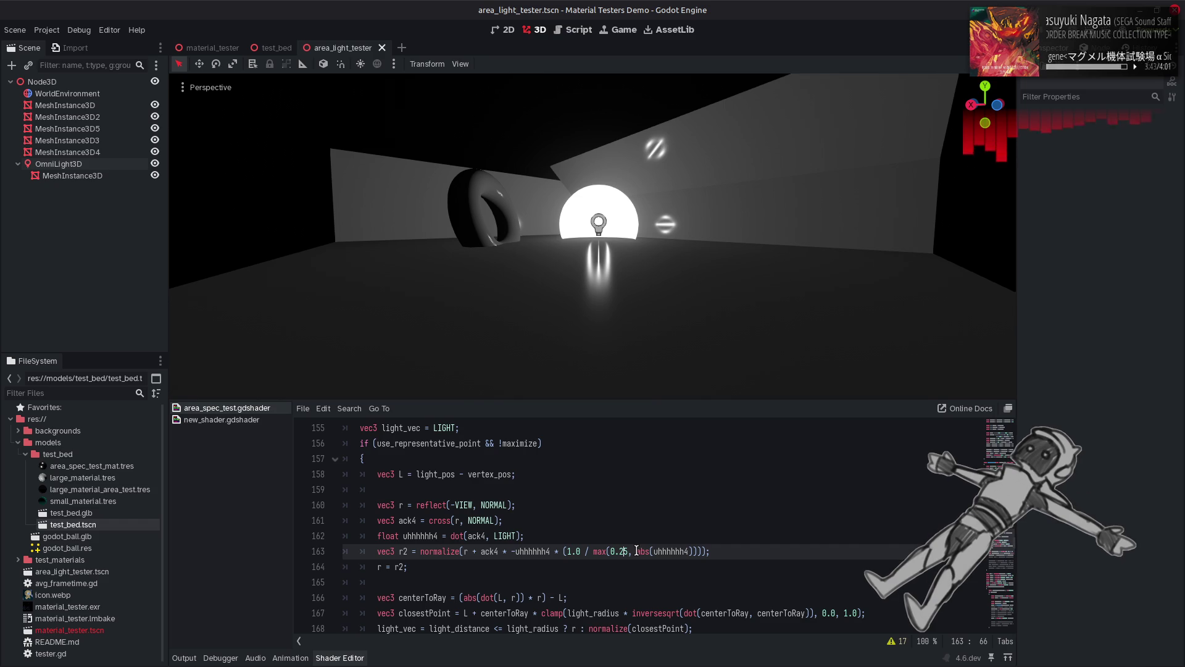
pyautogui.moveTo(630, 551); pyautogui.dragTo(620, 551)
pyautogui.write('1')
pyautogui.hotkey('ctrl', 's')
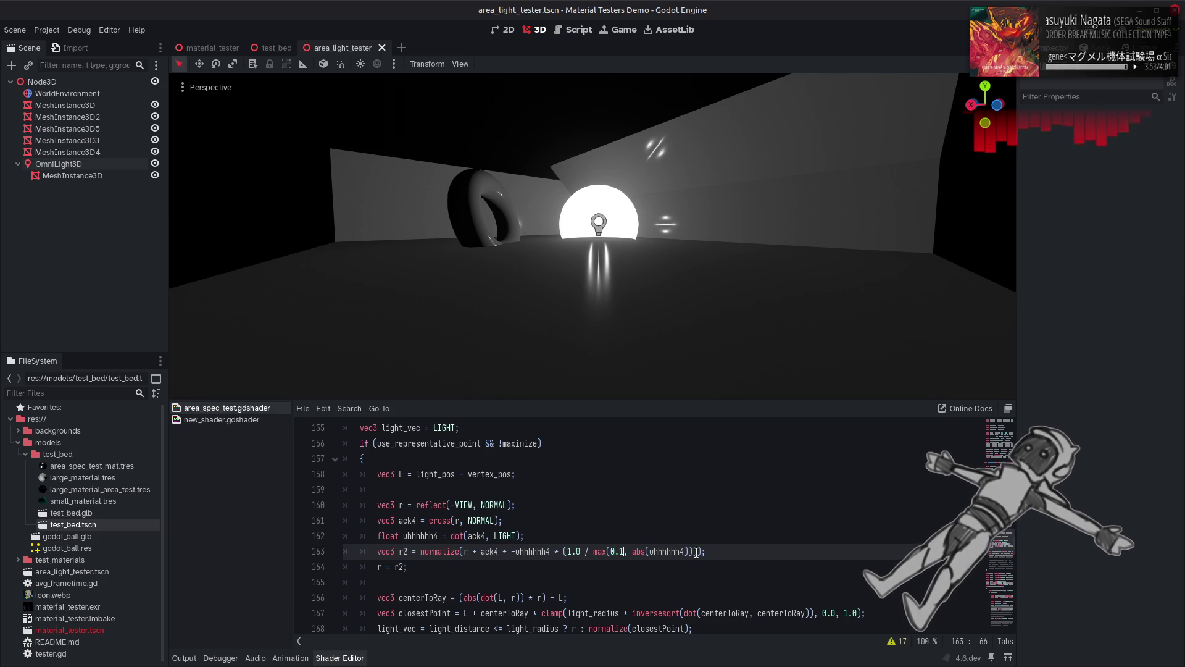
pyautogui.moveTo(698, 552); pyautogui.dragTo(550, 552)
pyautogui.press('BackSpace')
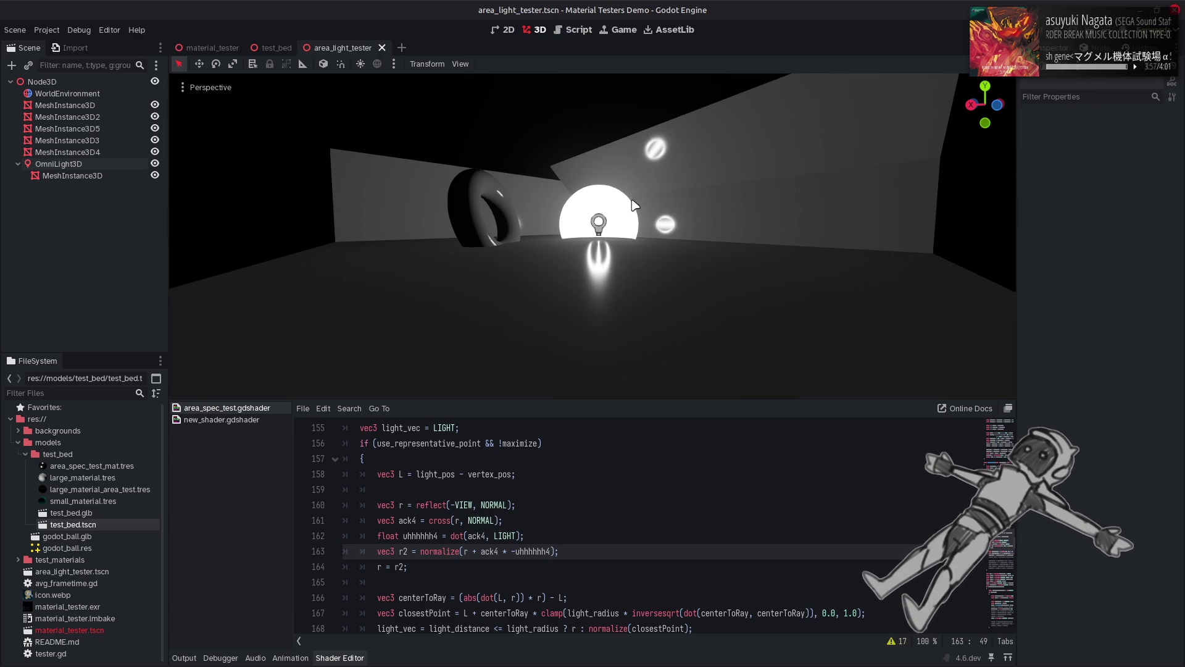
pyautogui.scroll(5, 593, 235)
pyautogui.moveTo(636, 185); pyautogui.dragTo(645, 206)
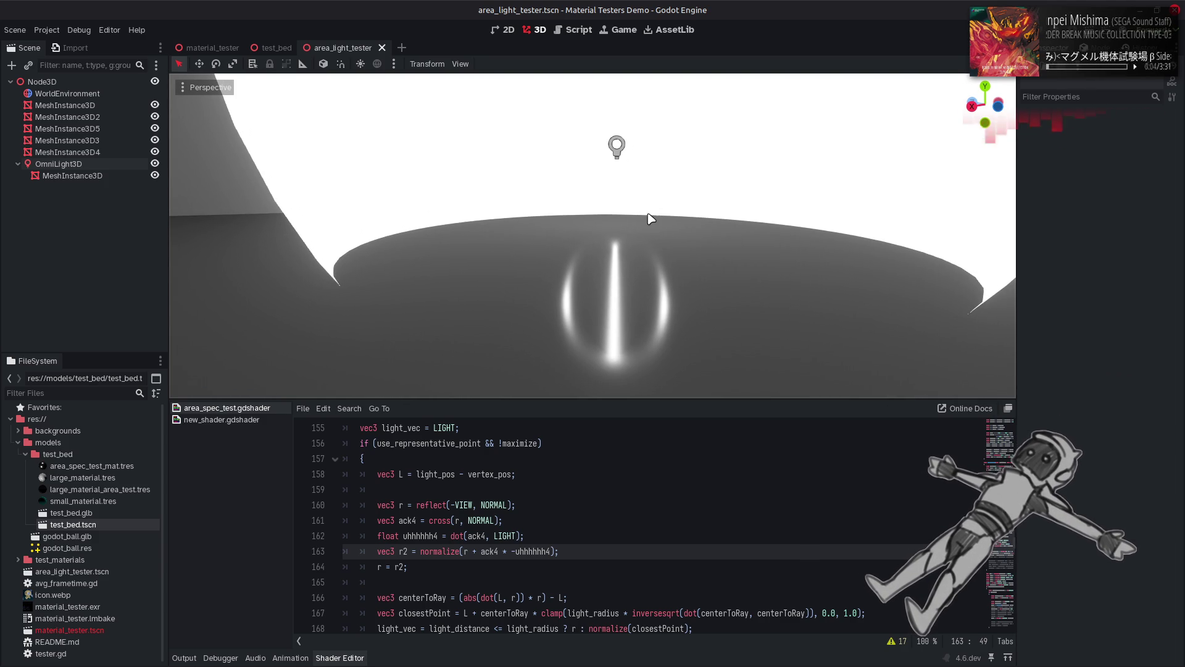
pyautogui.moveTo(652, 218)
pyautogui.mouseDown()
pyautogui.moveTo(671, 280)
pyautogui.moveTo(652, 217)
pyautogui.mouseUp()
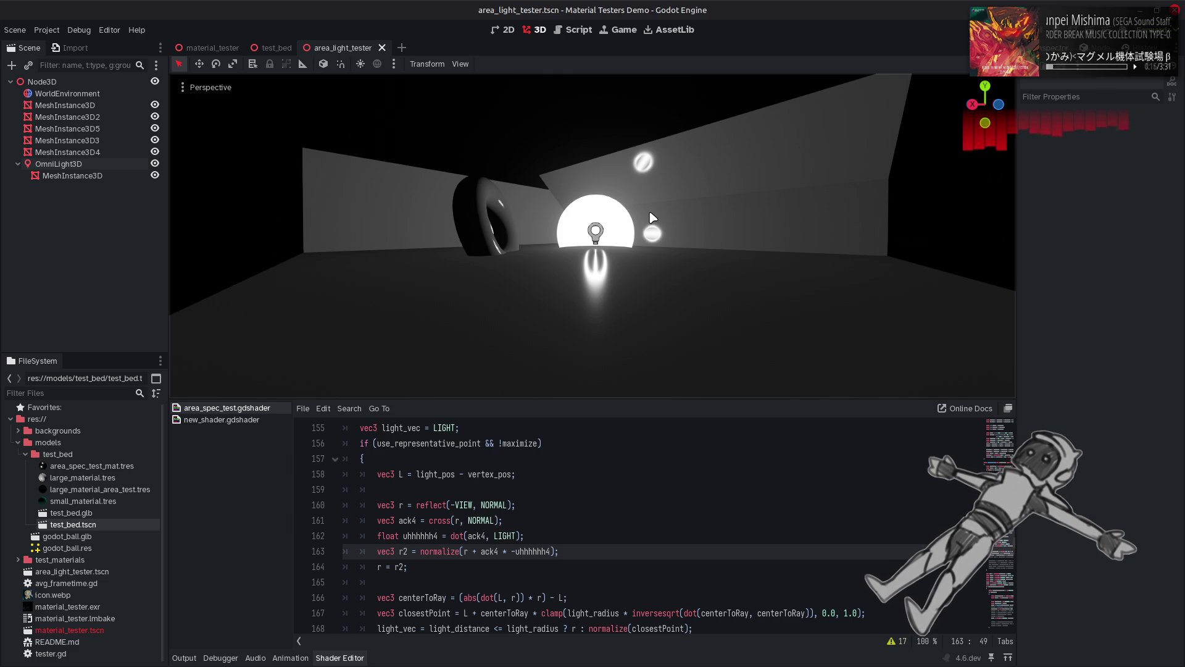
pyautogui.click(547, 552)
pyautogui.press('Delete')
pyautogui.write('2')
pyautogui.click(516, 551)
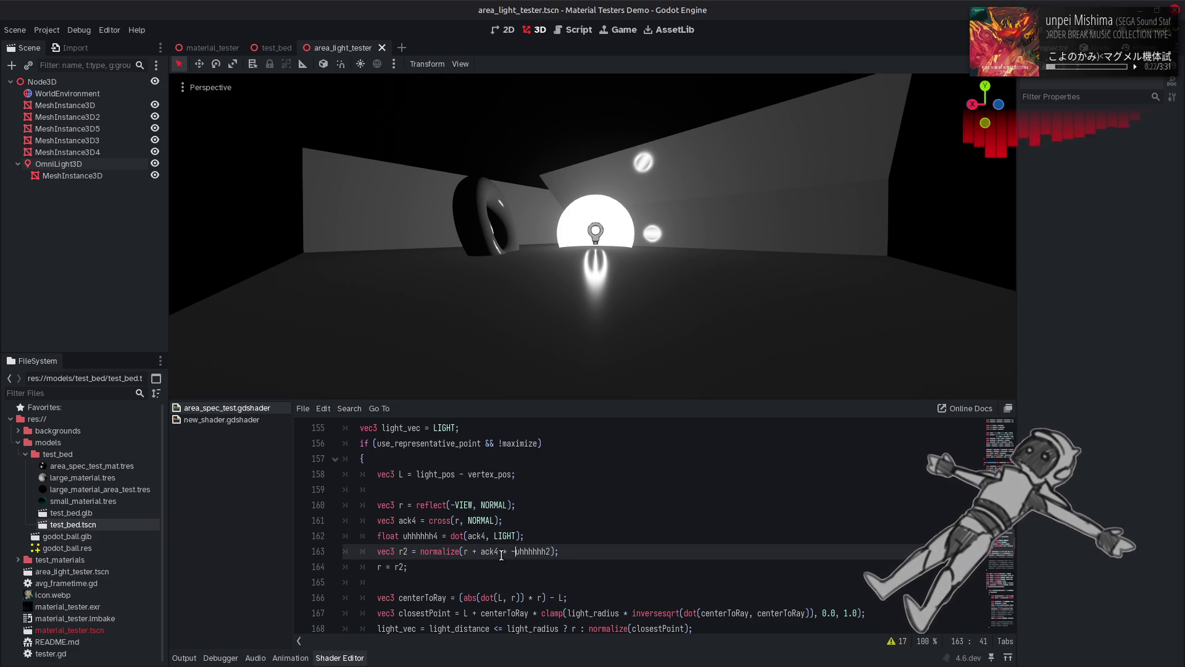
pyautogui.press('BackSpace')
pyautogui.click(497, 551)
pyautogui.press('BackSpace')
pyautogui.write('2')
pyautogui.click(552, 538)
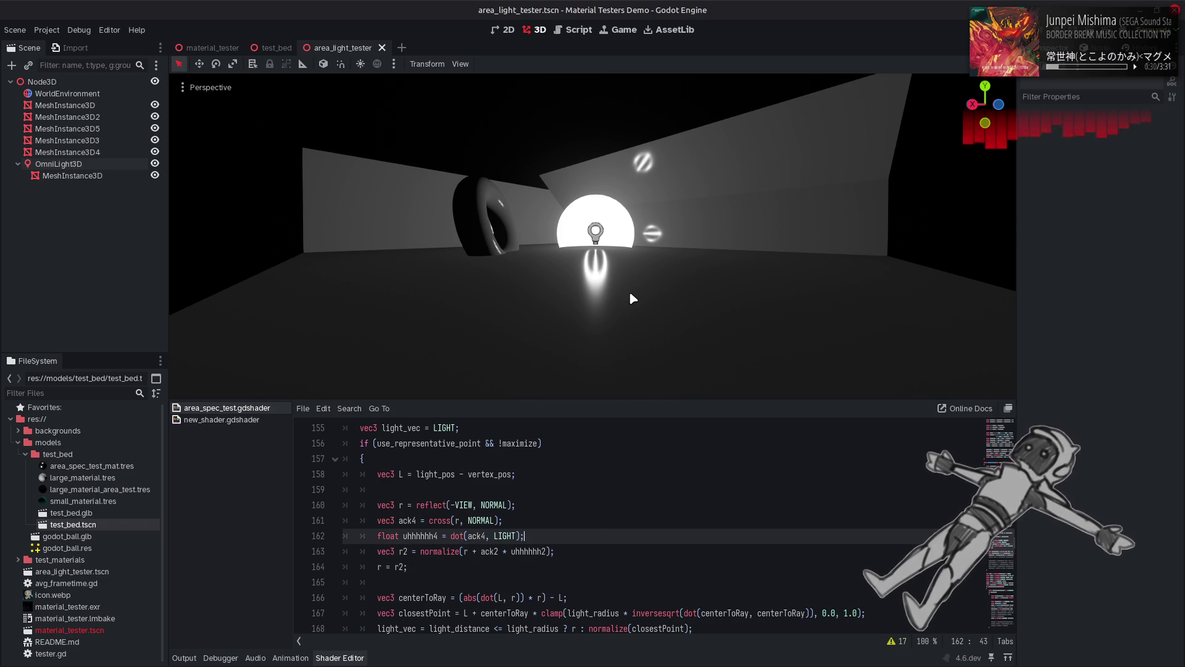
pyautogui.click(673, 454)
pyautogui.hotkey('ctrl', 'shift', 'z')
pyautogui.hotkey('ctrl', 'shift', 'z')
pyautogui.hotkey('ctrl', 'shift', 'z')
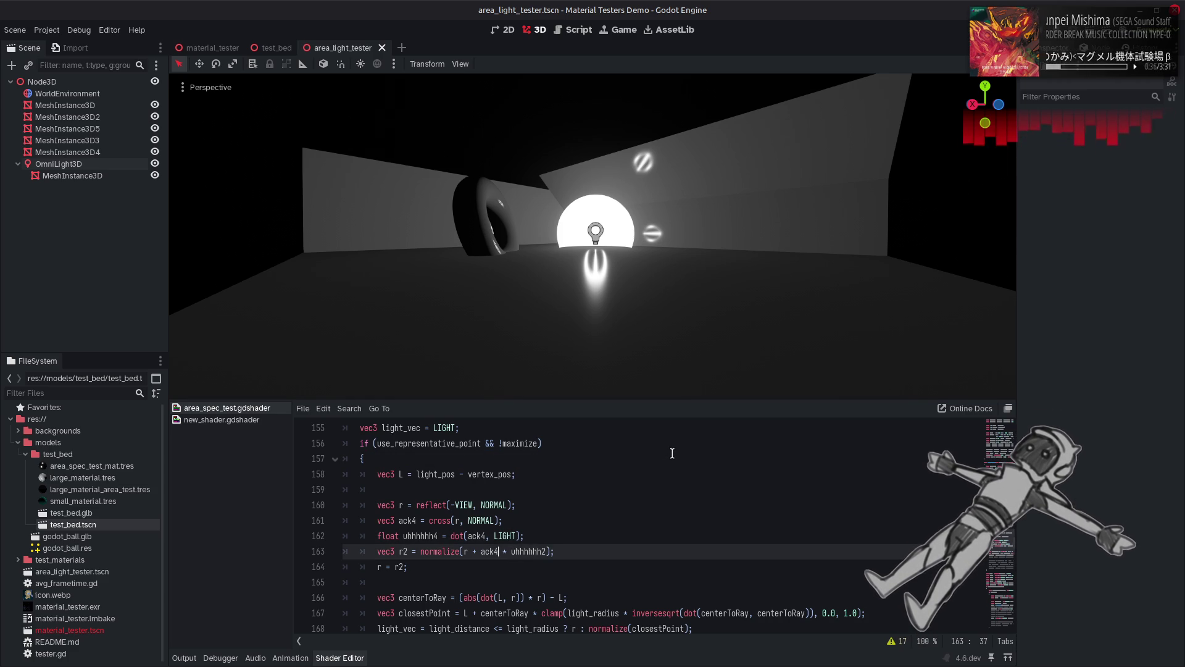
pyautogui.hotkey('ctrl', 's')
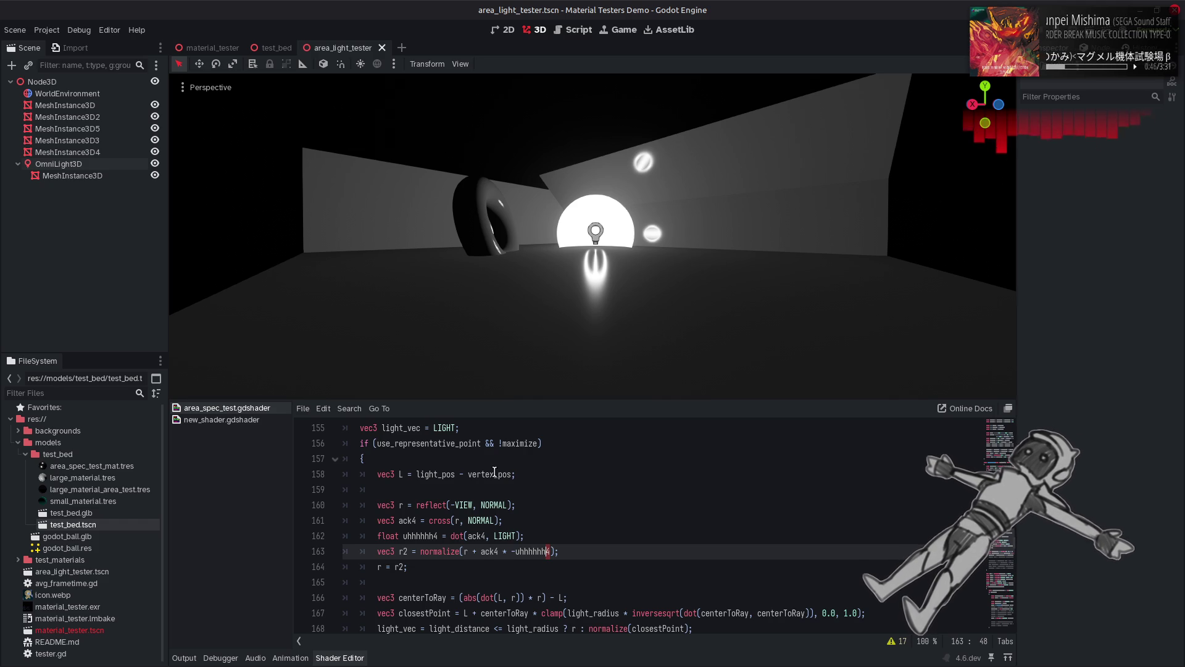
pyautogui.click(431, 521)
pyautogui.write('normalize')
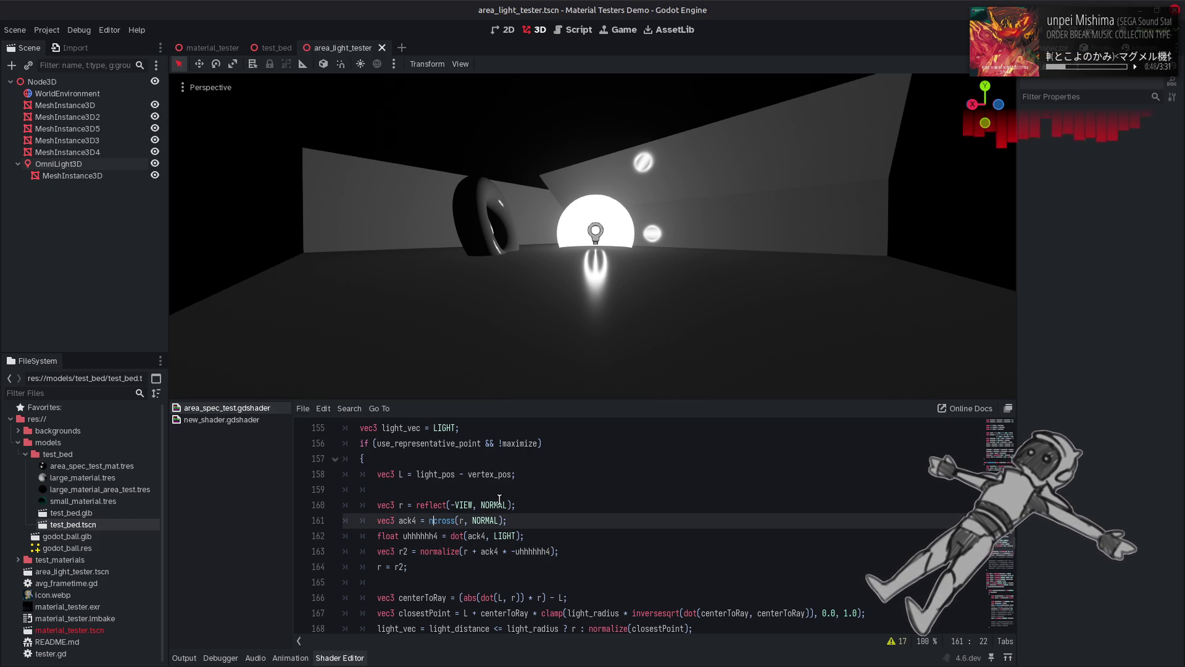
pyautogui.write('(')
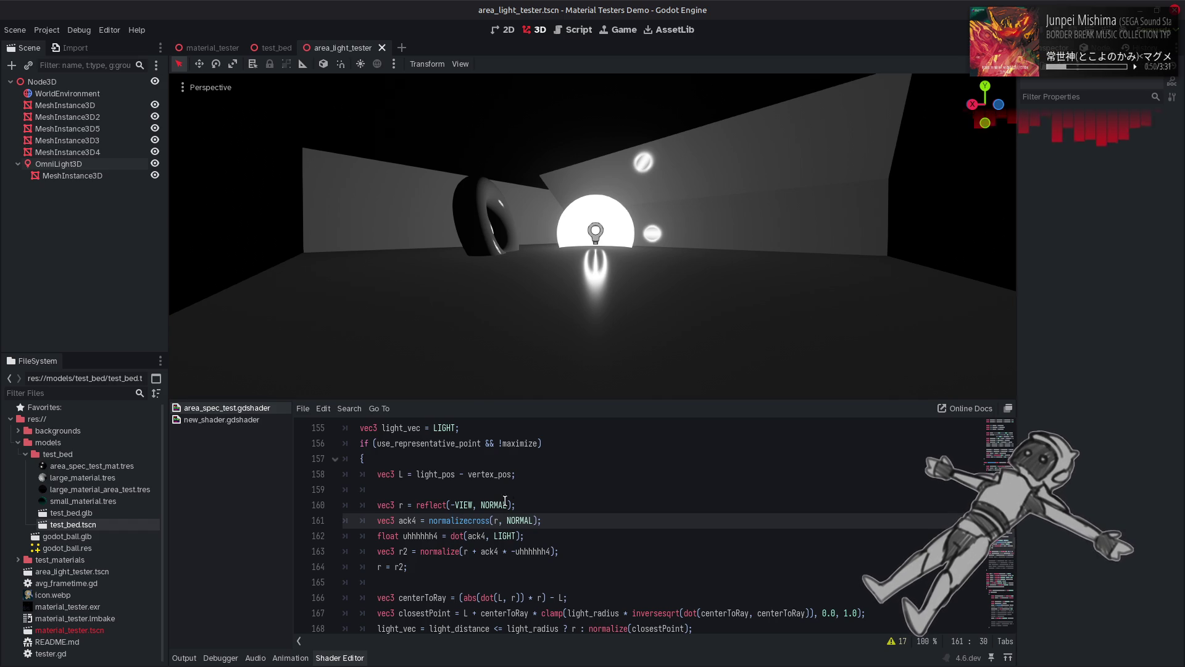
pyautogui.press('End')
pyautogui.press('Left')
pyautogui.write(')')
pyautogui.hotkey('ctrl', 's')
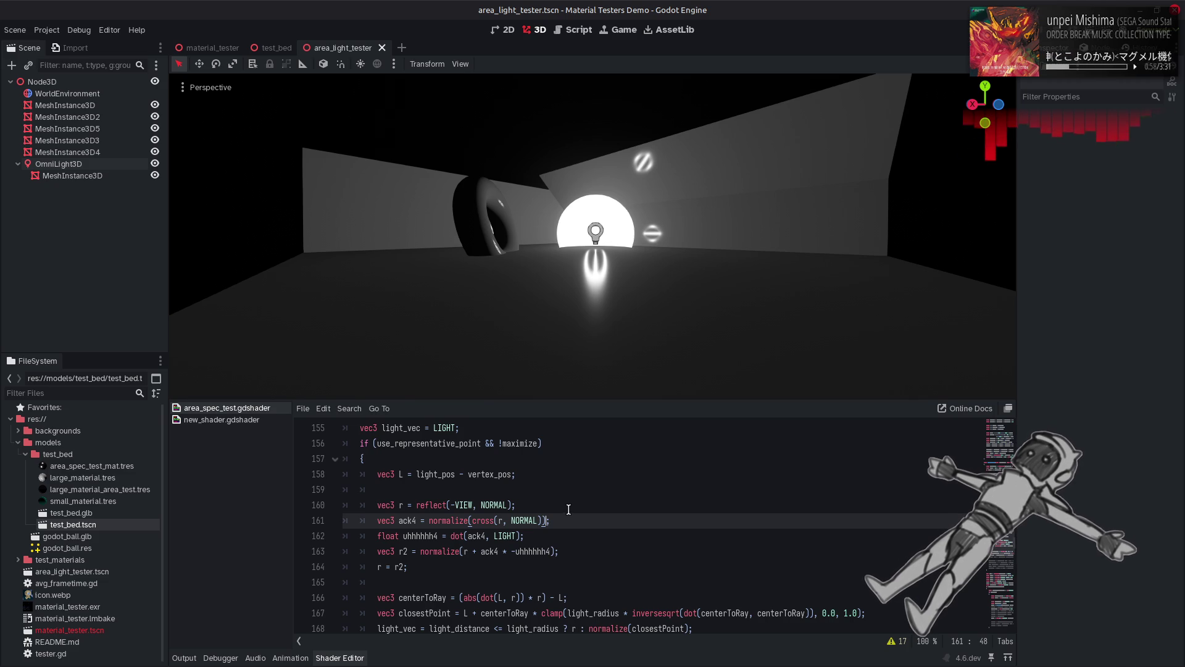
pyautogui.hotkey('ctrl', 'z')
pyautogui.hotkey('ctrl', 'z')
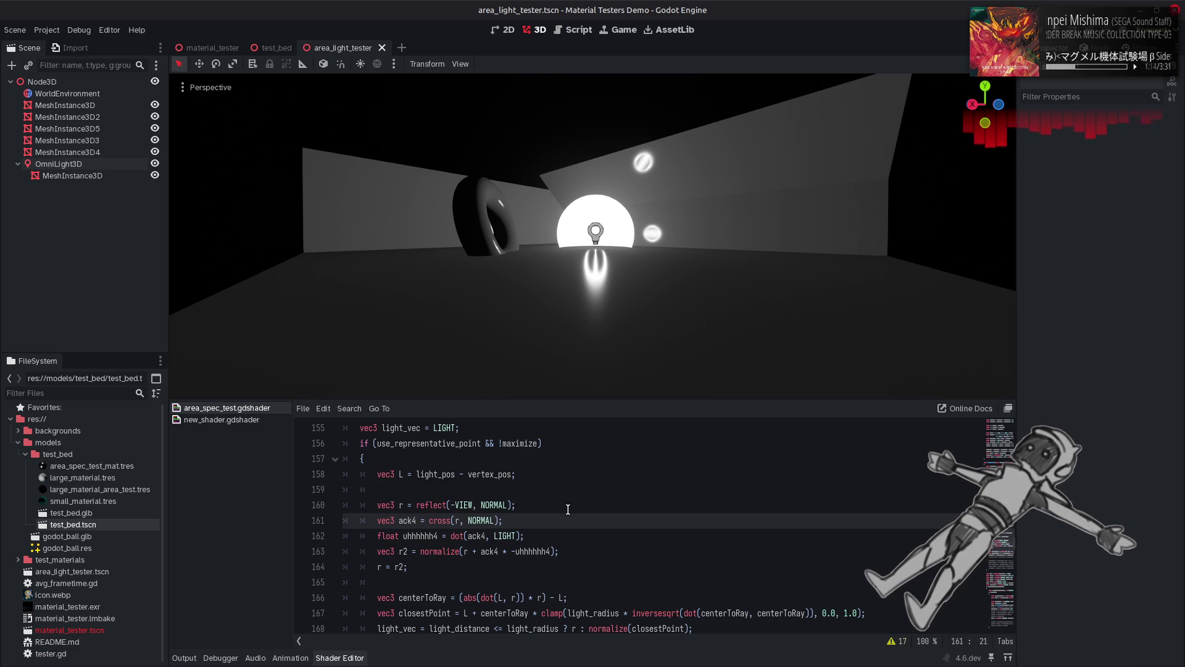
pyautogui.doubleClick(492, 550)
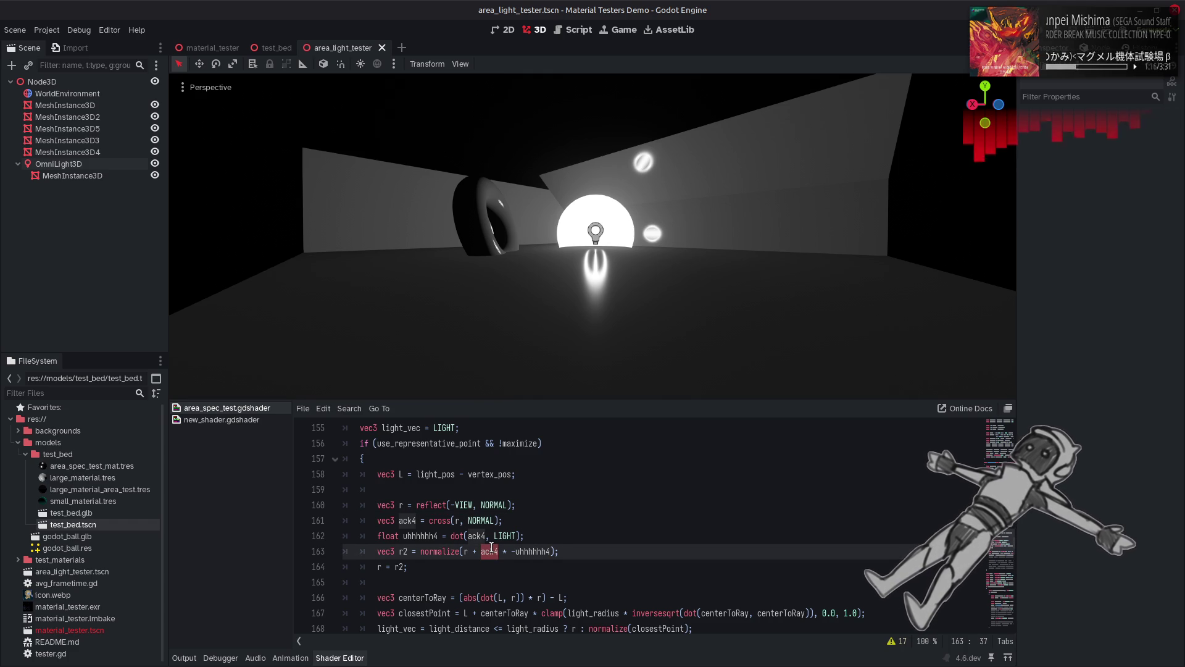
pyautogui.write('L')
pyautogui.click(460, 537)
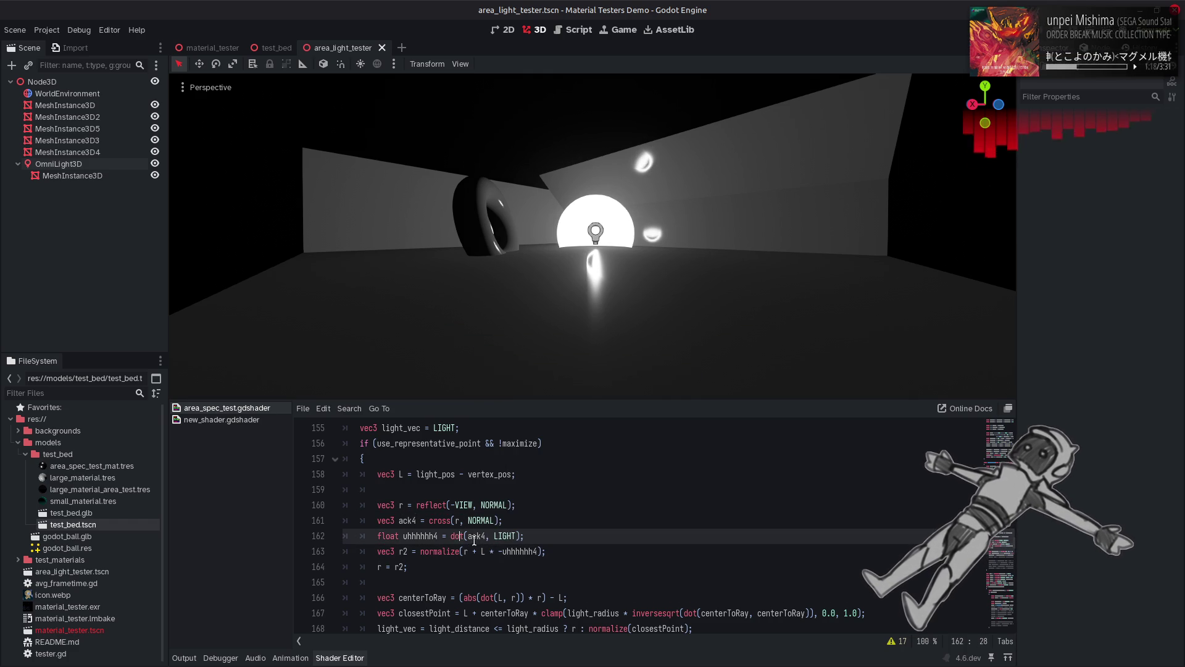
pyautogui.doubleClick(524, 551)
pyautogui.press('BackSpace')
pyautogui.press('BackSpace')
pyautogui.press('BackSpace')
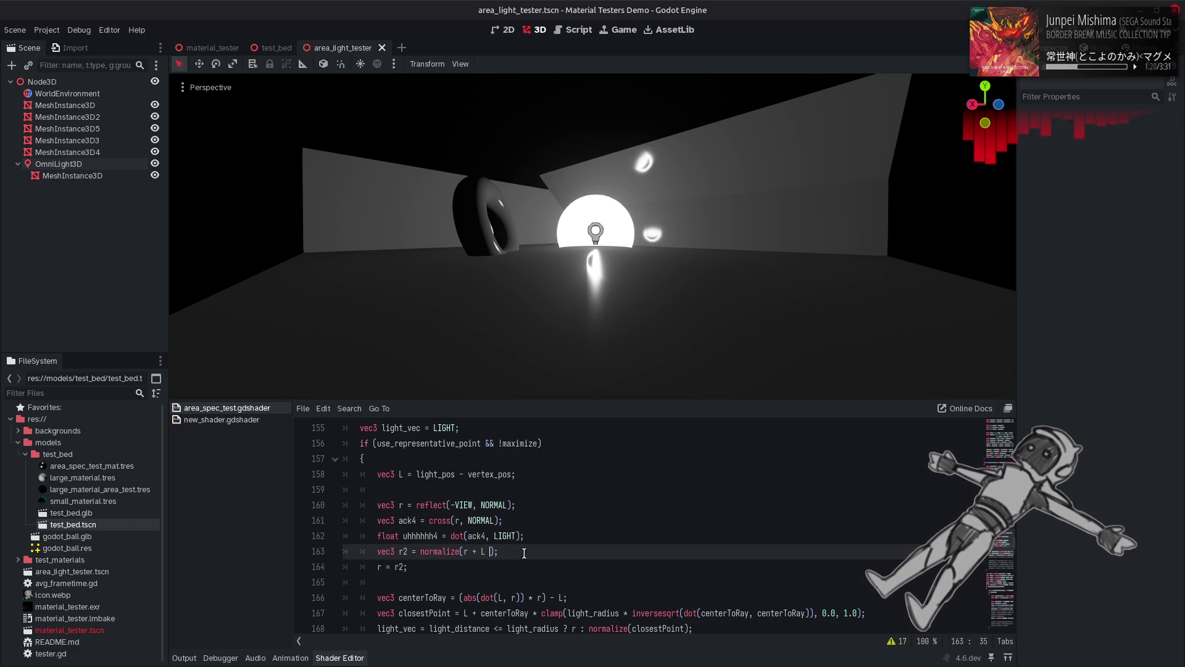
pyautogui.press('BackSpace')
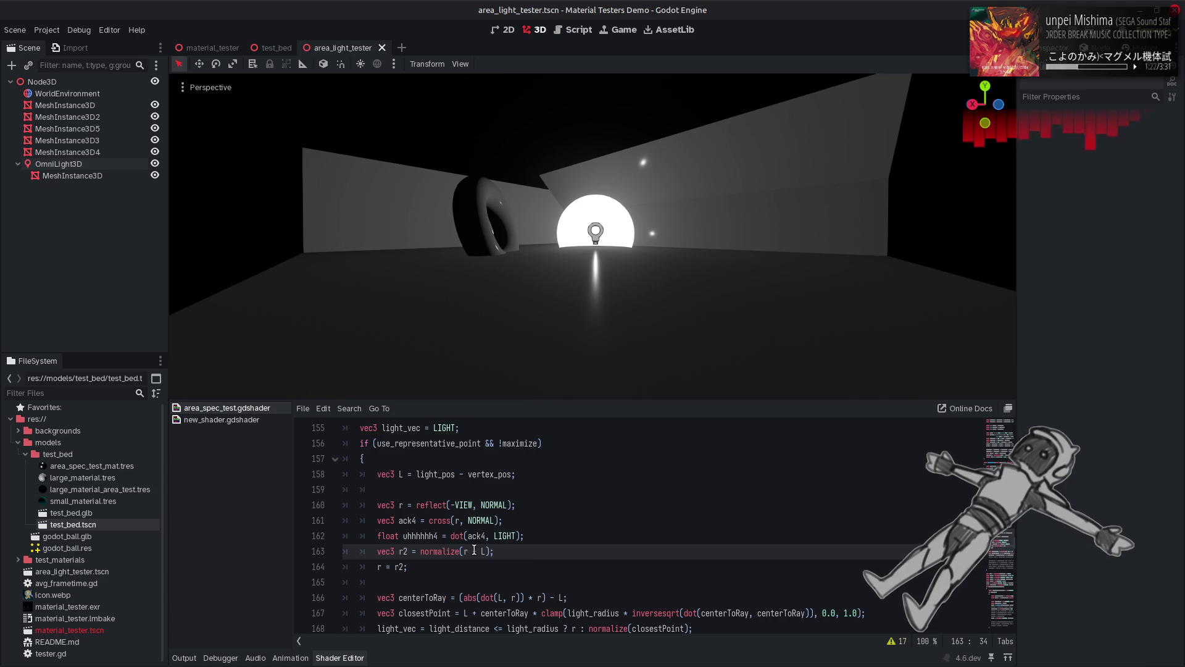
pyautogui.hotkey('ctrl', 's')
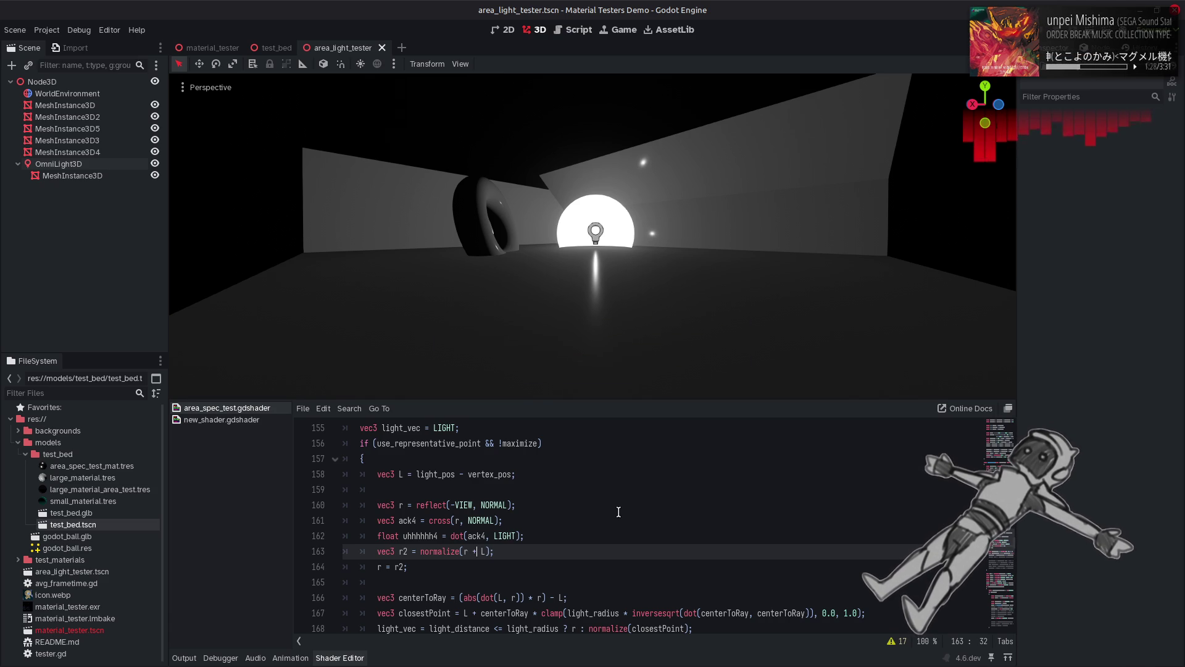
pyautogui.press('Delete')
pyautogui.write('ack4 * -uhhhhhh4 * (1.0 / max(0.1, abs(uhhhhhh4')
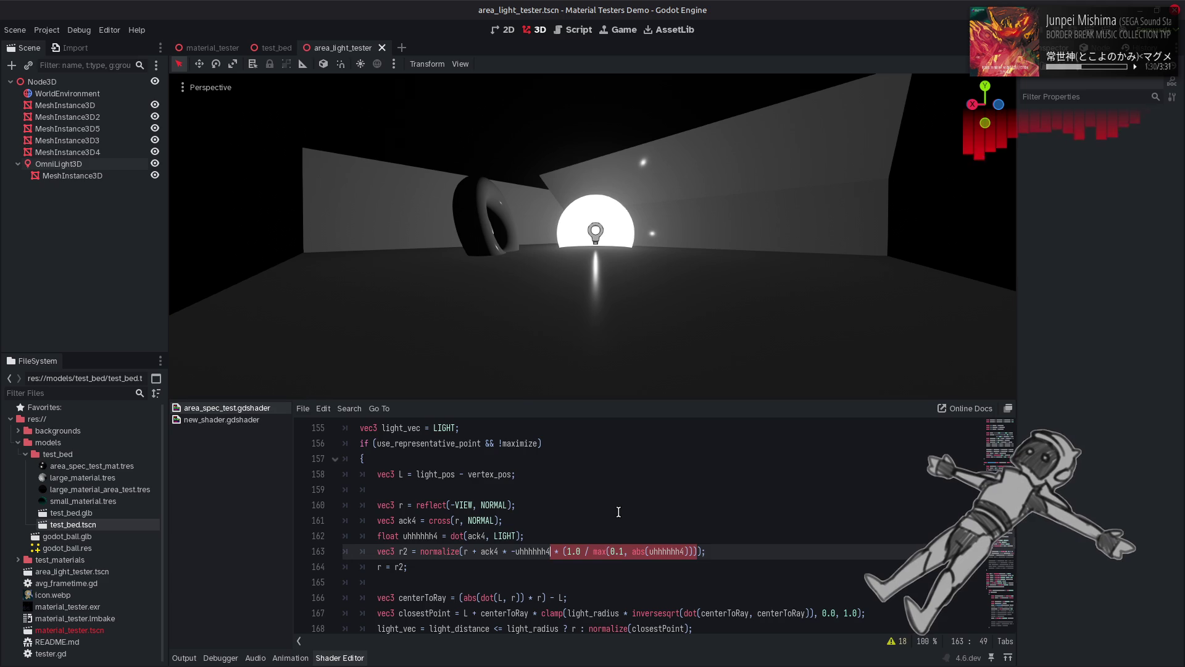
pyautogui.hotkey('ctrl', 's')
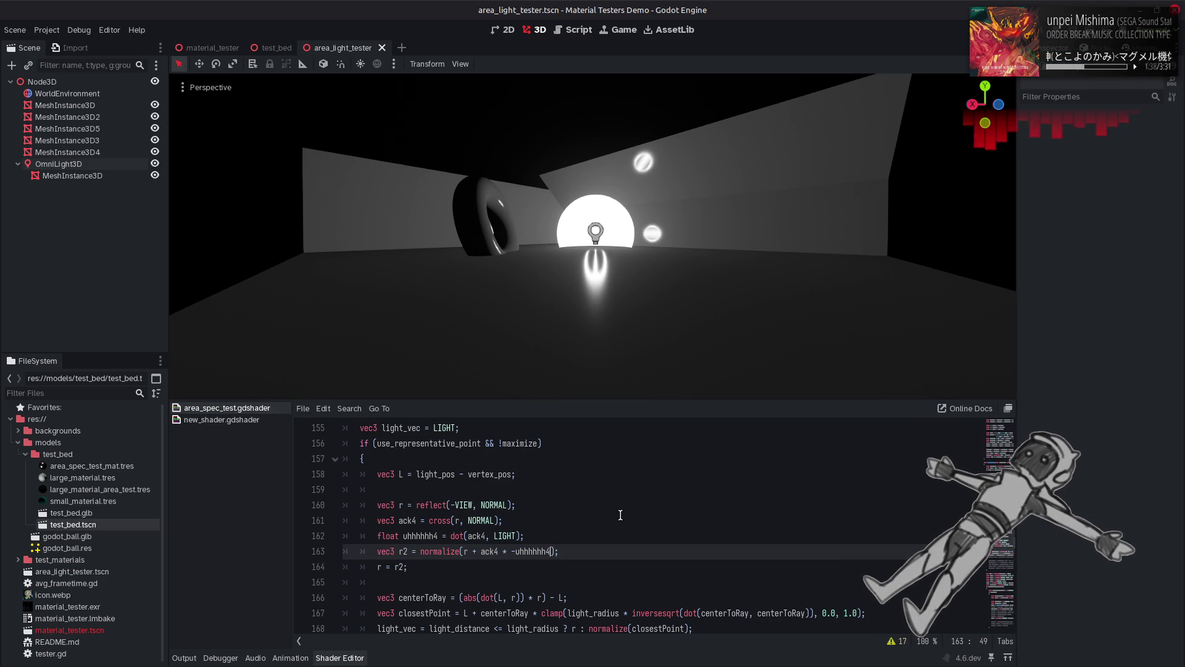
# Step: Select the OmniLight3D and set its Specular to 4 in the Inspector
pyautogui.click(61, 164)
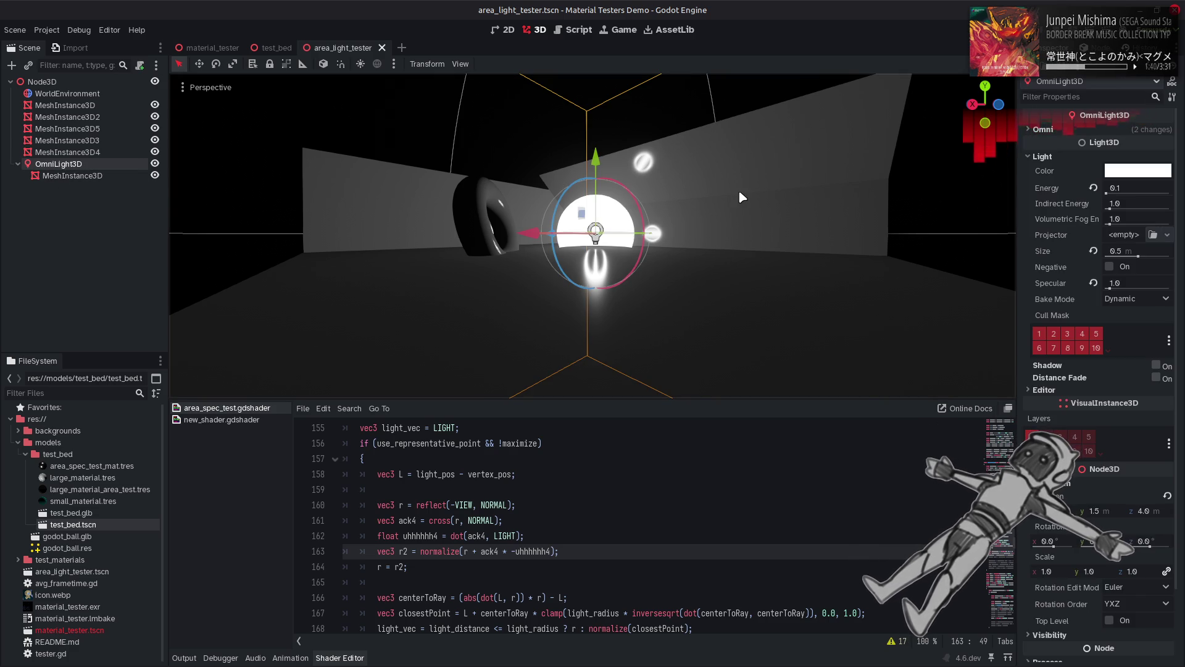
pyautogui.click(1139, 278)
pyautogui.write('4')
pyautogui.press('Return')
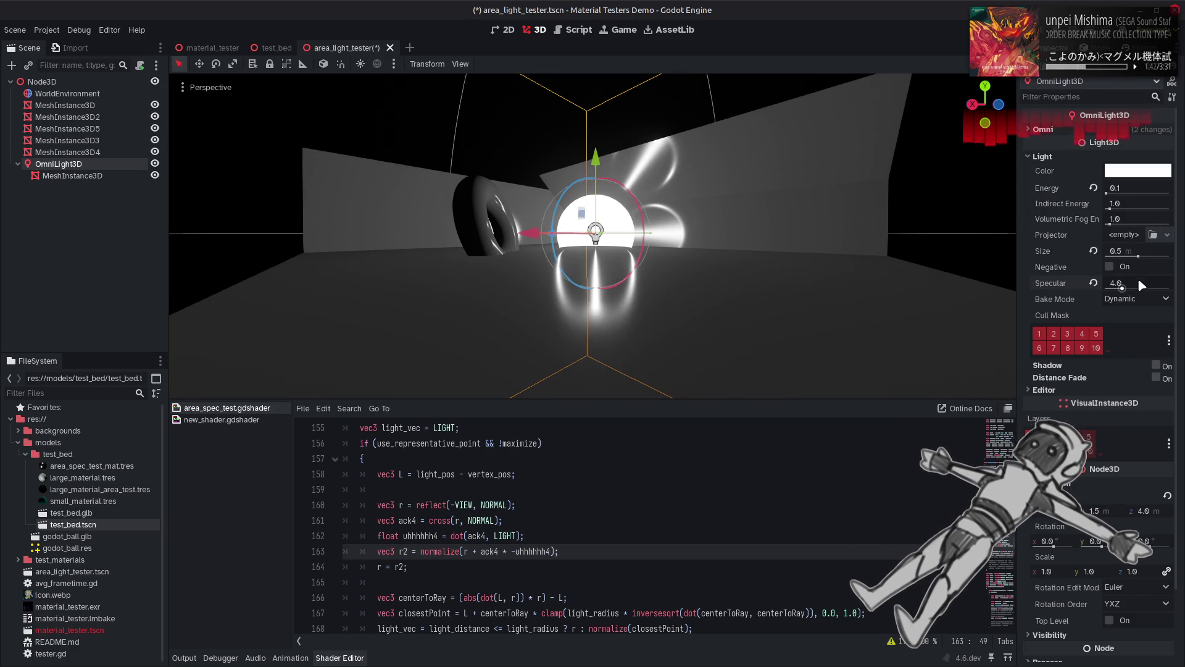
# Step: Comment out line 164, enable Negative and experiment with the specular value
pyautogui.click(362, 572)
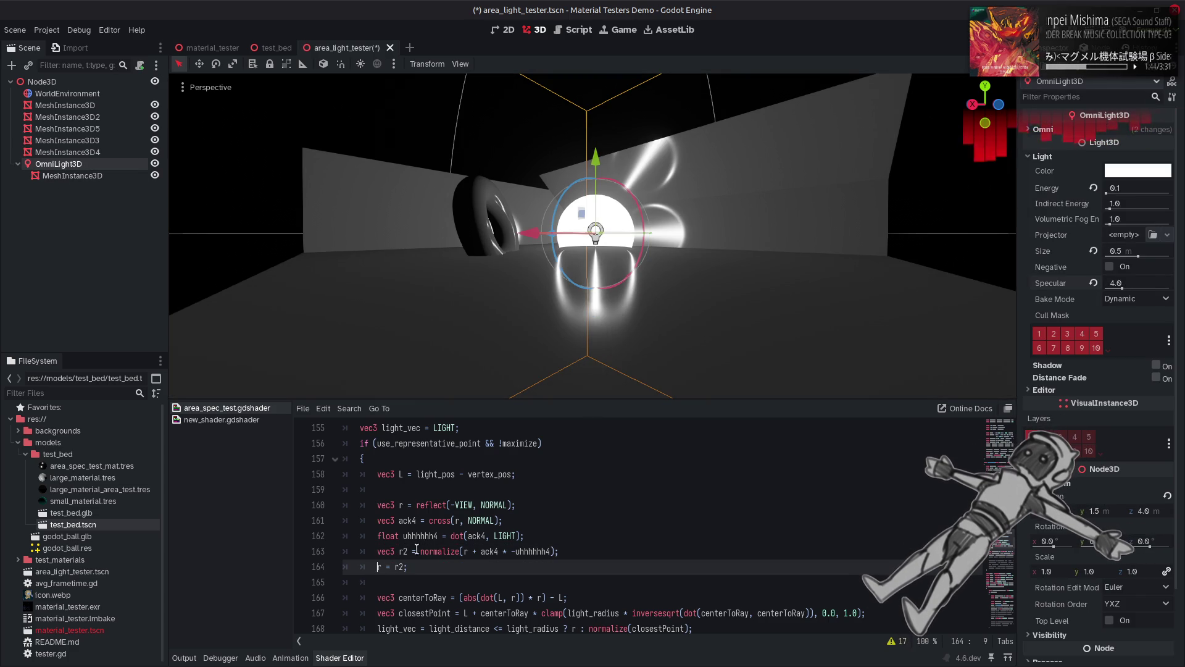
pyautogui.write('//')
pyautogui.hotkey('ctrl', 's')
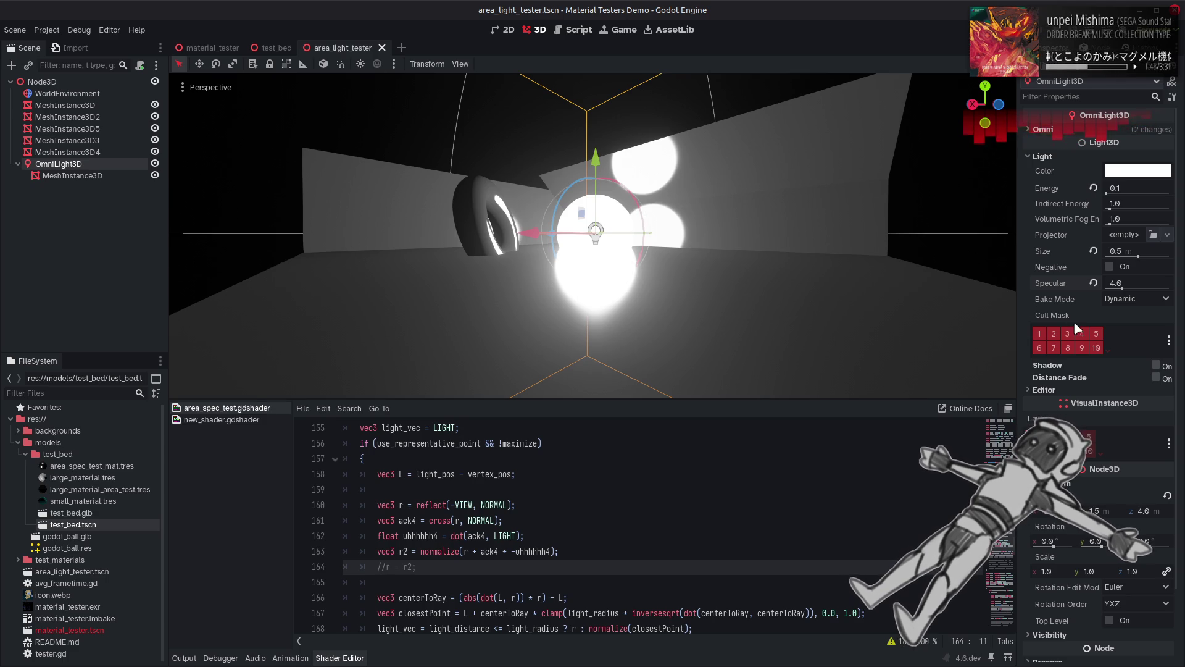
pyautogui.click(1110, 266)
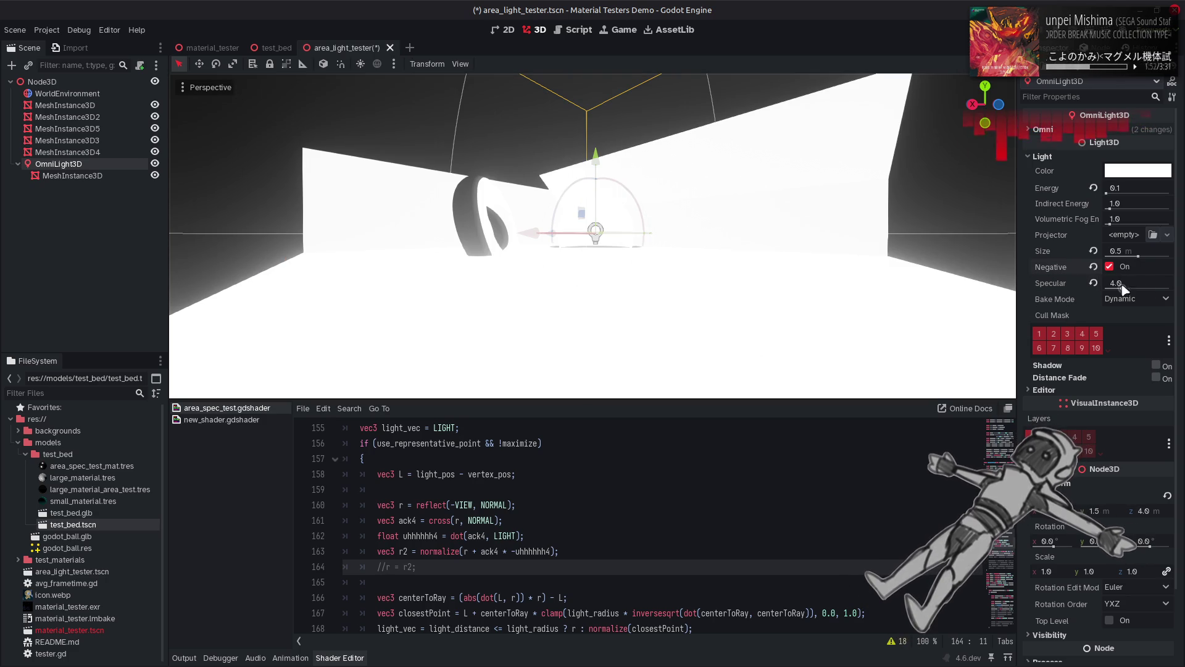
pyautogui.moveTo(1123, 287)
pyautogui.mouseDown()
pyautogui.moveTo(1105, 289)
pyautogui.moveTo(1170, 289)
pyautogui.mouseUp()
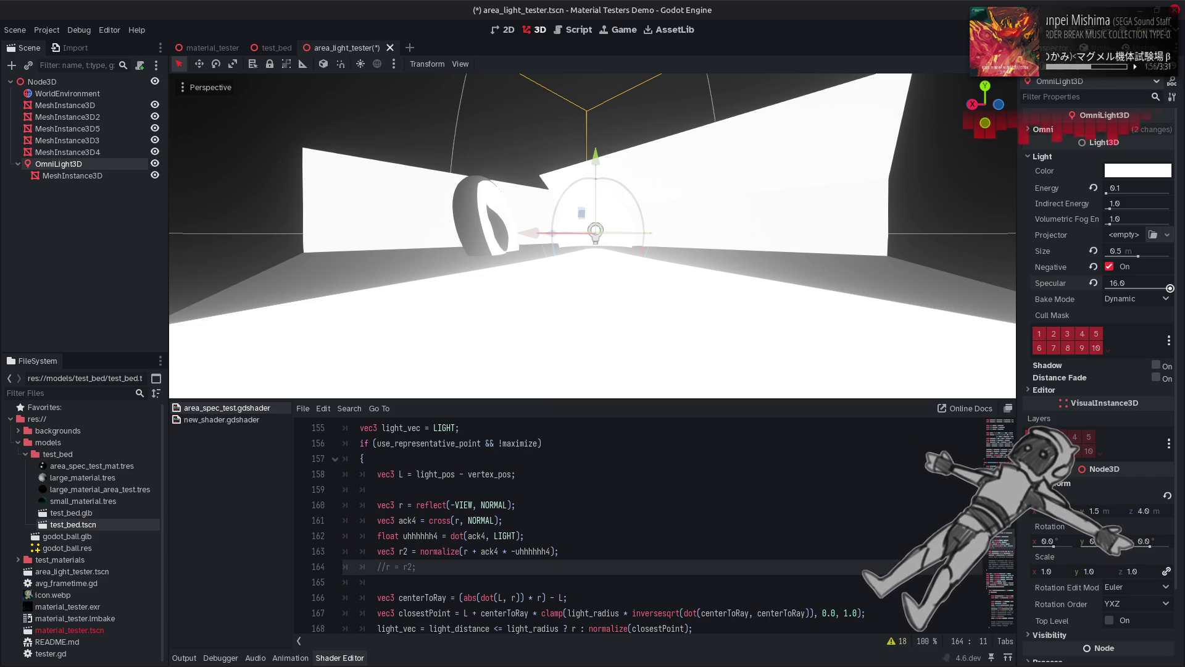
pyautogui.click(1093, 283)
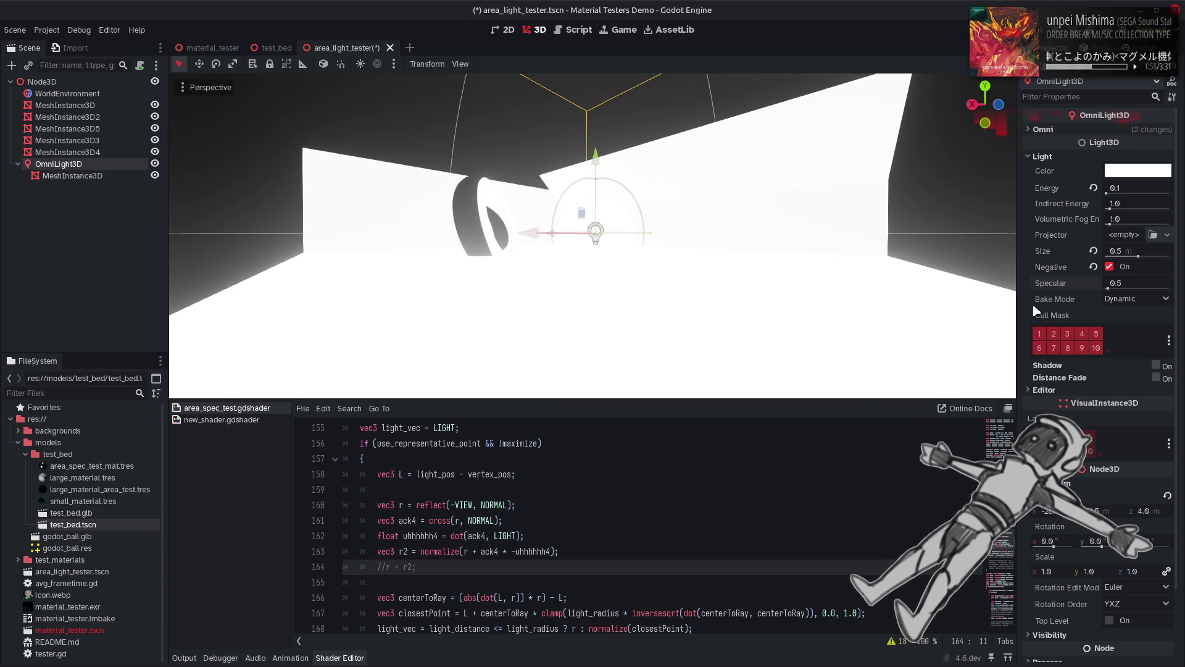
# Step: Uncomment line 164, set Specular back to 4 and turn Negative off
pyautogui.click(716, 505)
pyautogui.hotkey('ctrl', 'z')
pyautogui.hotkey('ctrl', 's')
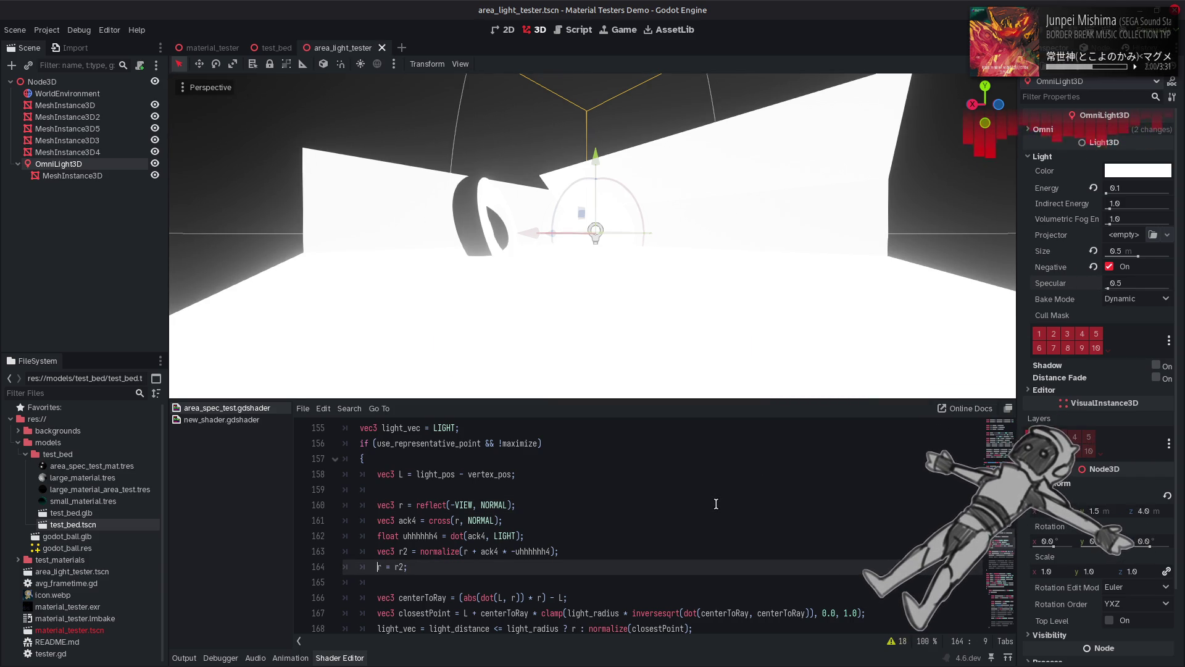
pyautogui.click(1121, 284)
pyautogui.write('4')
pyautogui.press('Return')
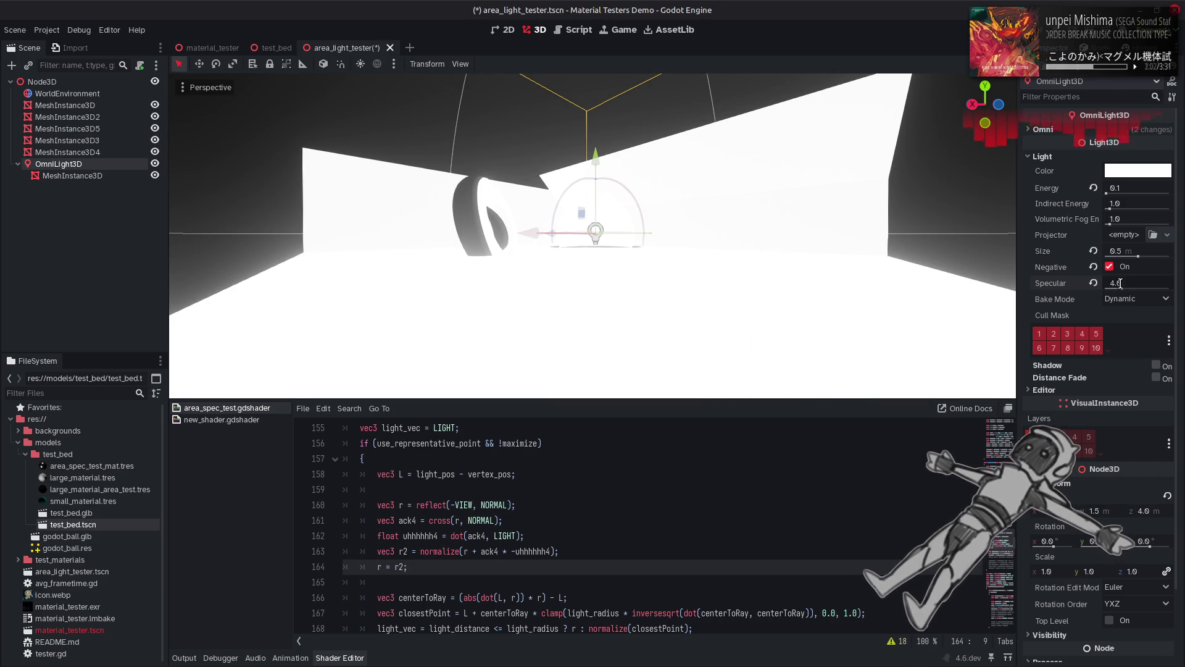
pyautogui.click(1113, 267)
pyautogui.click(1113, 267)
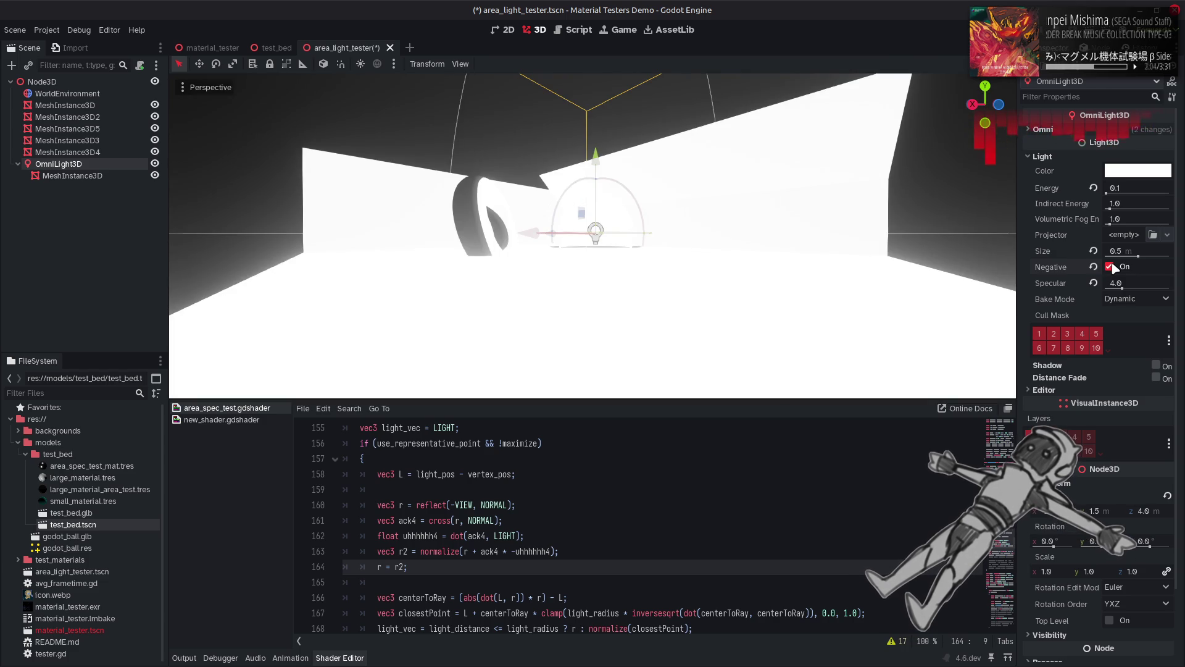
pyautogui.click(1113, 267)
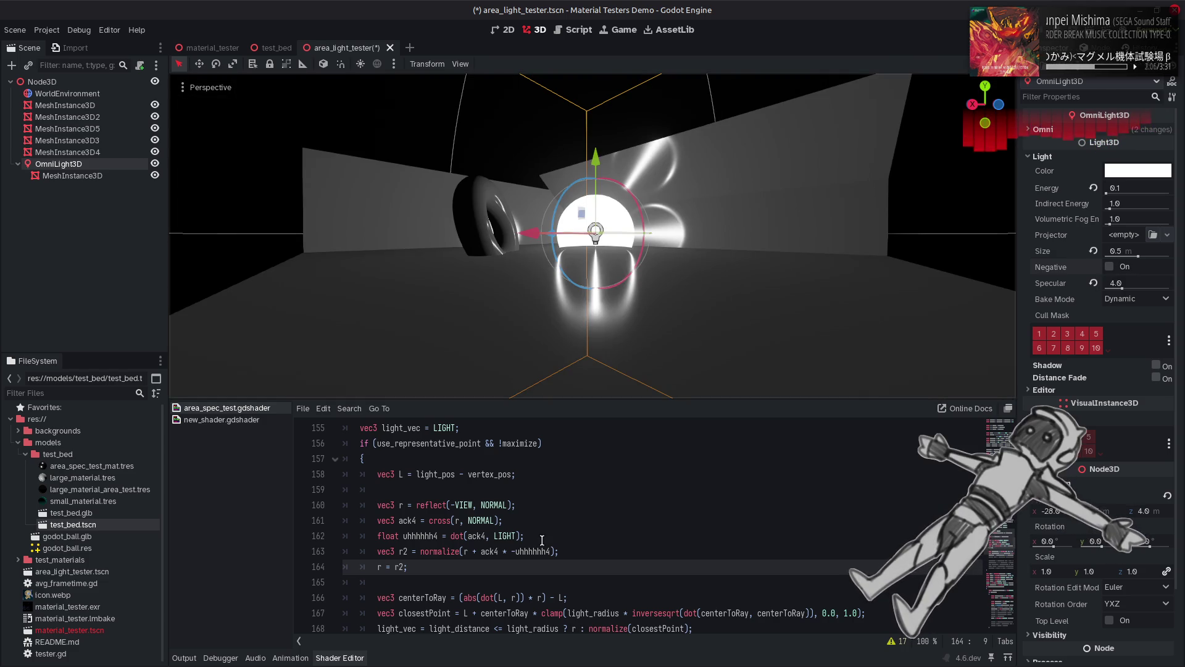
# Step: Find every use_representative_point occurrence, stepping through the matches on lines 156, 185 and 224
pyautogui.scroll(2, 542, 540)
pyautogui.doubleClick(429, 535)
pyautogui.hotkey('ctrl', 'f')
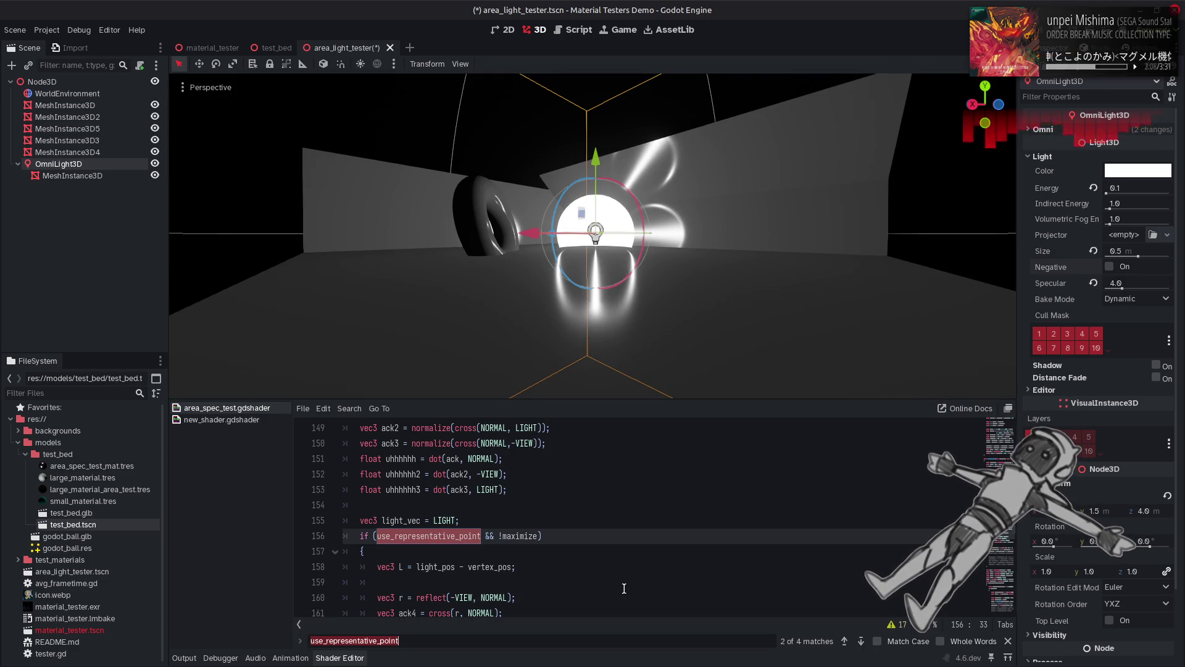
pyautogui.click(861, 642)
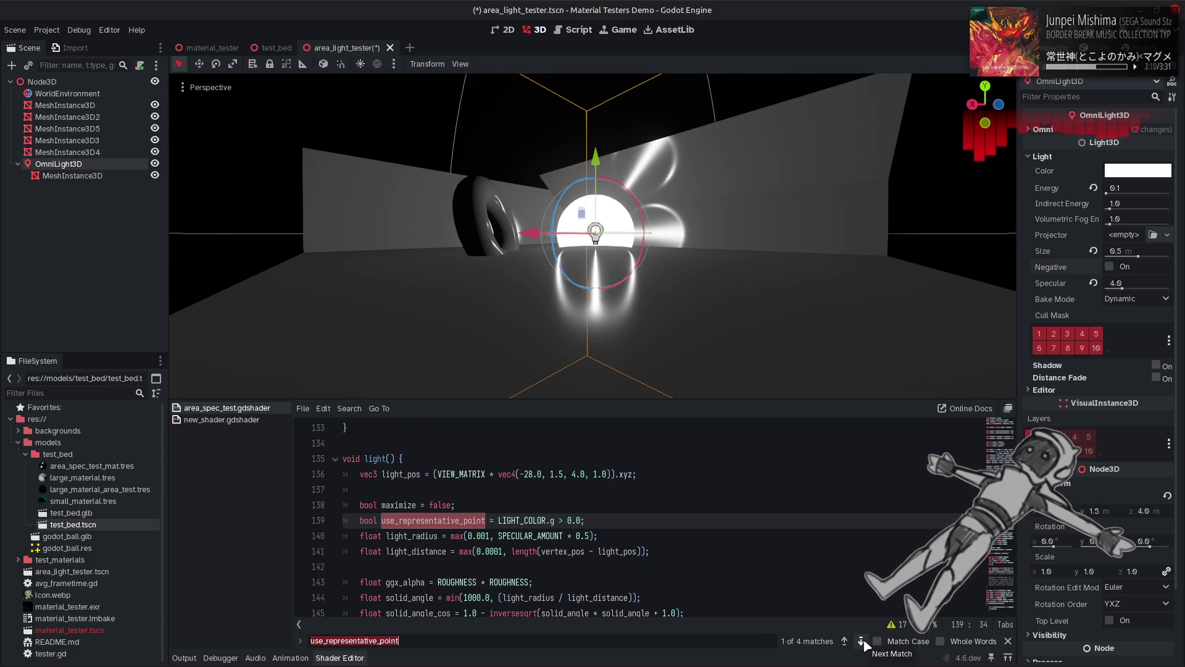
pyautogui.doubleClick(861, 642)
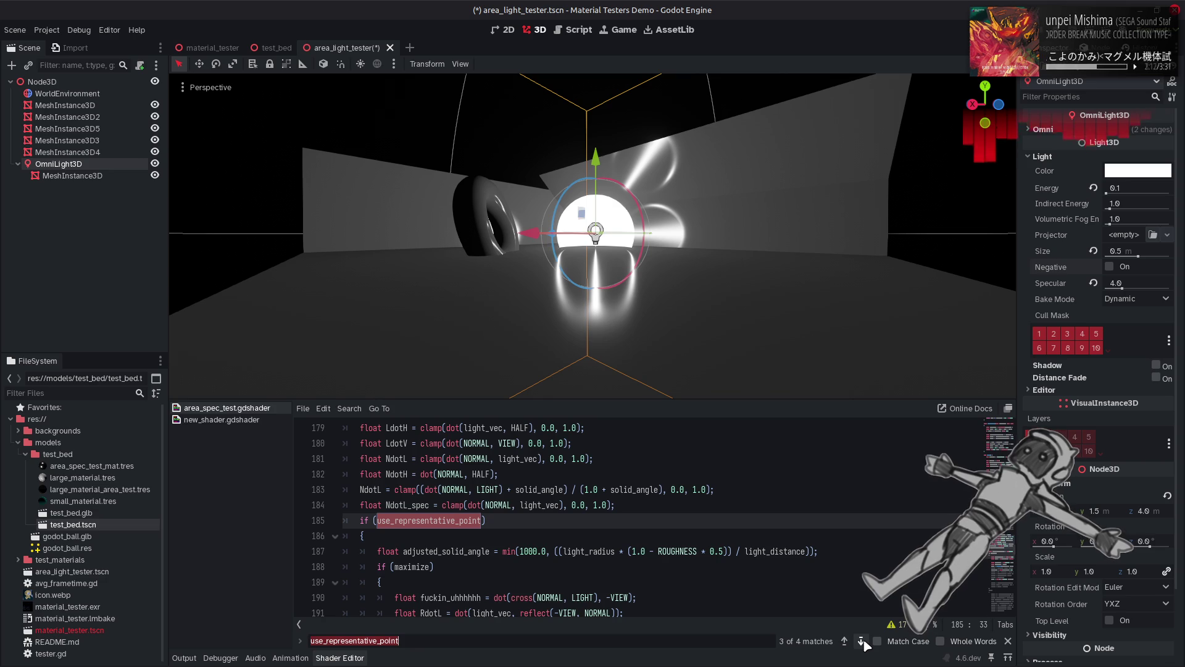
pyautogui.click(861, 641)
# Step: Remove '1.0 - ' on line 262 so it reads NdotH += solid_angle_cos
pyautogui.scroll(-1, 729, 559)
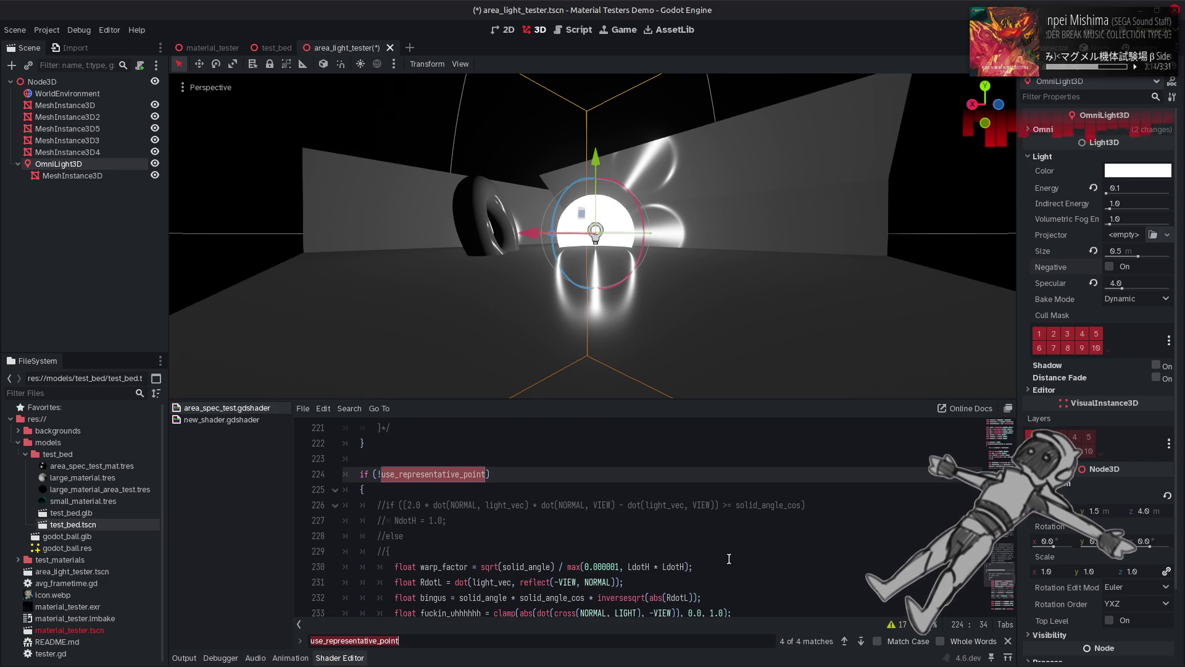
pyautogui.scroll(-1, 729, 559)
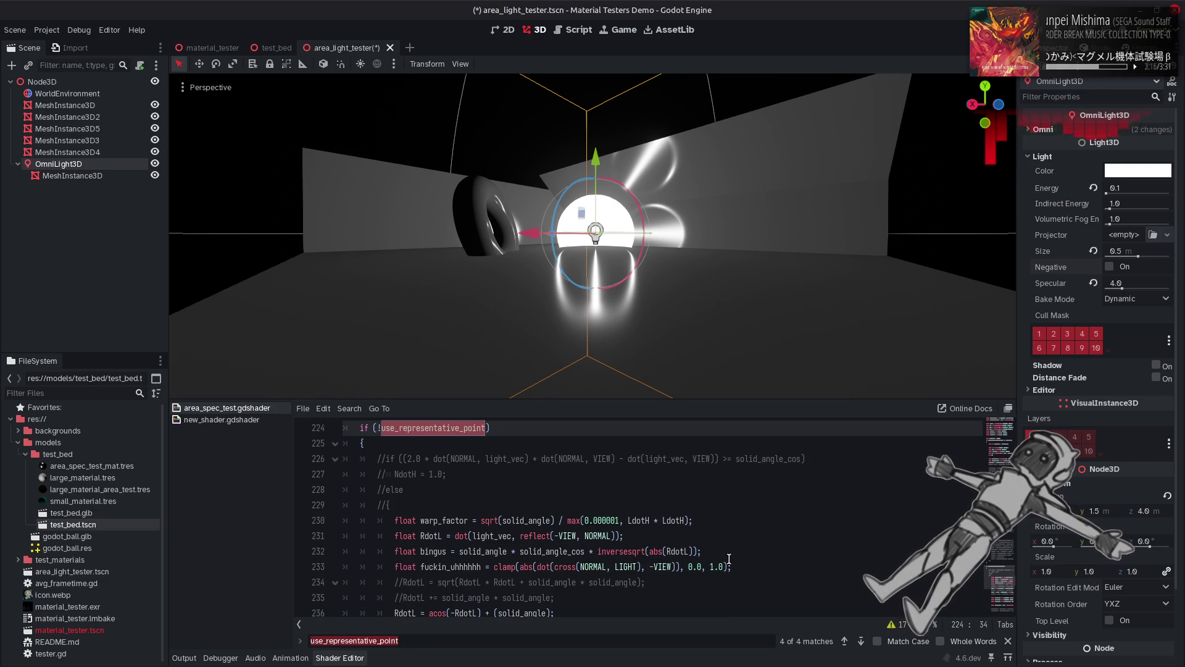
pyautogui.scroll(-1, 729, 559)
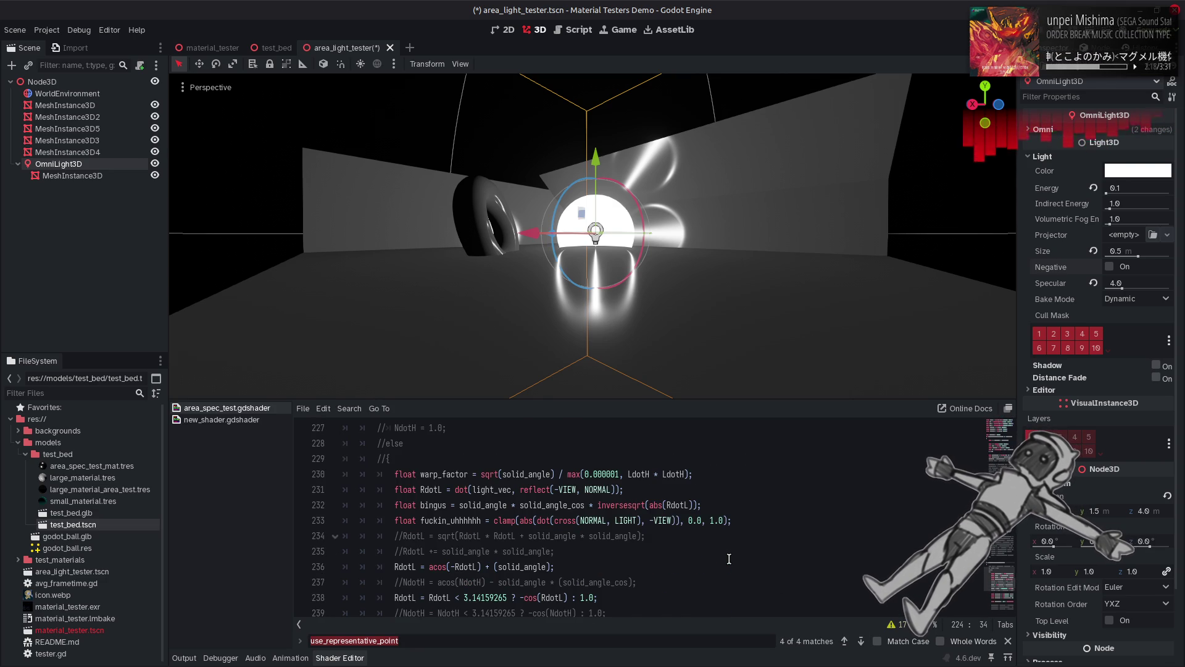
pyautogui.scroll(-4, 730, 559)
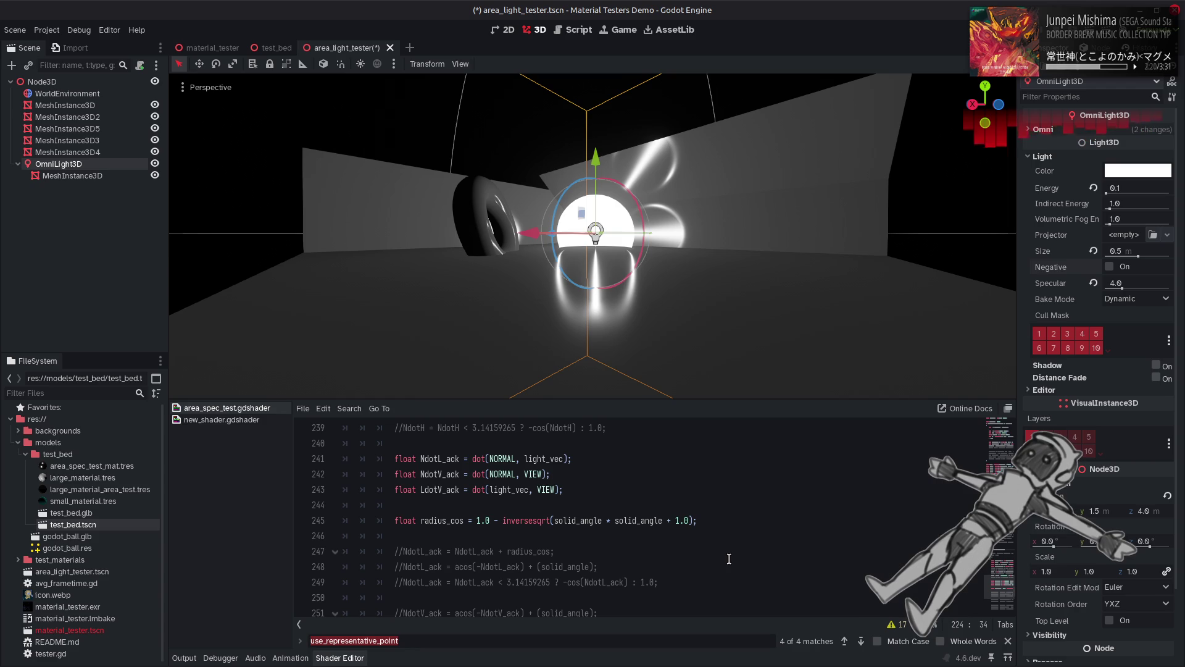
pyautogui.scroll(-2, 729, 559)
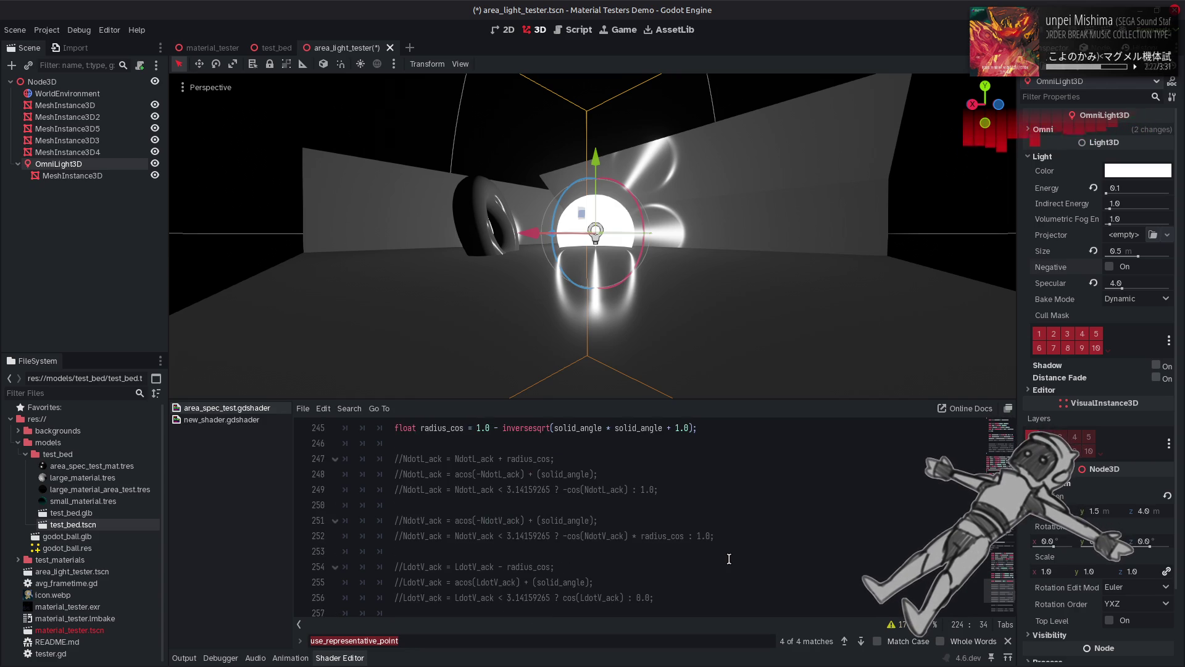
pyautogui.scroll(-2, 729, 559)
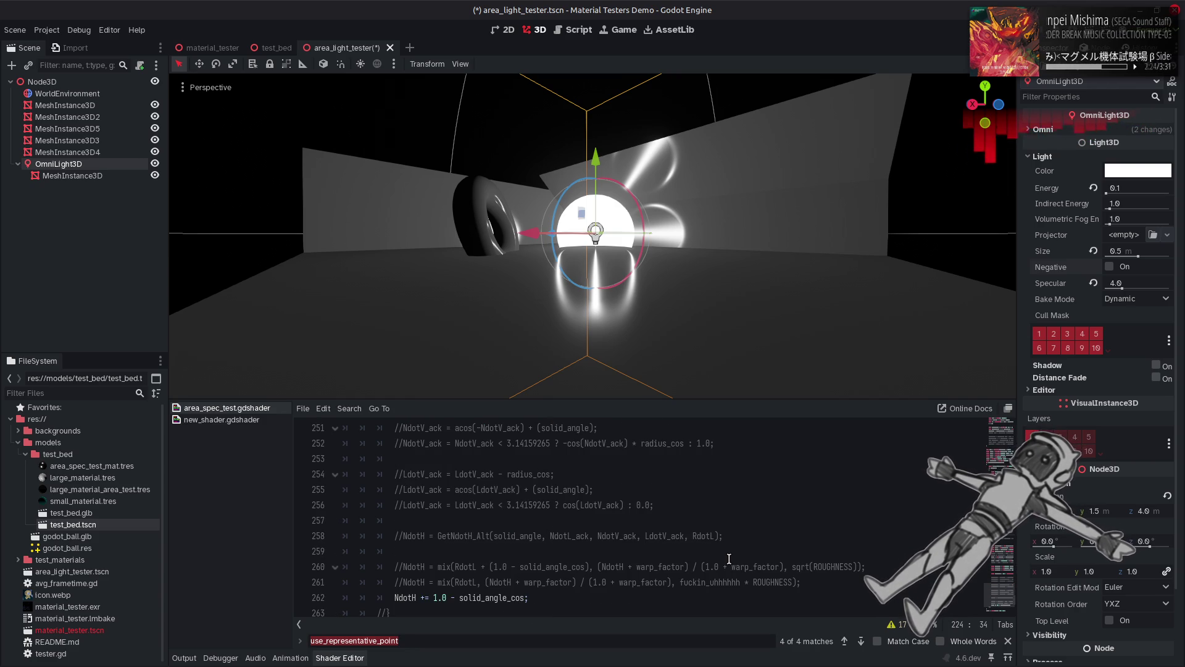
pyautogui.scroll(2, 556, 571)
pyautogui.scroll(-2, 401, 583)
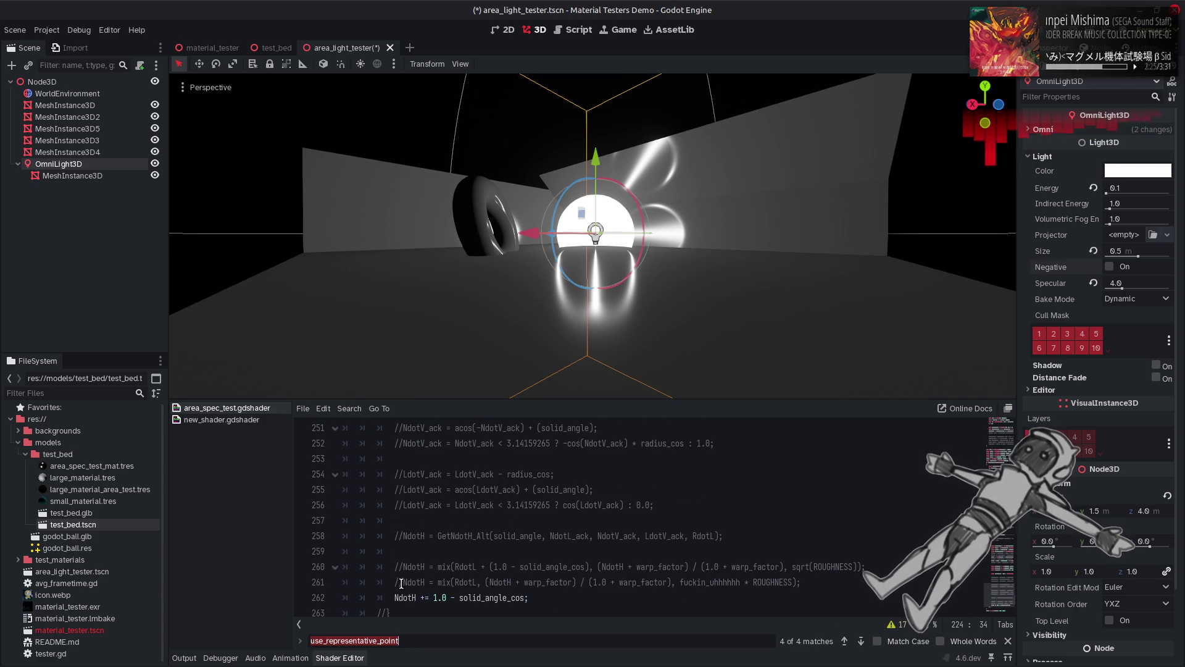
pyautogui.click(460, 598)
pyautogui.press('BackSpace')
pyautogui.press('BackSpace')
pyautogui.press('BackSpace')
pyautogui.press('End')
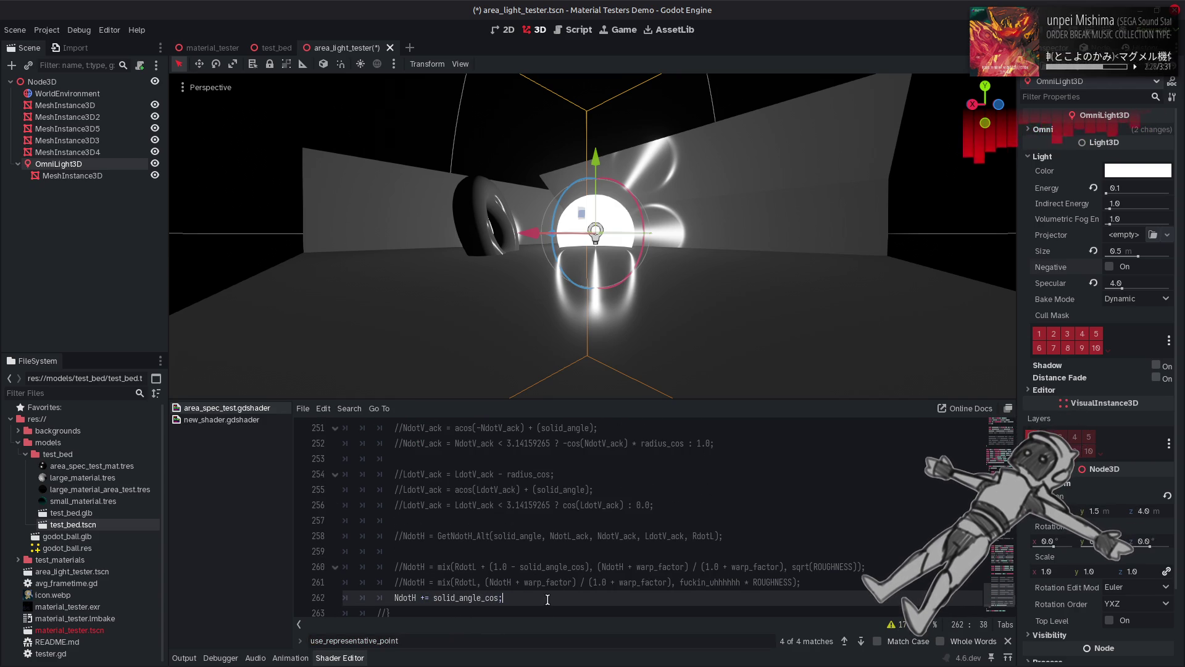
# Step: Save the shader, close the find bar, and set the omni light to Negative
pyautogui.hotkey('ctrl', 's')
pyautogui.press('Escape')
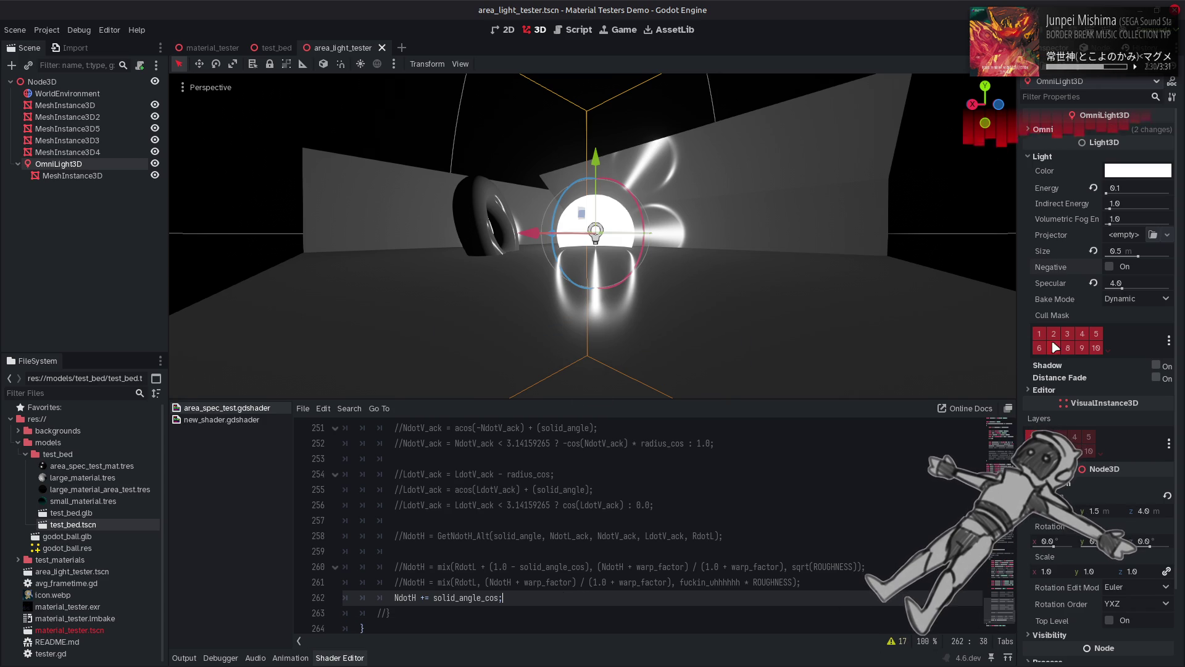
pyautogui.click(1110, 266)
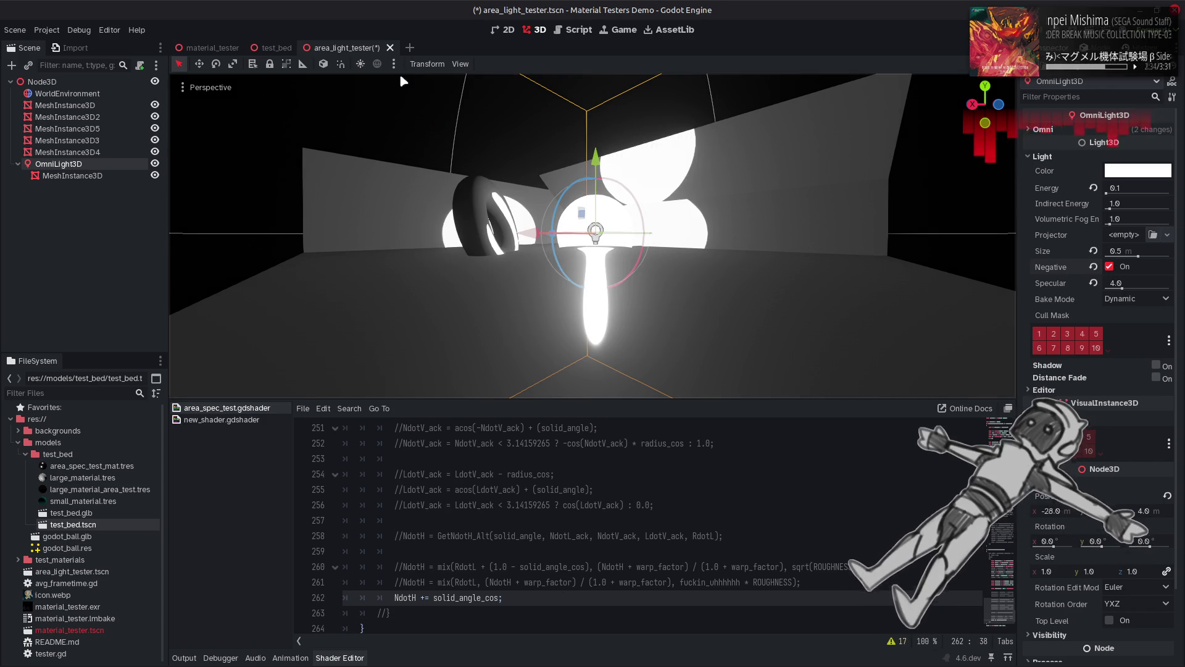
# Step: Untick Negative on the OmniLight3D to make it a positive light again
pyautogui.click(442, 94)
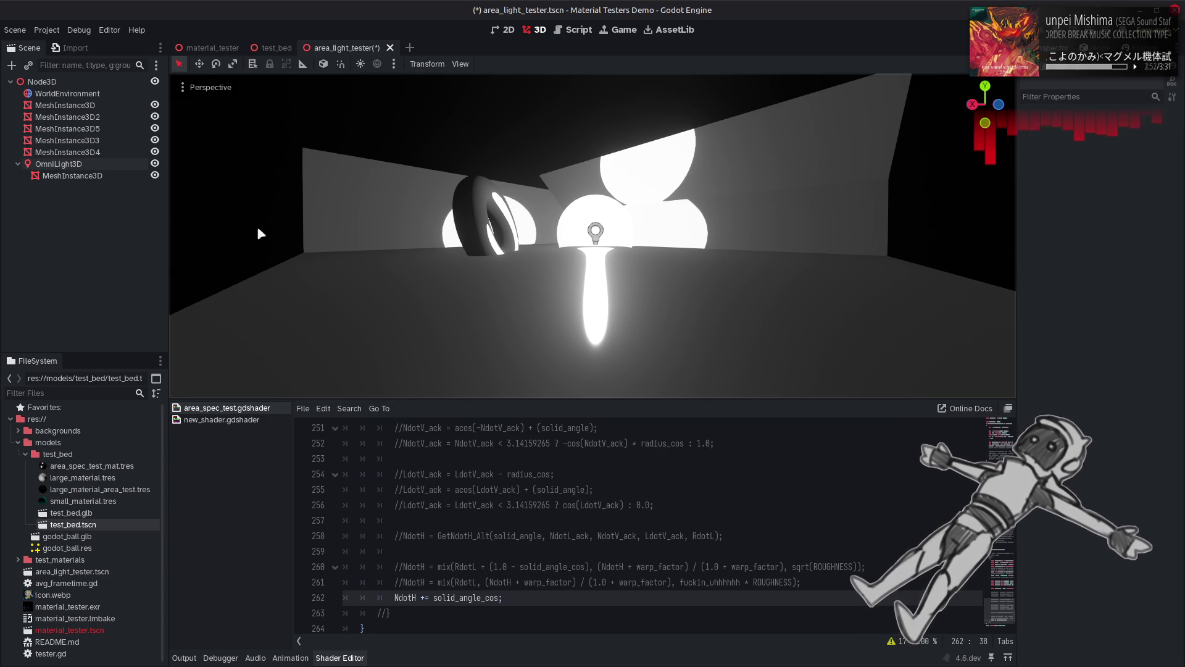
pyautogui.click(131, 167)
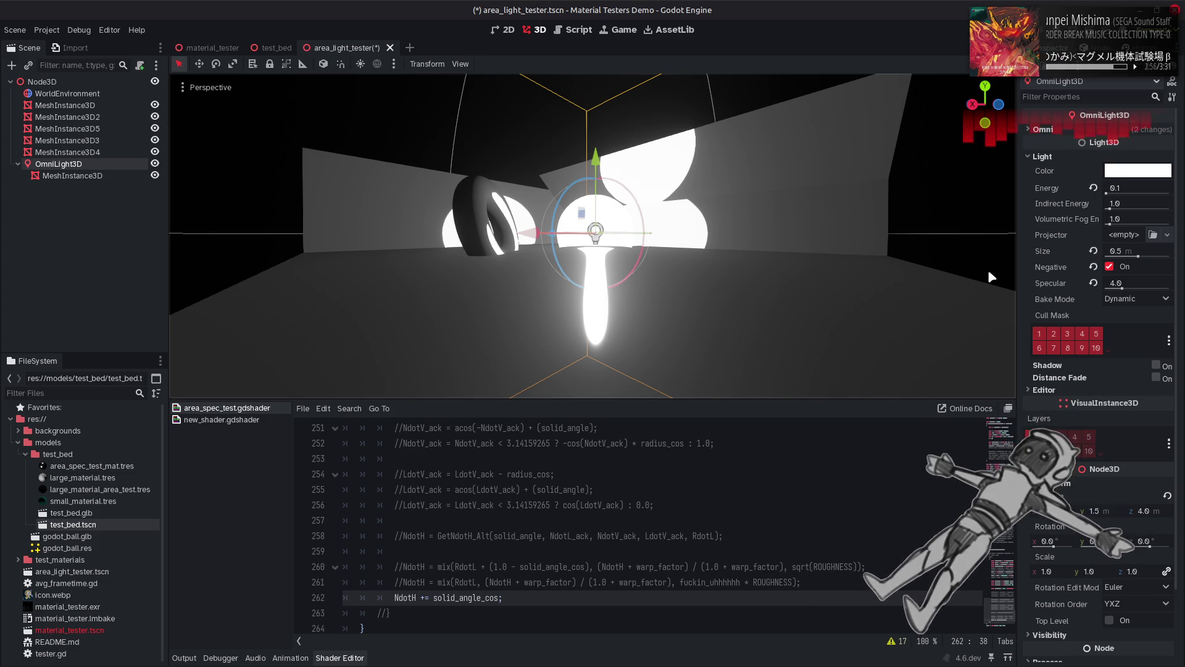
pyautogui.click(1111, 267)
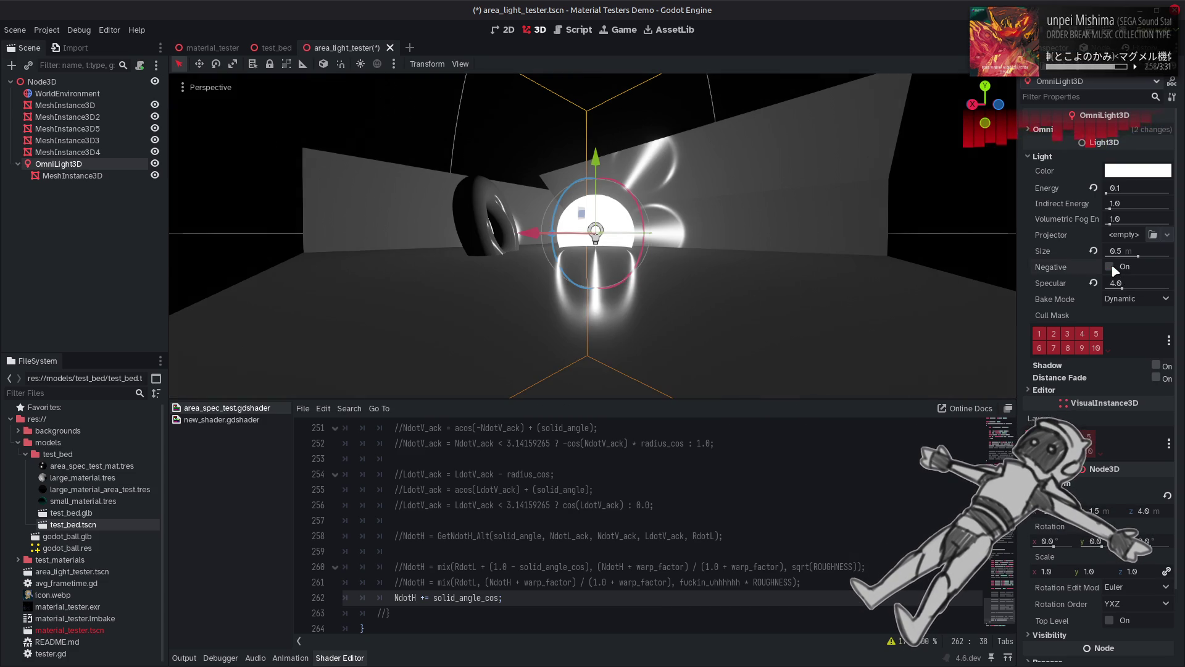
# Step: Comment out r = r2 on line 164 with Ctrl+K and save to compare
pyautogui.scroll(15, 578, 519)
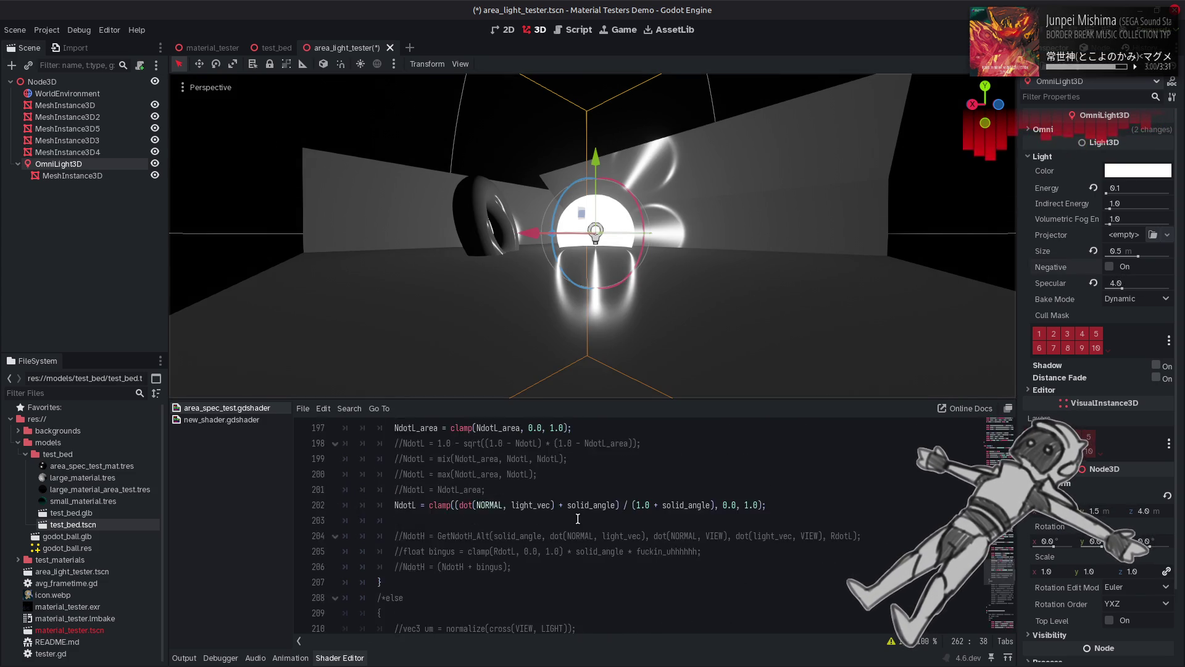
pyautogui.scroll(14, 578, 518)
pyautogui.click(376, 566)
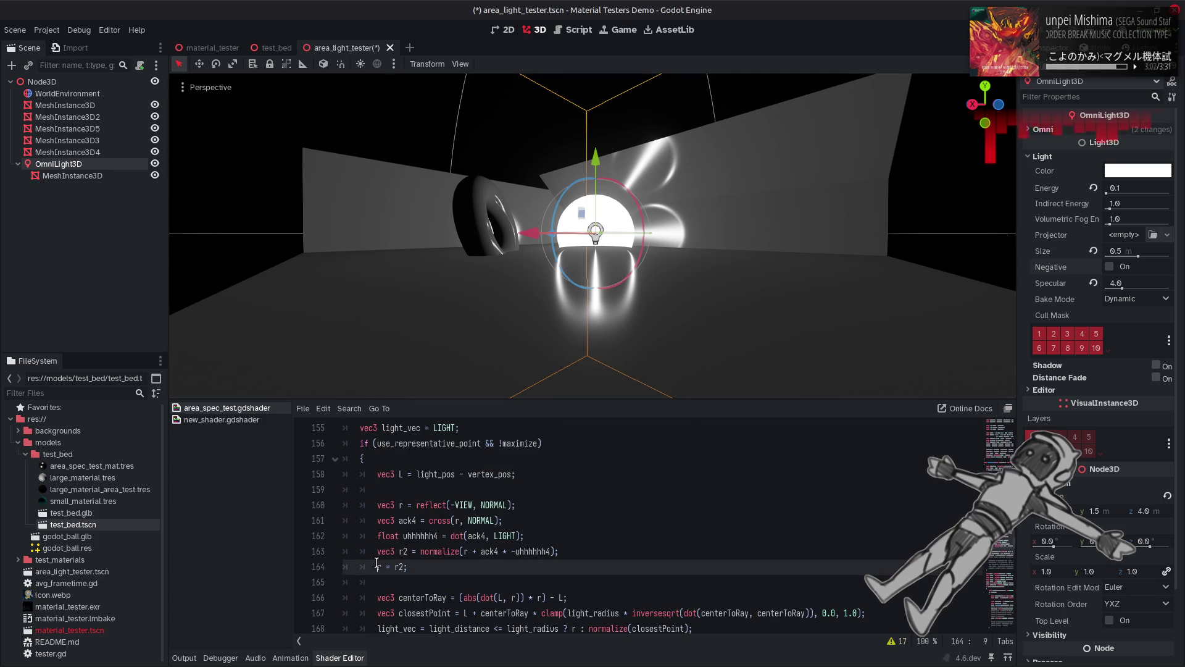
pyautogui.hotkey('ctrl', 'k')
pyautogui.hotkey('ctrl', 's')
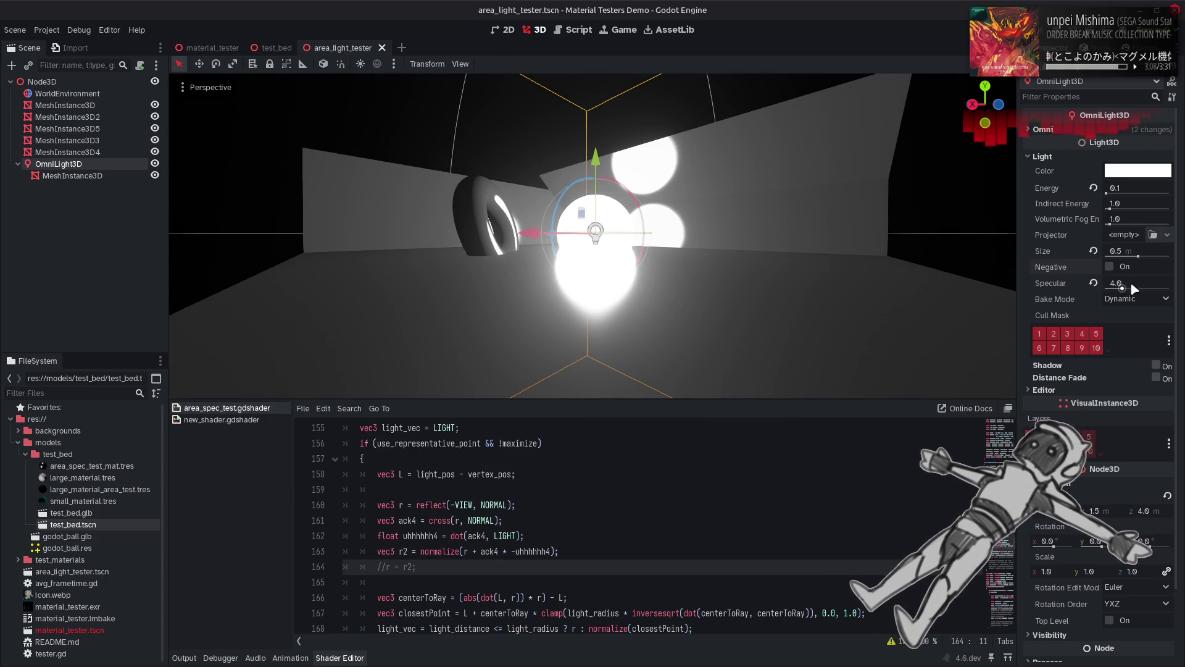
# Step: Set the light's value to 0.5 to shrink the specular highlights
pyautogui.write('0.5')
pyautogui.press('Return')
pyautogui.click(605, 257)
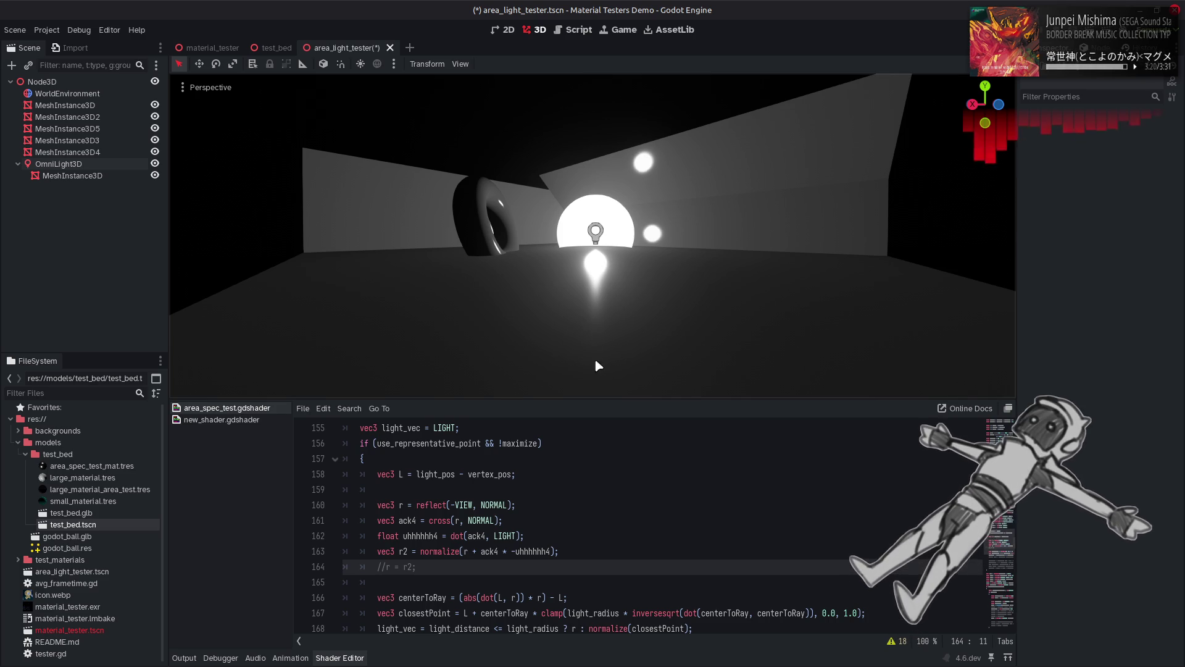
# Step: Uncomment line 164 so r = r2 is active again, saving along the way
pyautogui.click(584, 499)
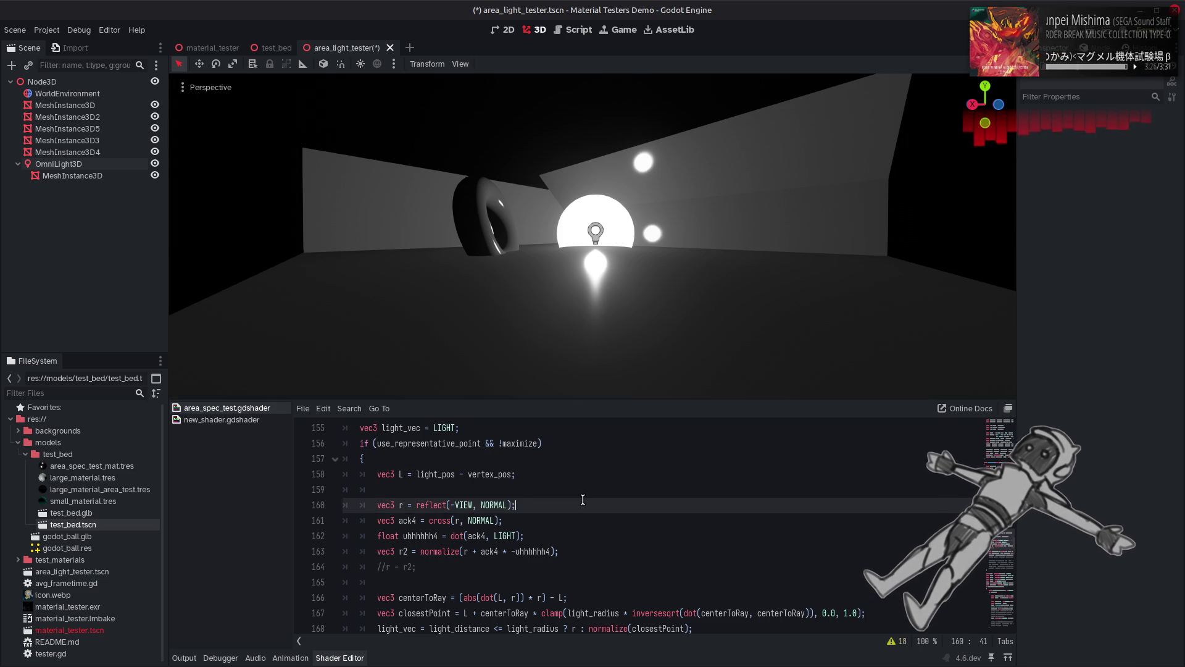
pyautogui.press('Down')
pyautogui.press('Down')
pyautogui.press('Down')
pyautogui.press('Home')
pyautogui.press('Delete')
pyautogui.press('Delete')
pyautogui.hotkey('ctrl', 's')
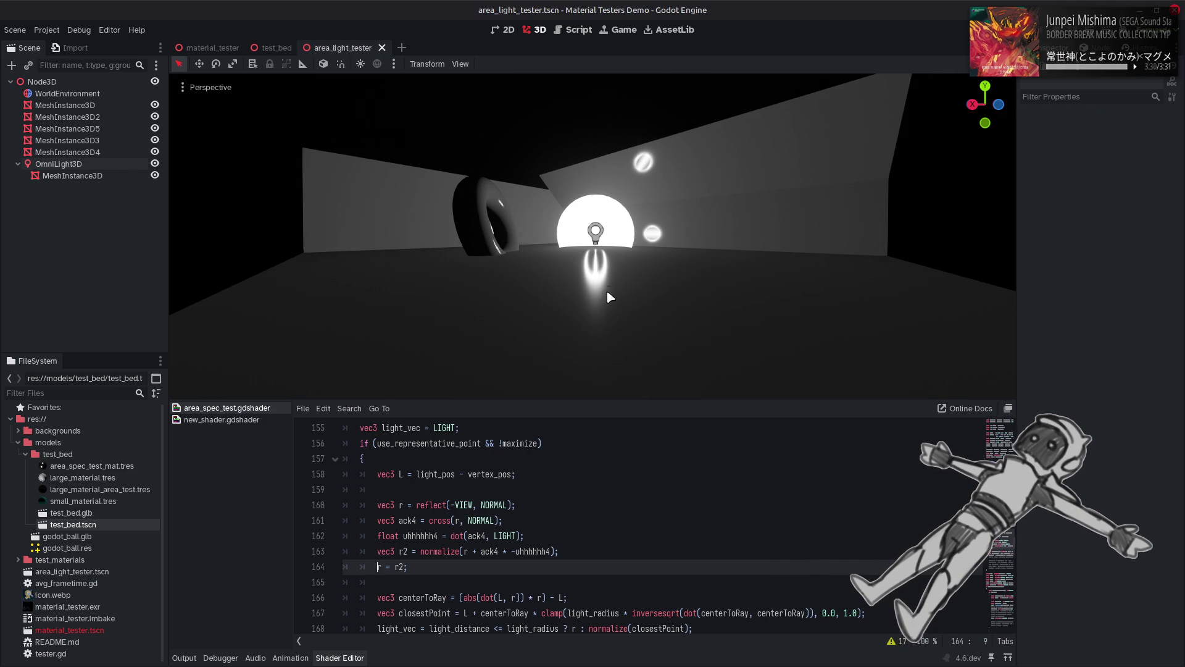
pyautogui.write('//')
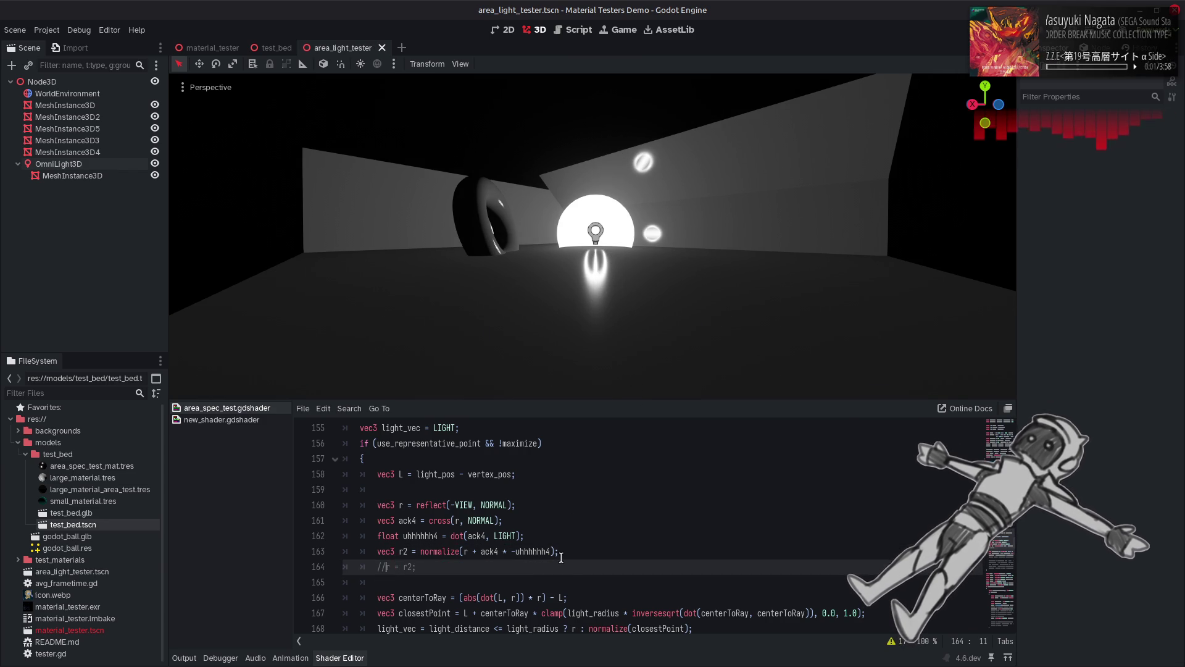
pyautogui.click(576, 535)
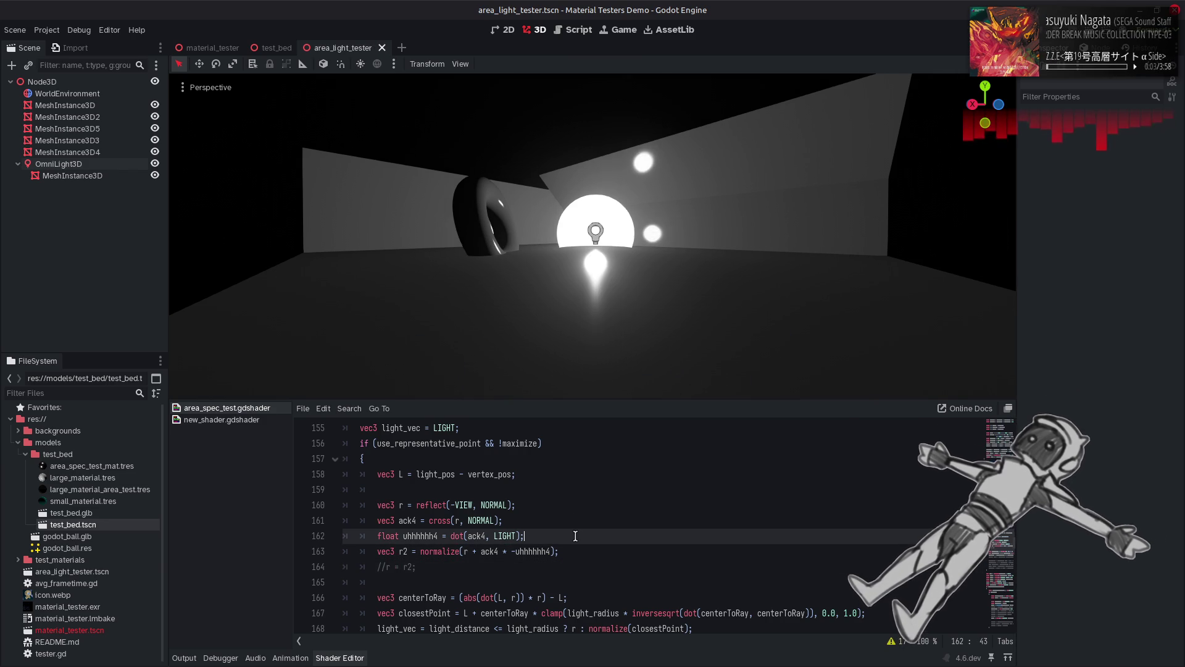
pyautogui.press('Down')
pyautogui.press('Down')
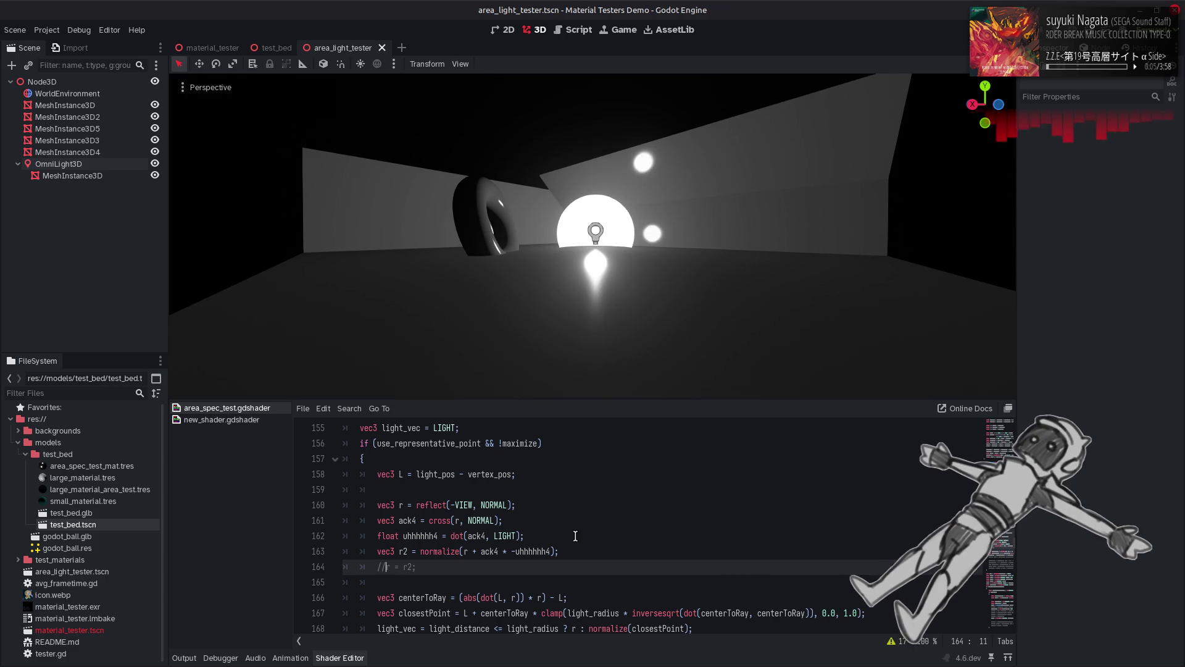
pyautogui.press('BackSpace')
pyautogui.press('BackSpace')
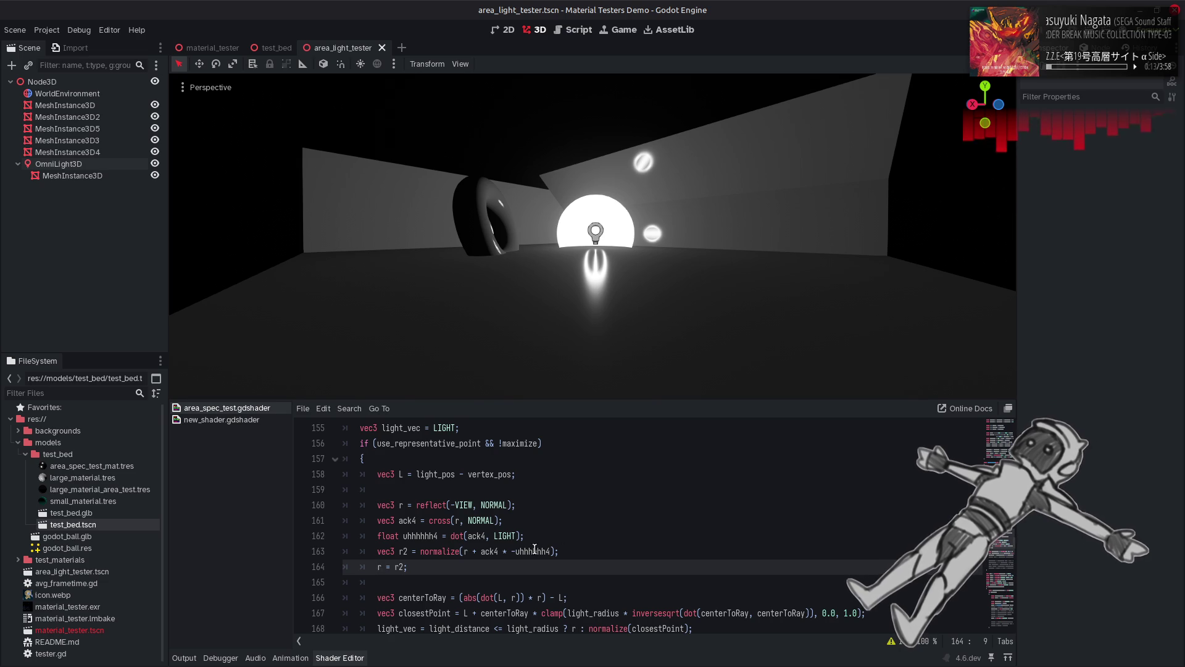
pyautogui.click(551, 563)
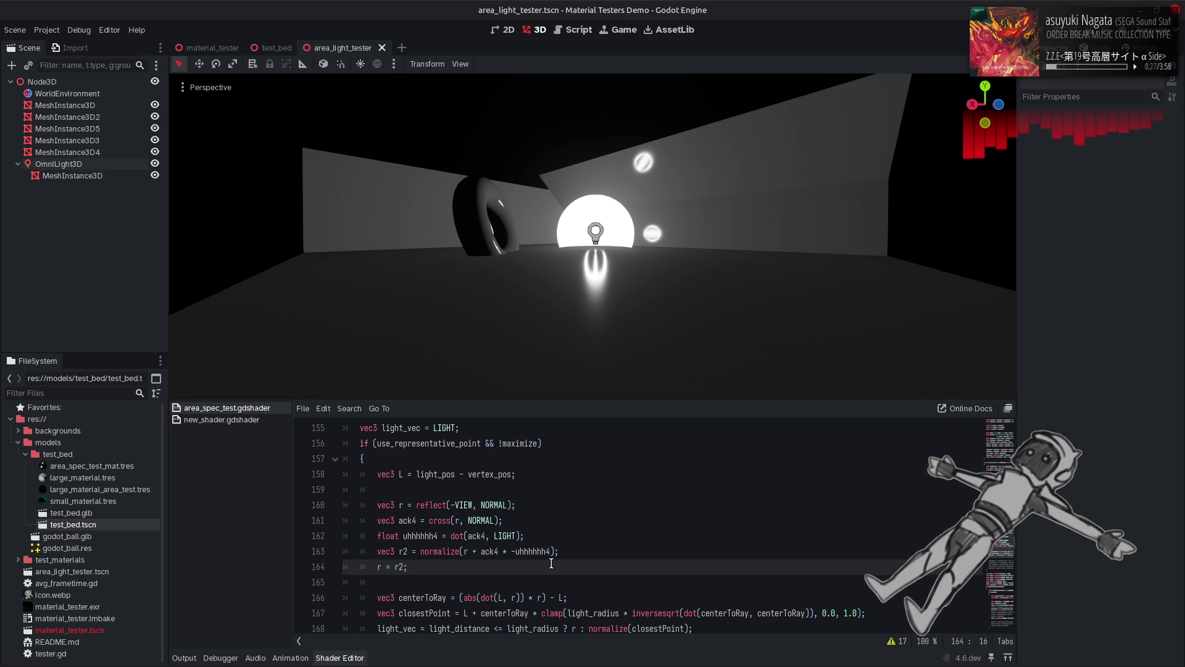
pyautogui.doubleClick(504, 535)
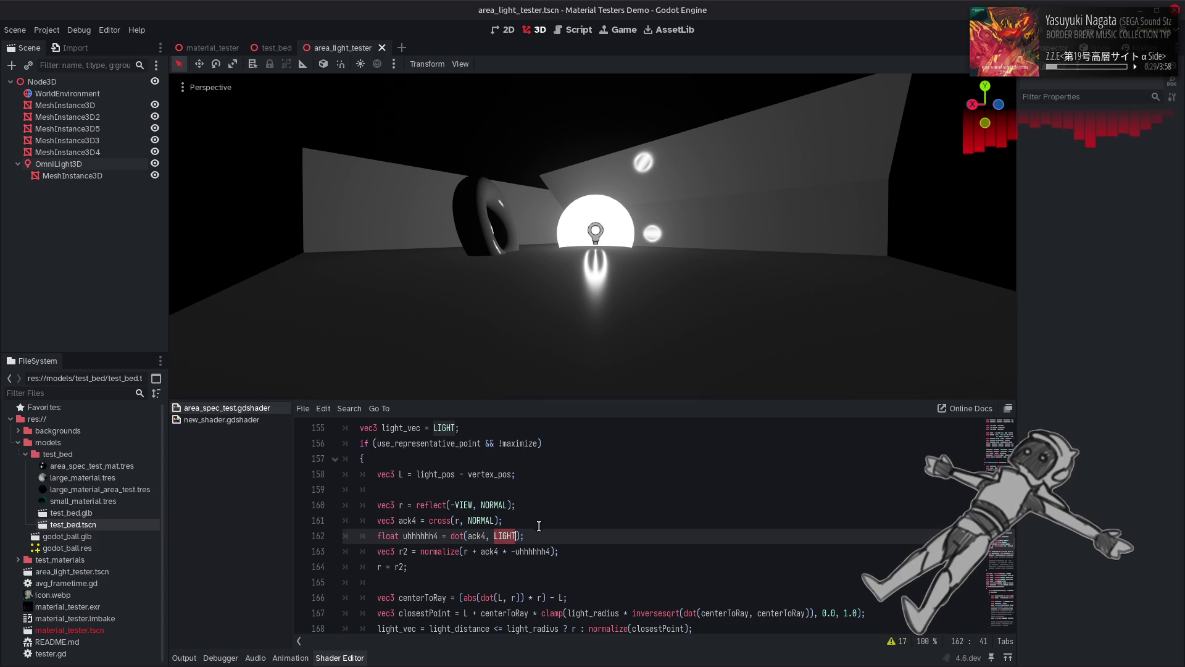
pyautogui.write('VIEW')
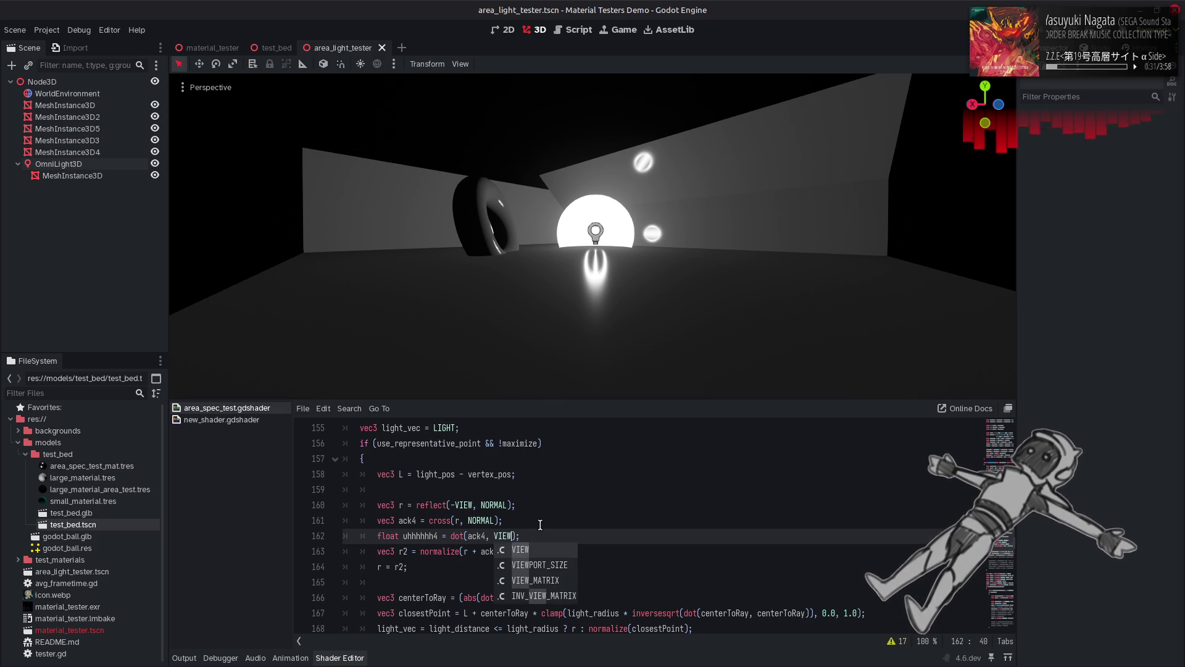
pyautogui.hotkey('ctrl', 'Left')
pyautogui.write('-')
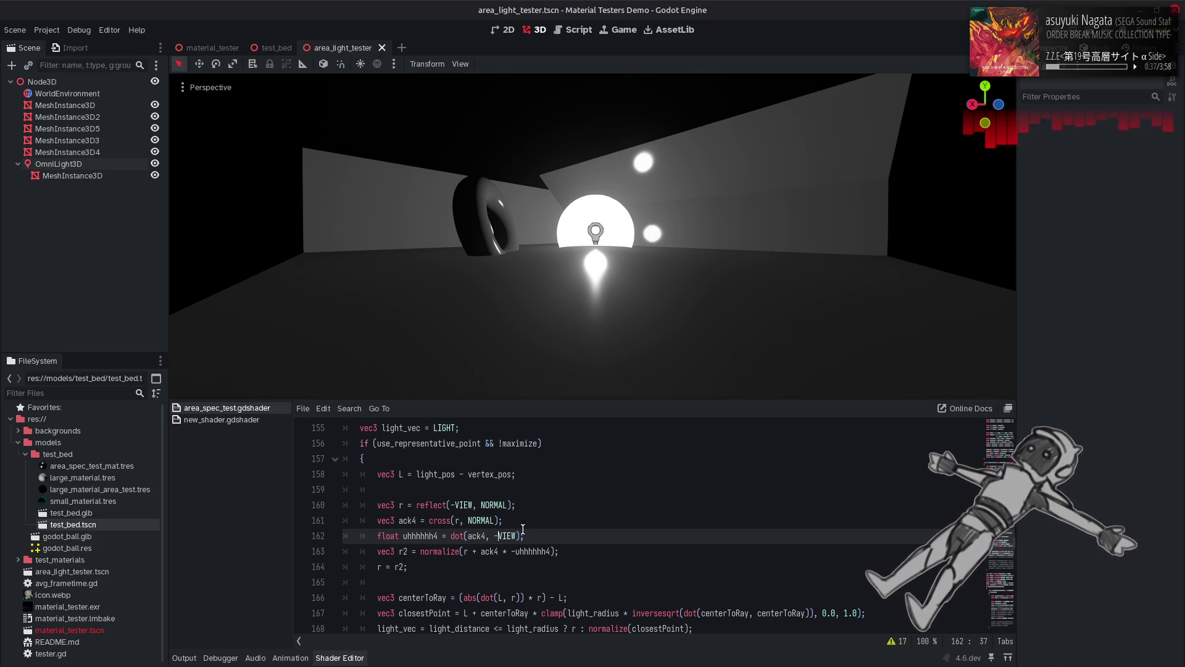
pyautogui.moveTo(516, 535); pyautogui.dragTo(497, 535)
pyautogui.press('BackSpace')
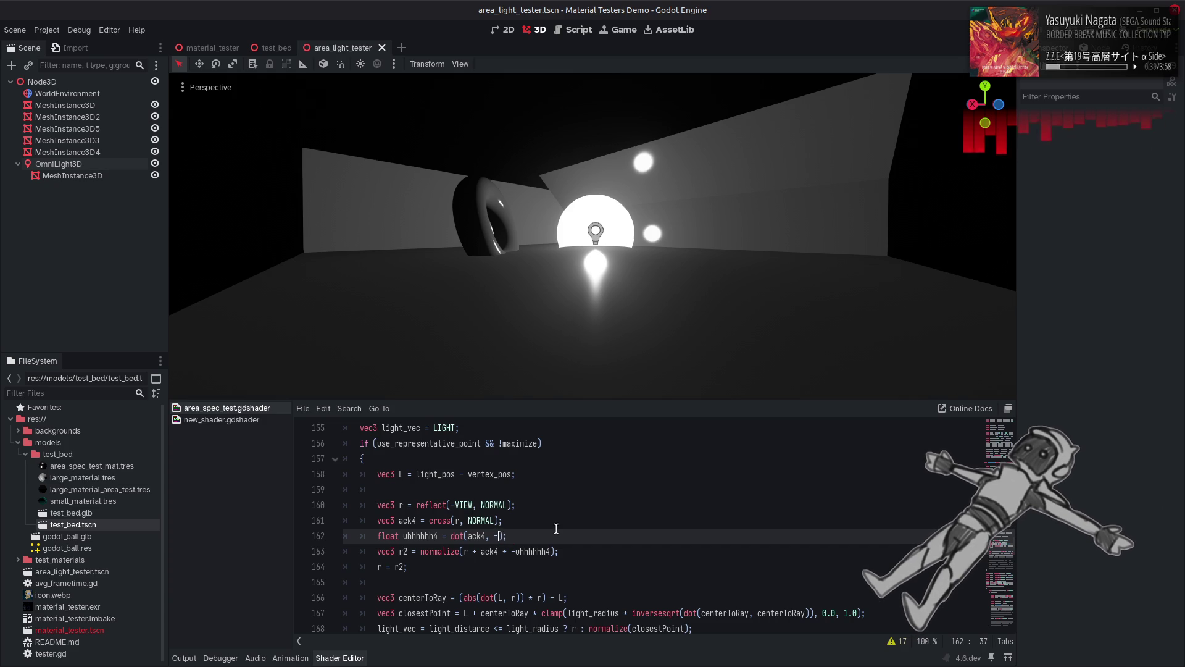
pyautogui.write('LGHT')
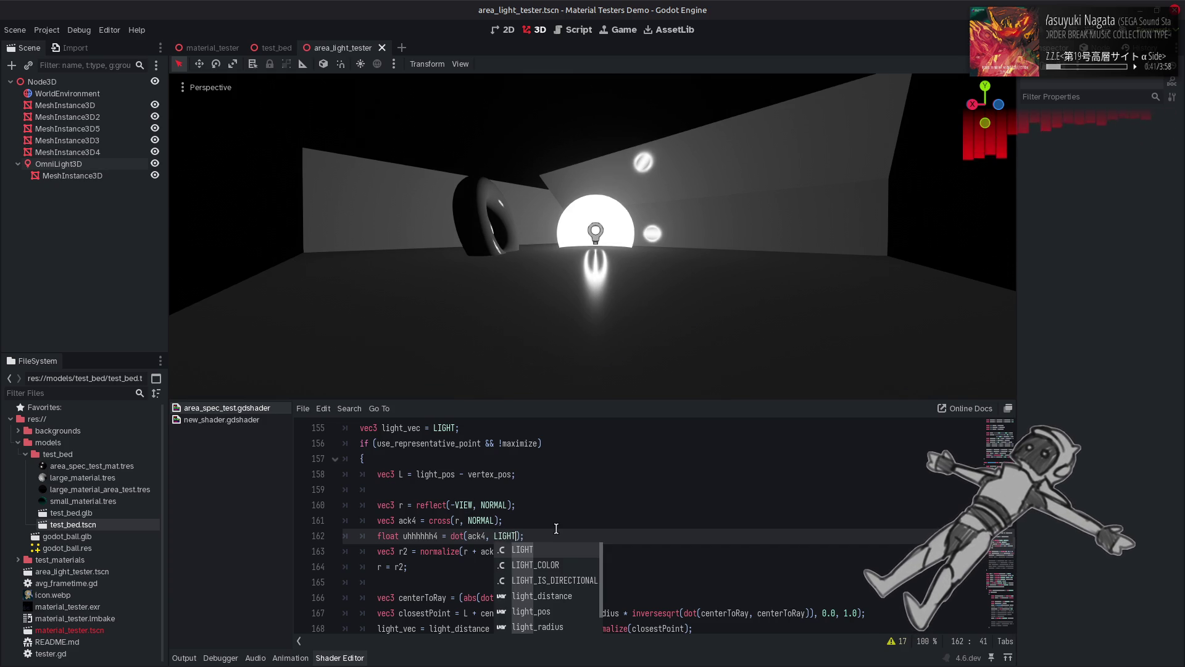
pyautogui.click(570, 508)
pyautogui.press('Down')
pyautogui.press('Down')
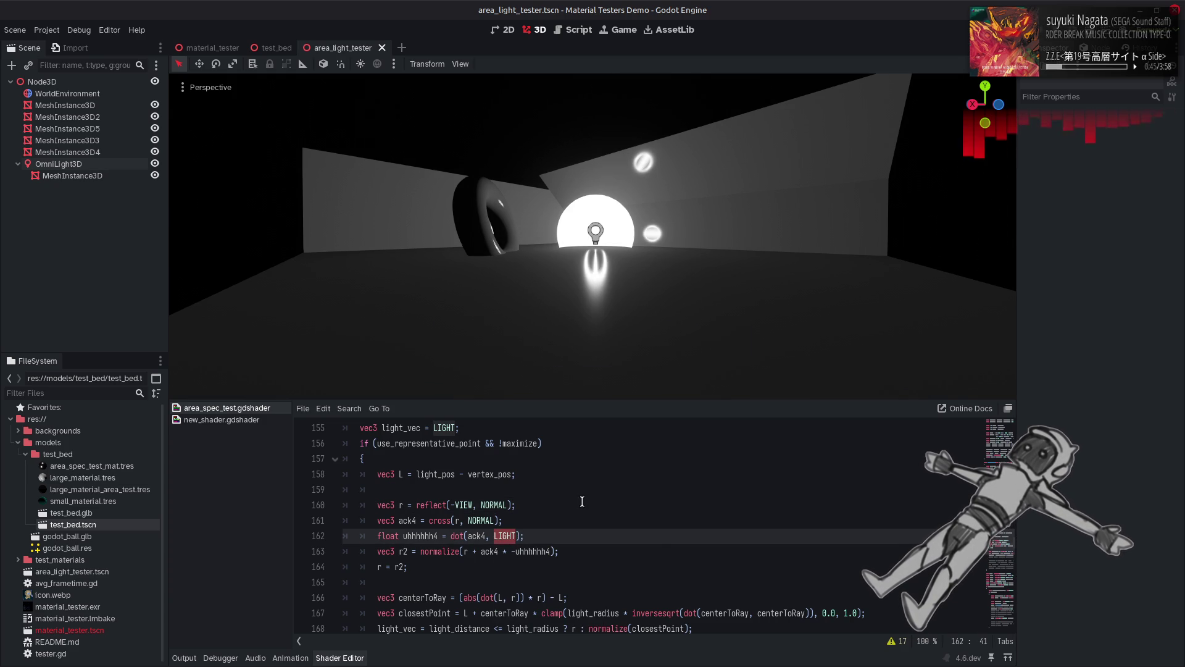
pyautogui.scroll(-5, 582, 501)
pyautogui.scroll(5, 577, 503)
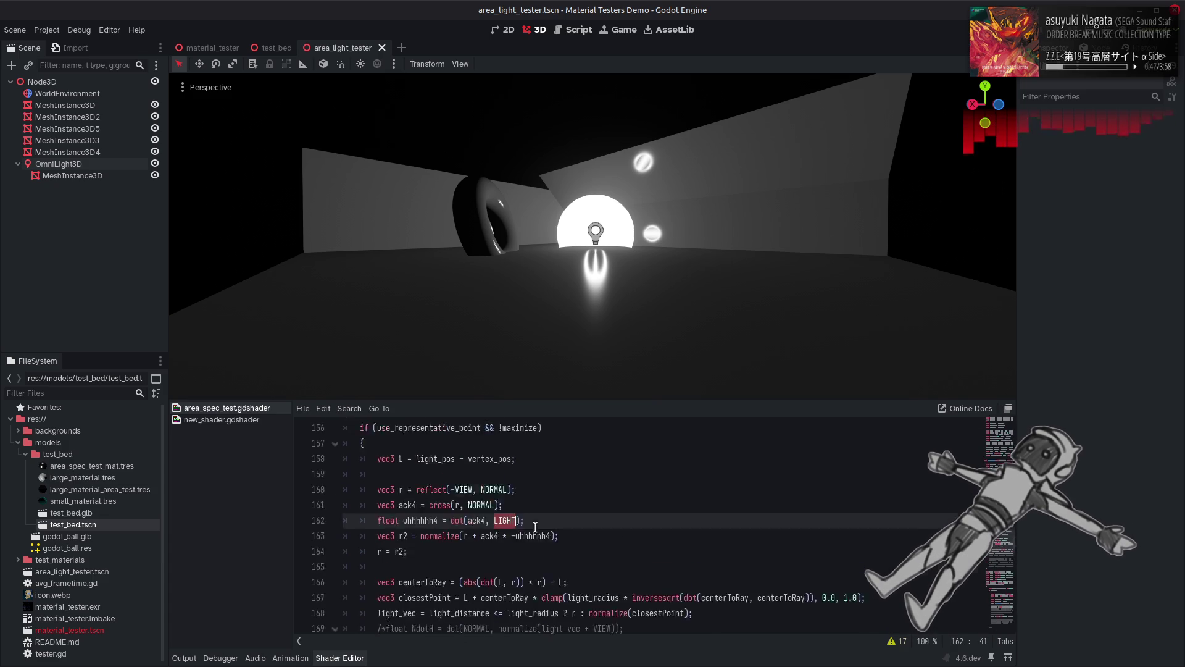
pyautogui.scroll(-1, 534, 528)
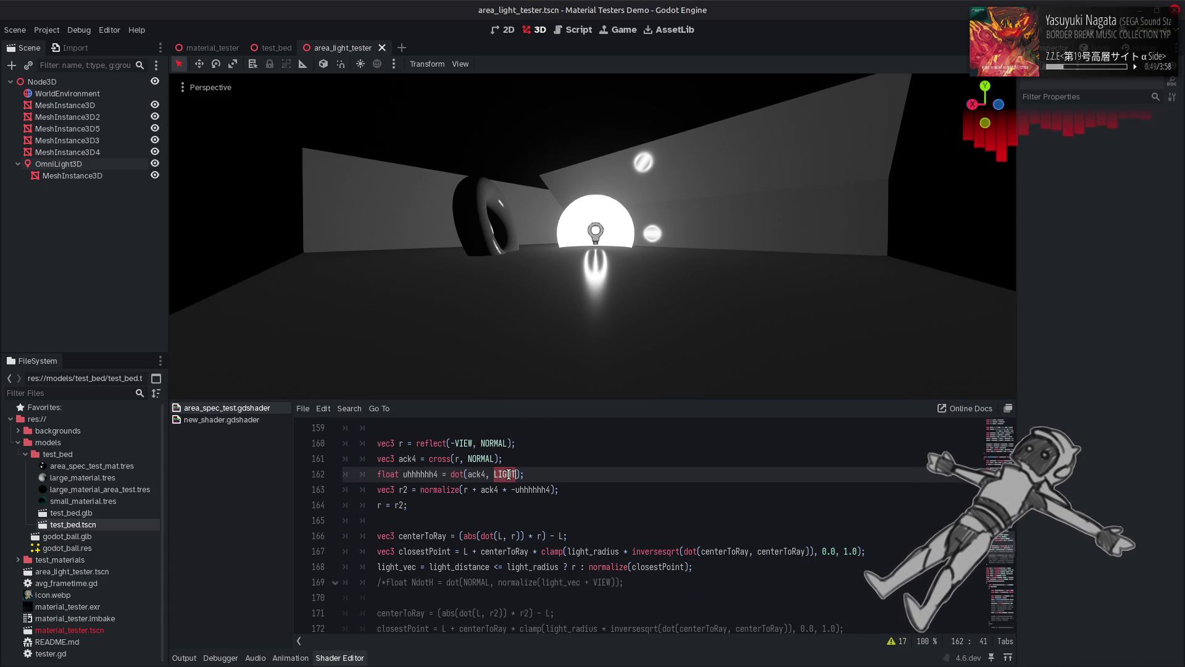
pyautogui.write('NORMAL')
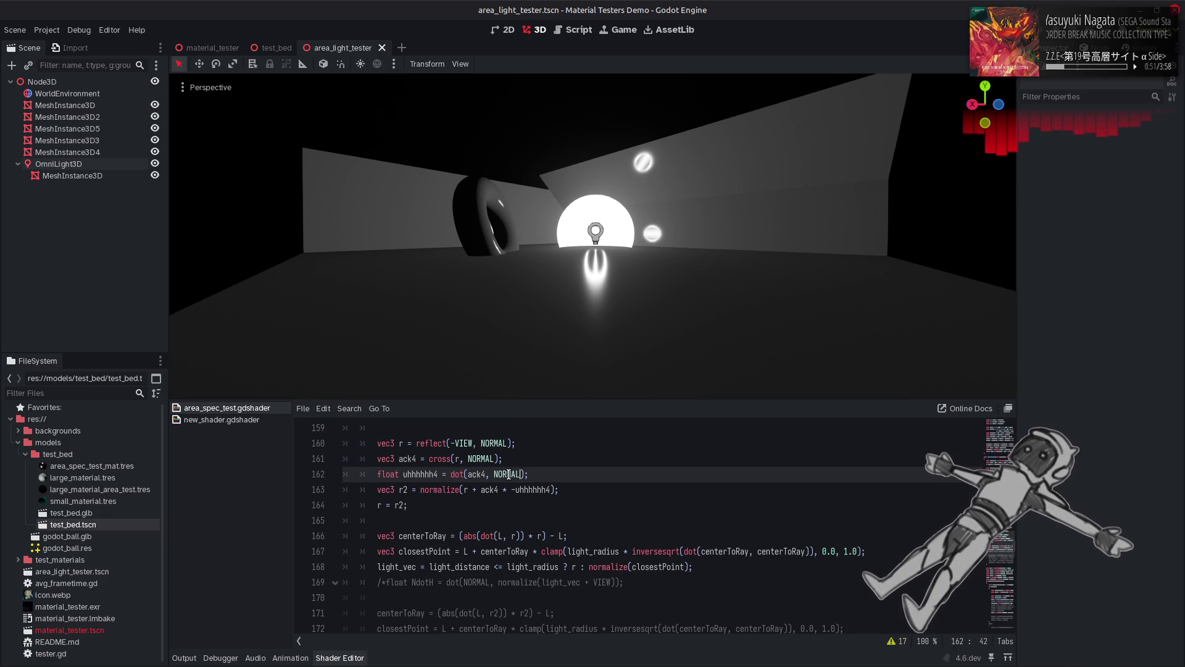
pyautogui.hotkey('ctrl', 's')
pyautogui.click(555, 460)
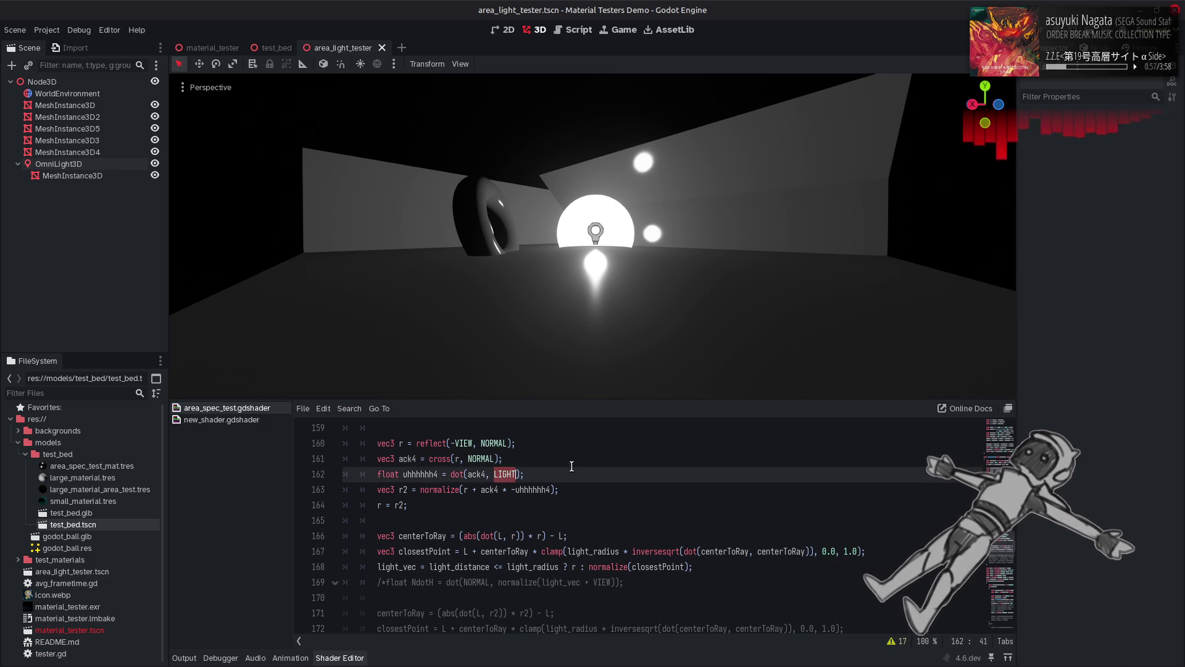
pyautogui.press('pagedown')
pyautogui.hotkey('ctrl', 'z')
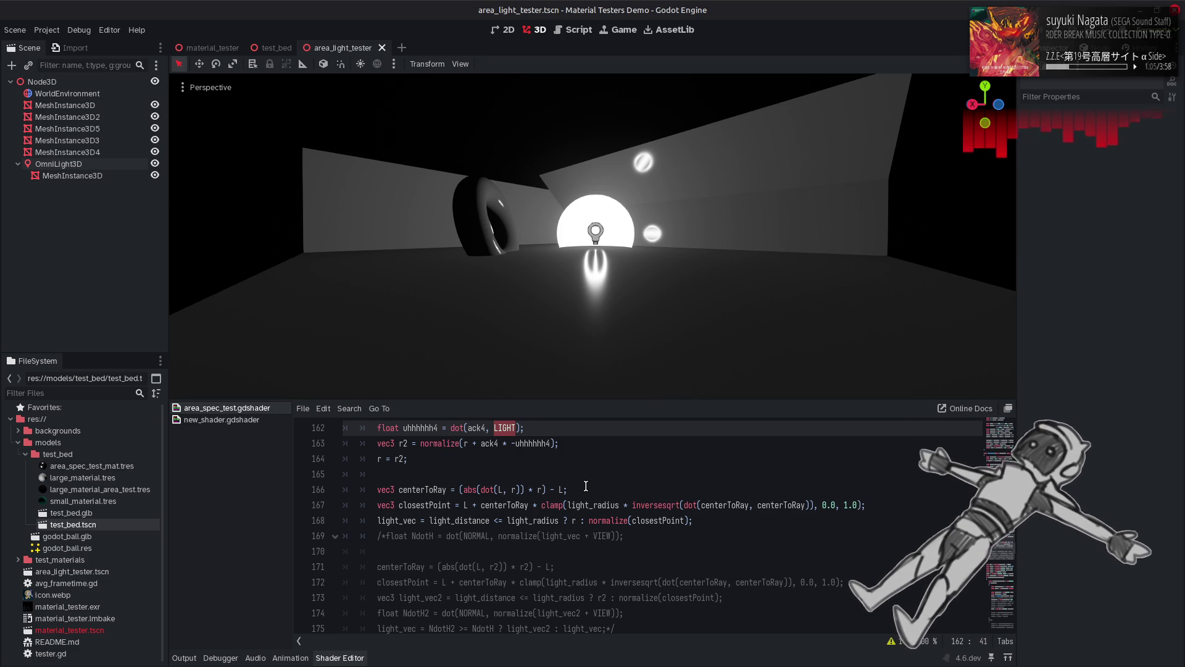
pyautogui.scroll(2, 586, 486)
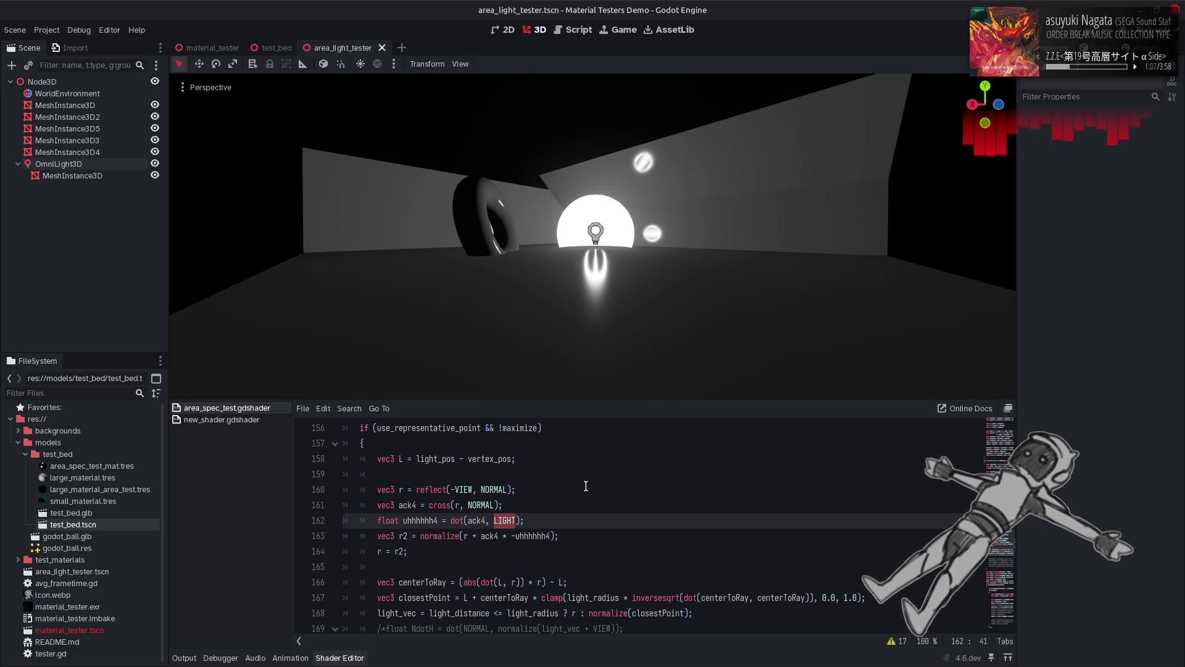
pyautogui.click(584, 504)
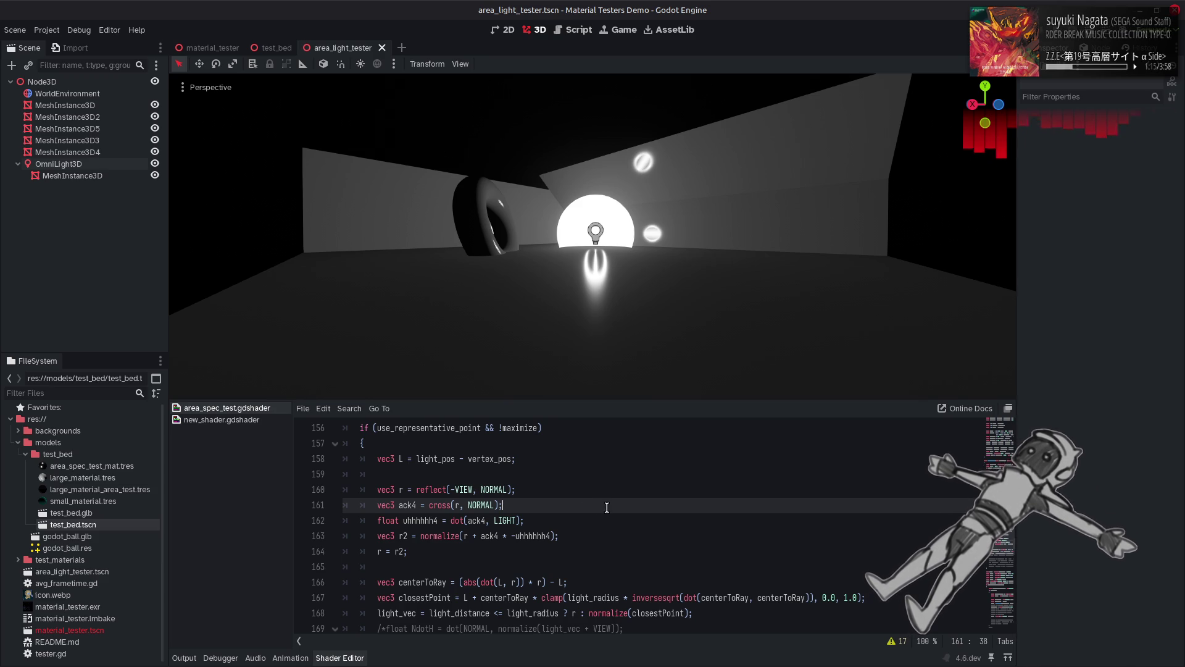
pyautogui.click(896, 642)
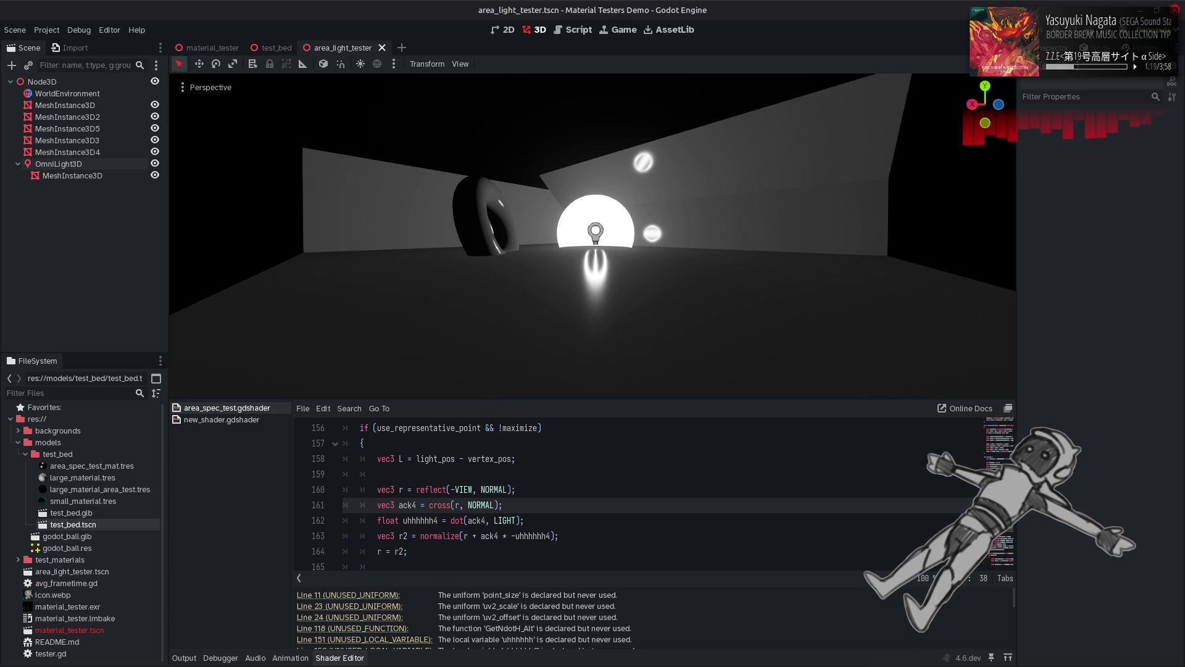
pyautogui.click(896, 578)
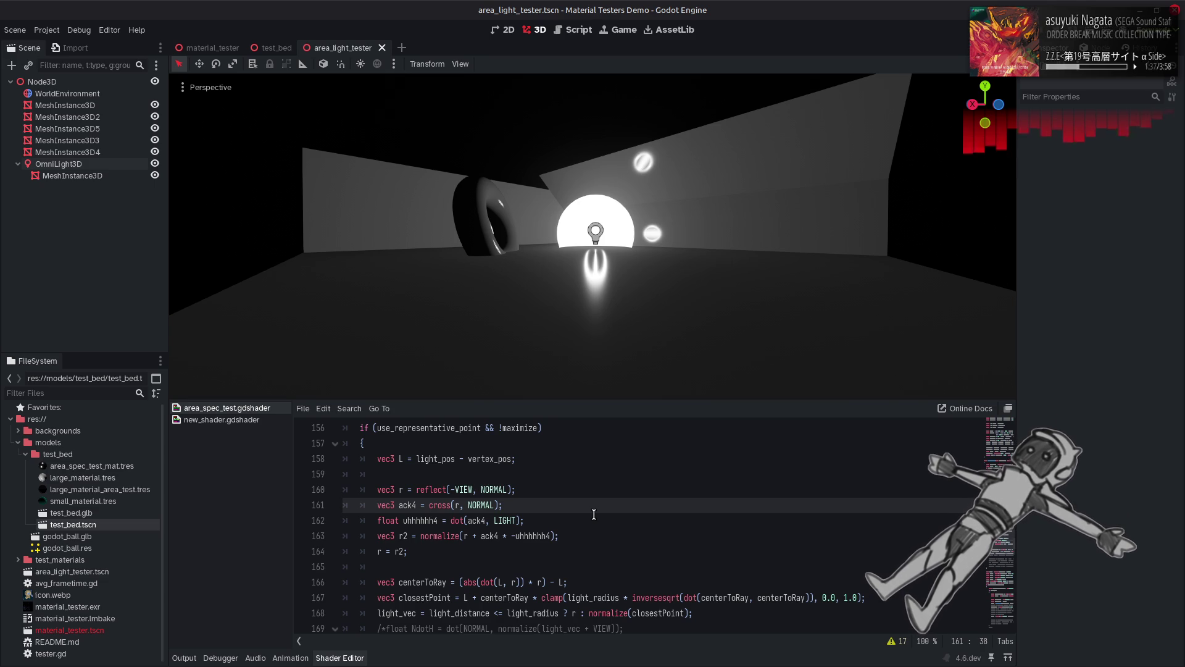
# Step: Append * (dot(ack4, ack4)) after -uhhhhhh4 on line 163, dropping the 1.0 / divisor, and save
pyautogui.doubleClick(414, 505)
pyautogui.click(554, 536)
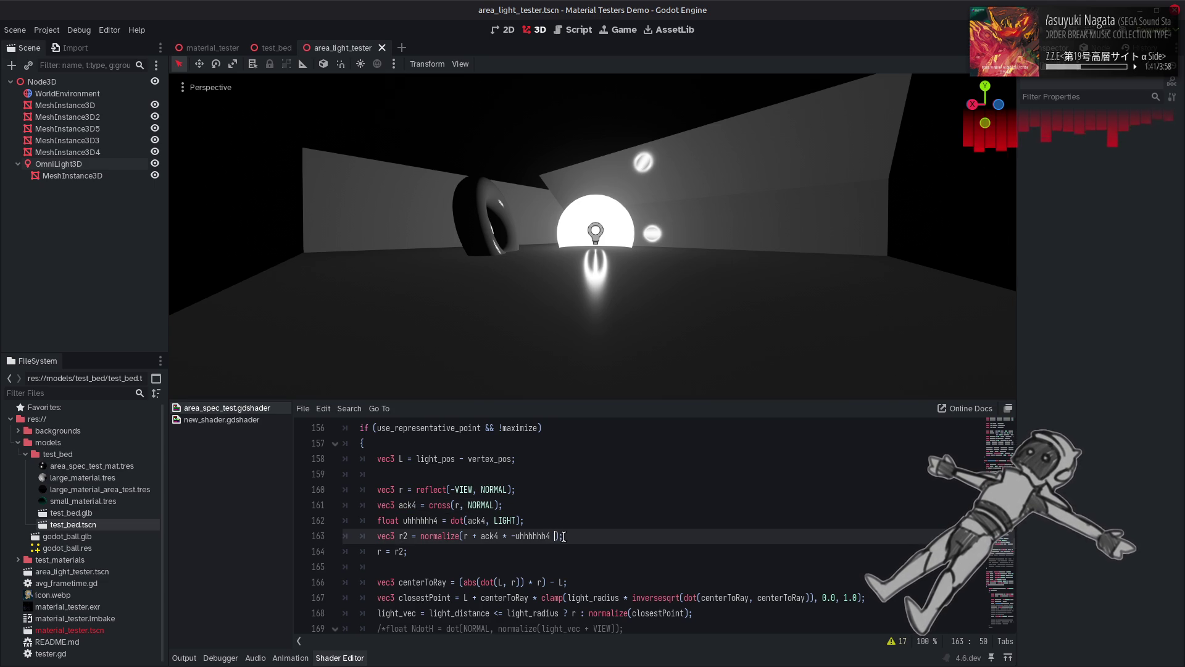
pyautogui.write('* (')
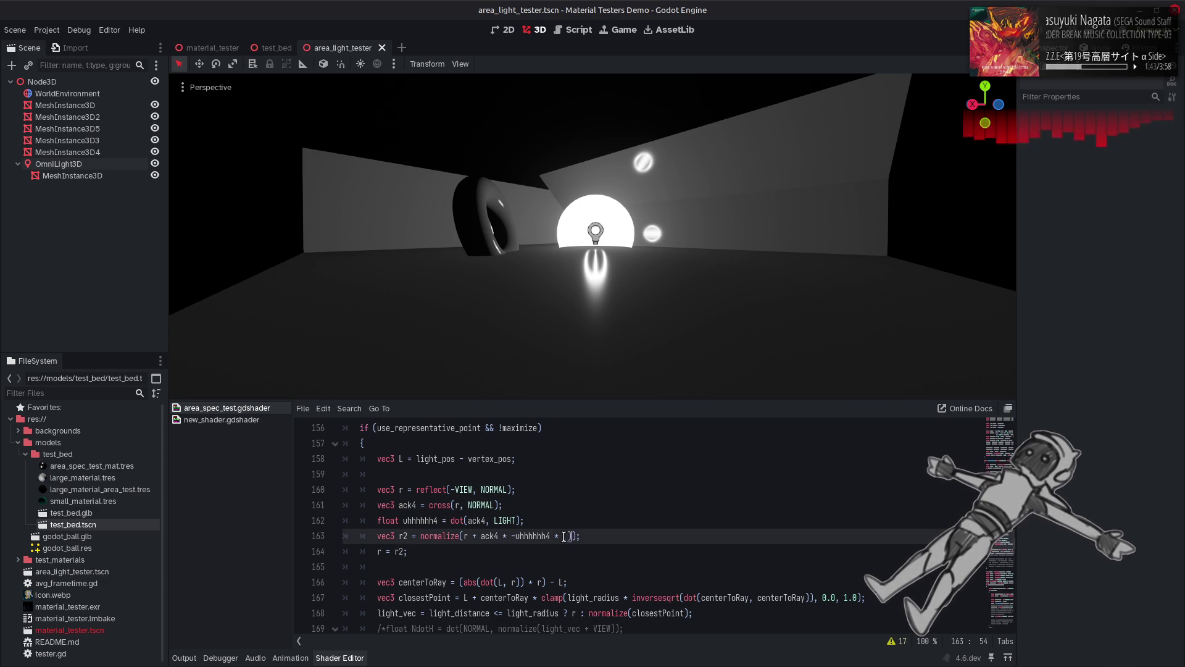
pyautogui.write('1.0 / dot')
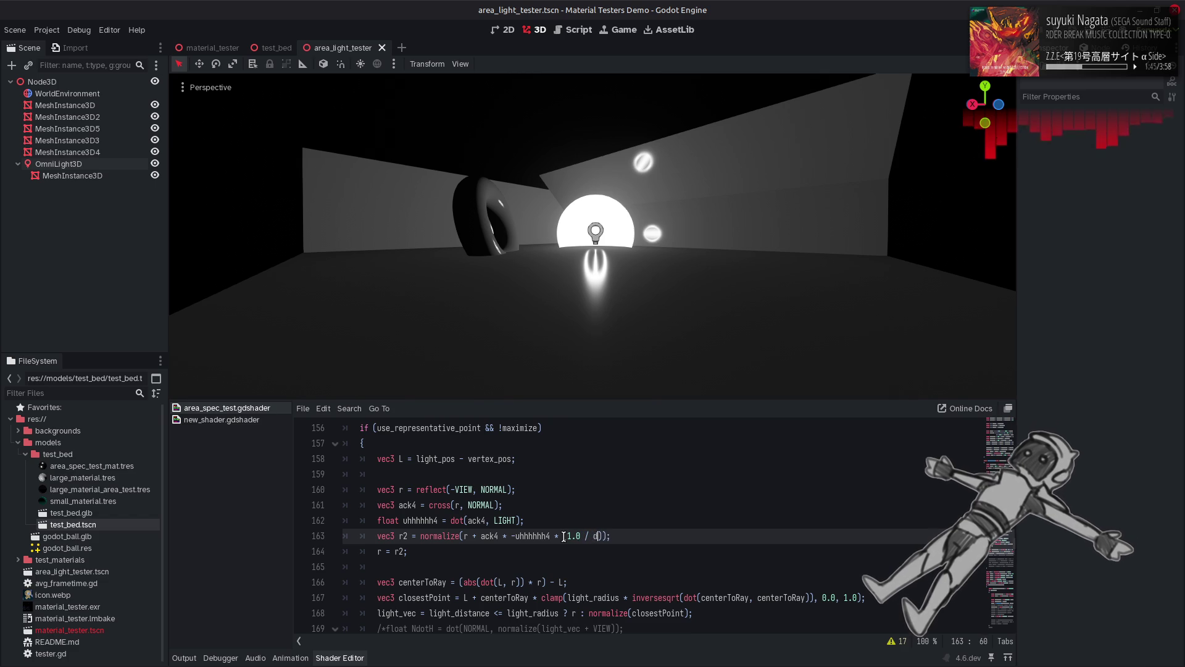
pyautogui.write('(ack4')
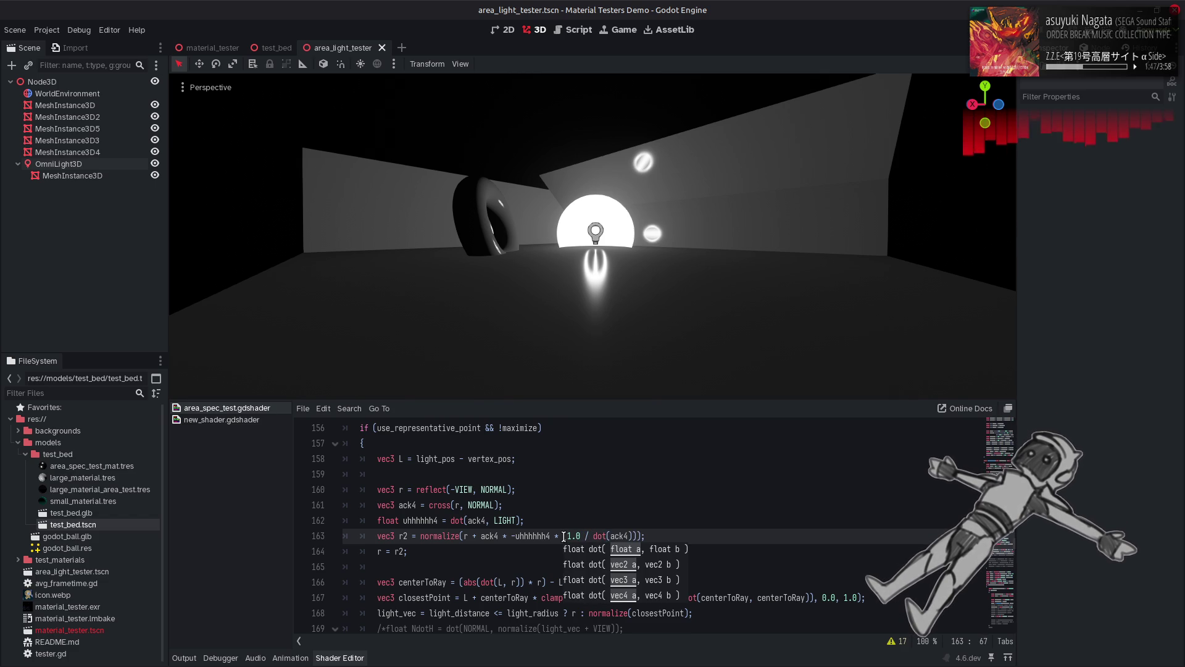
pyautogui.write(', ack4')
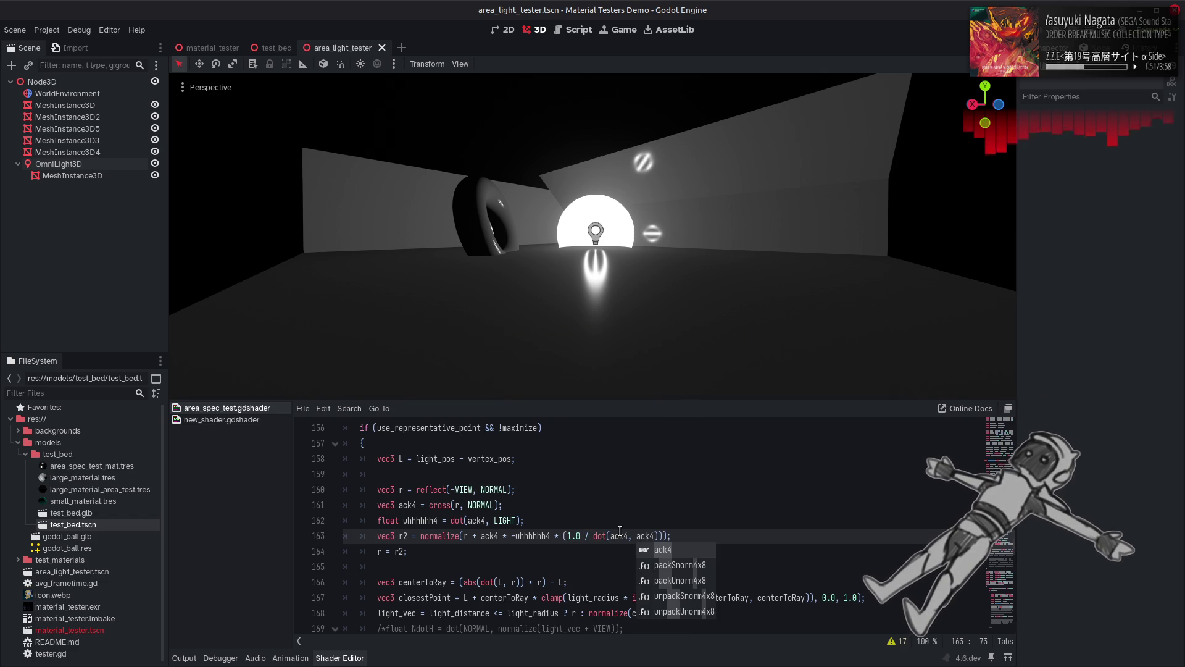
pyautogui.moveTo(594, 536); pyautogui.dragTo(568, 536)
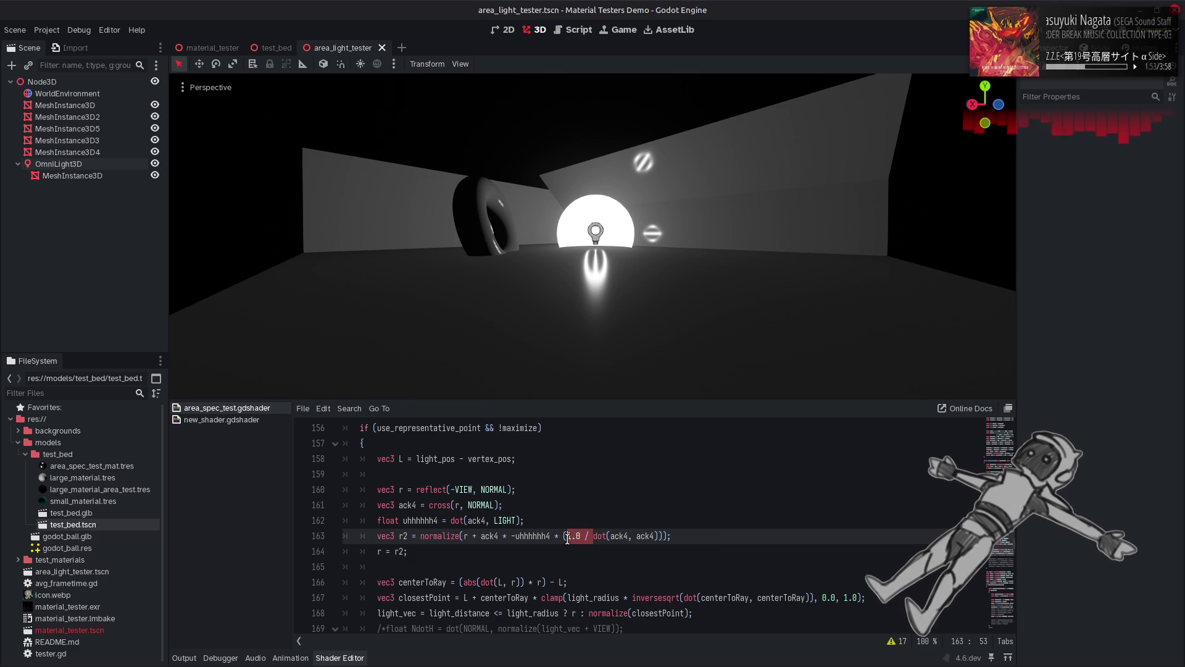
pyautogui.press('BackSpace')
pyautogui.hotkey('ctrl', 's')
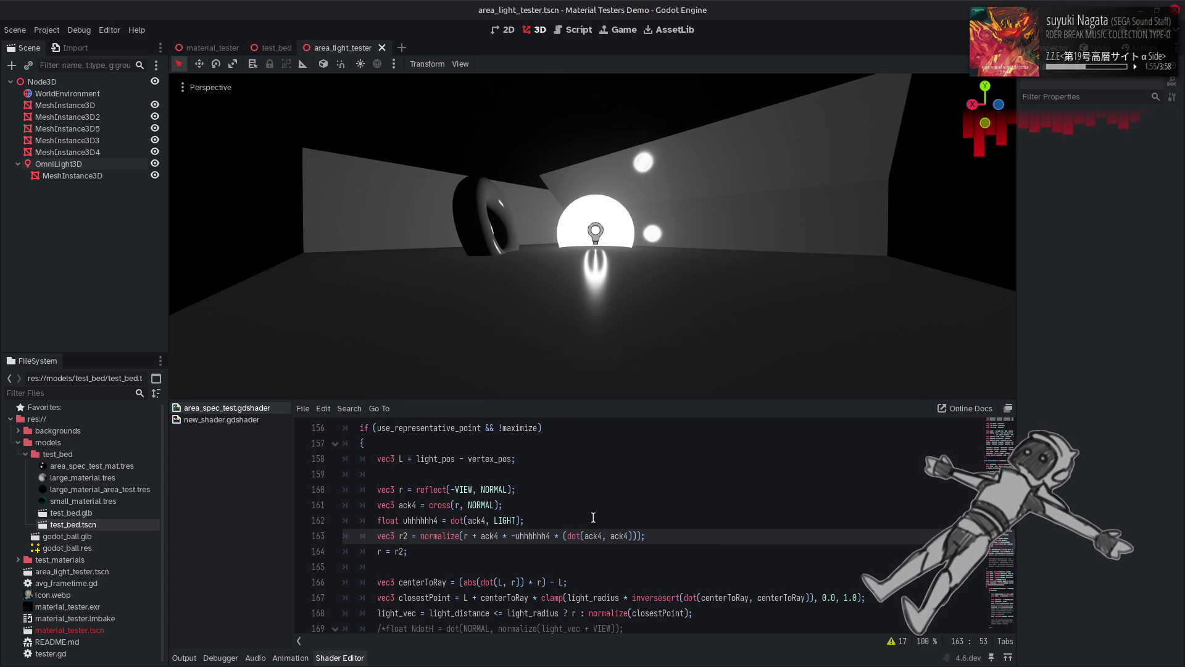
# Step: Try wrapping the dot product in sqrt, then undo it
pyautogui.click(562, 536)
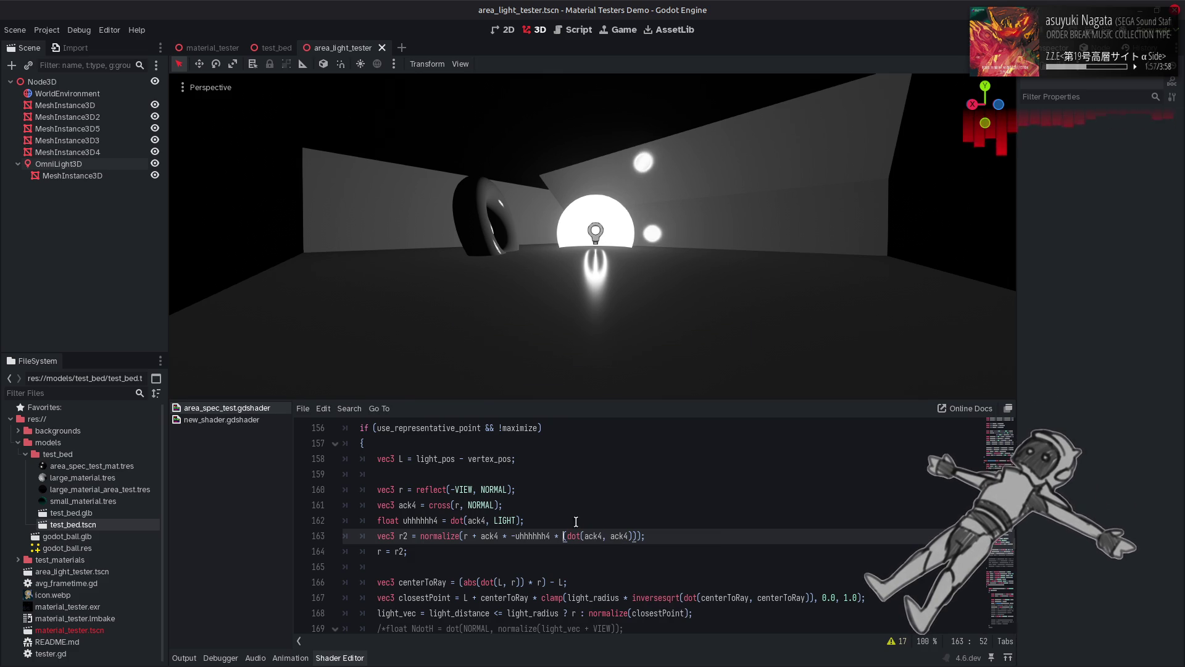
pyautogui.write('sqrt')
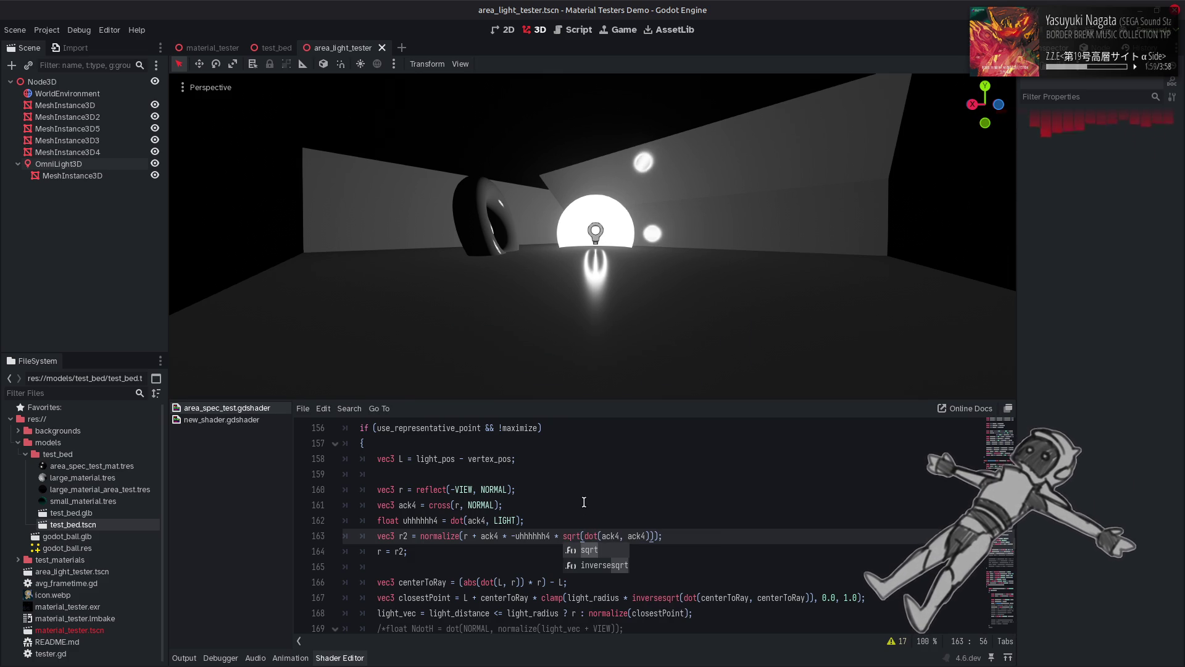
pyautogui.click(583, 500)
pyautogui.hotkey('ctrl', 'z')
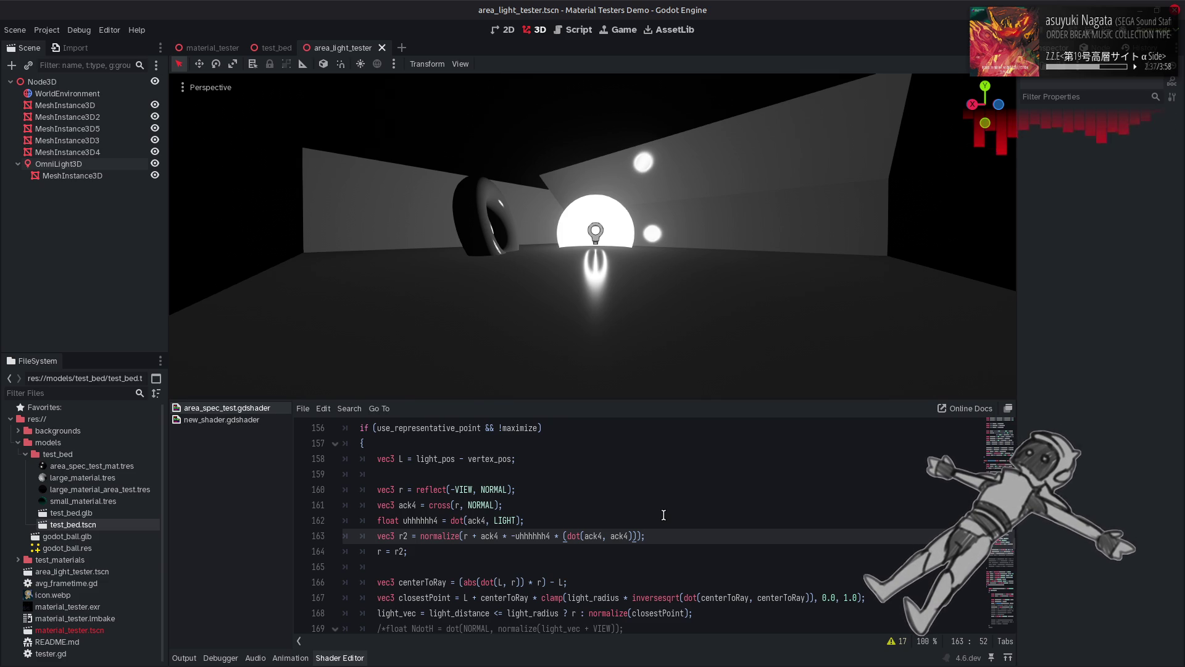
# Step: Rename both dot-product arguments to L and insert 1.0 / before dot(L, L)
pyautogui.doubleClick(593, 537)
pyautogui.write('L')
pyautogui.doubleClick(620, 536)
pyautogui.write('L')
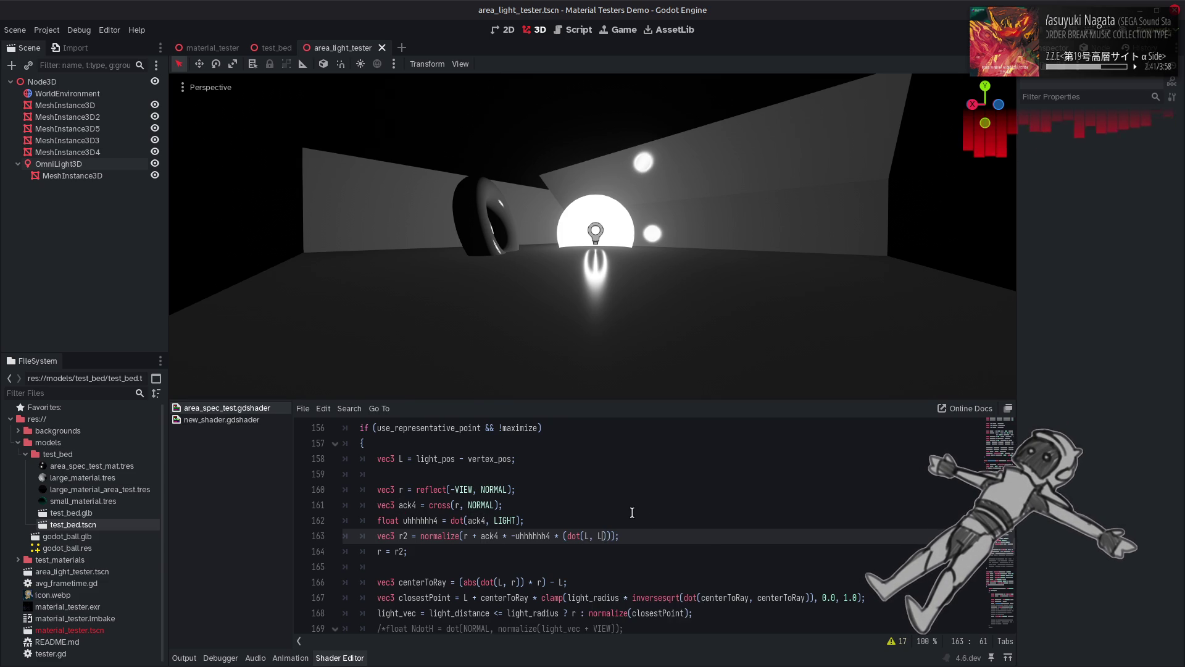
pyautogui.click(568, 536)
pyautogui.write('1.0')
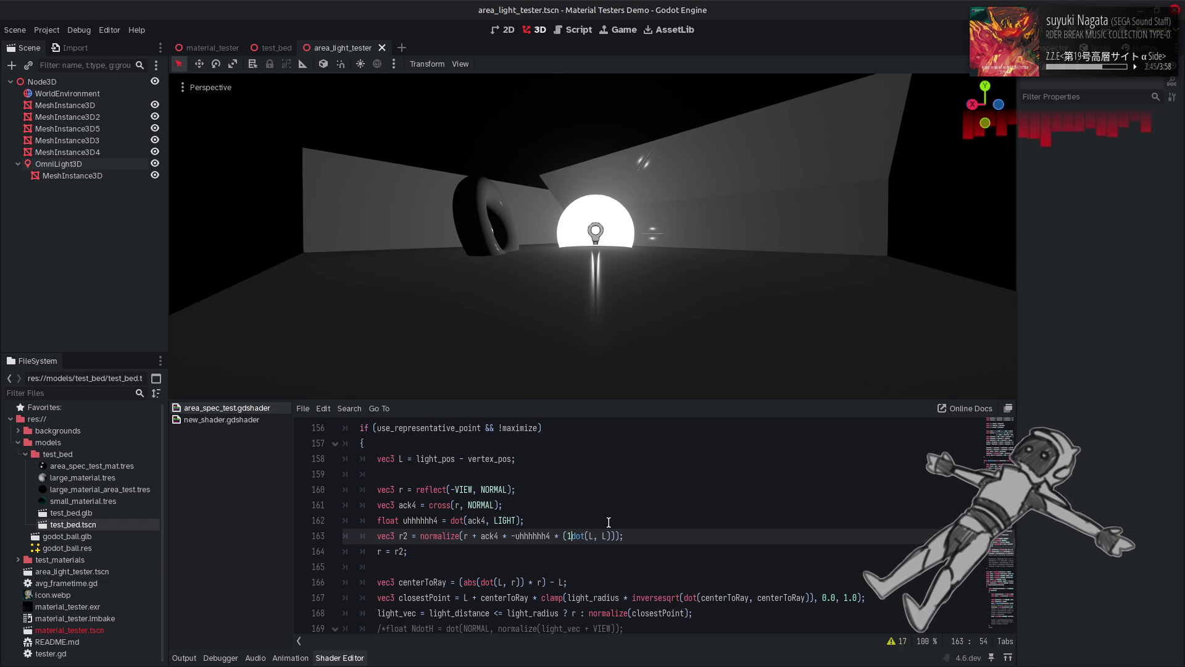
pyautogui.write(' /')
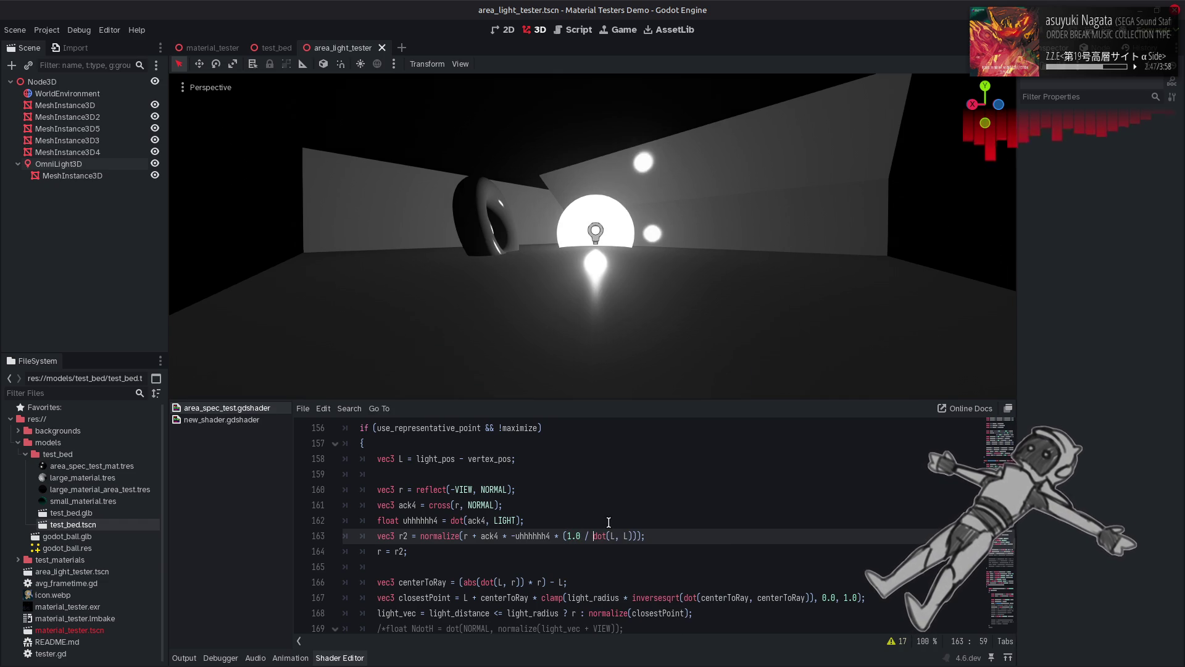
# Step: Experiment with sqrt around the ratio and around dot(L, L), then undo both and save
pyautogui.click(563, 536)
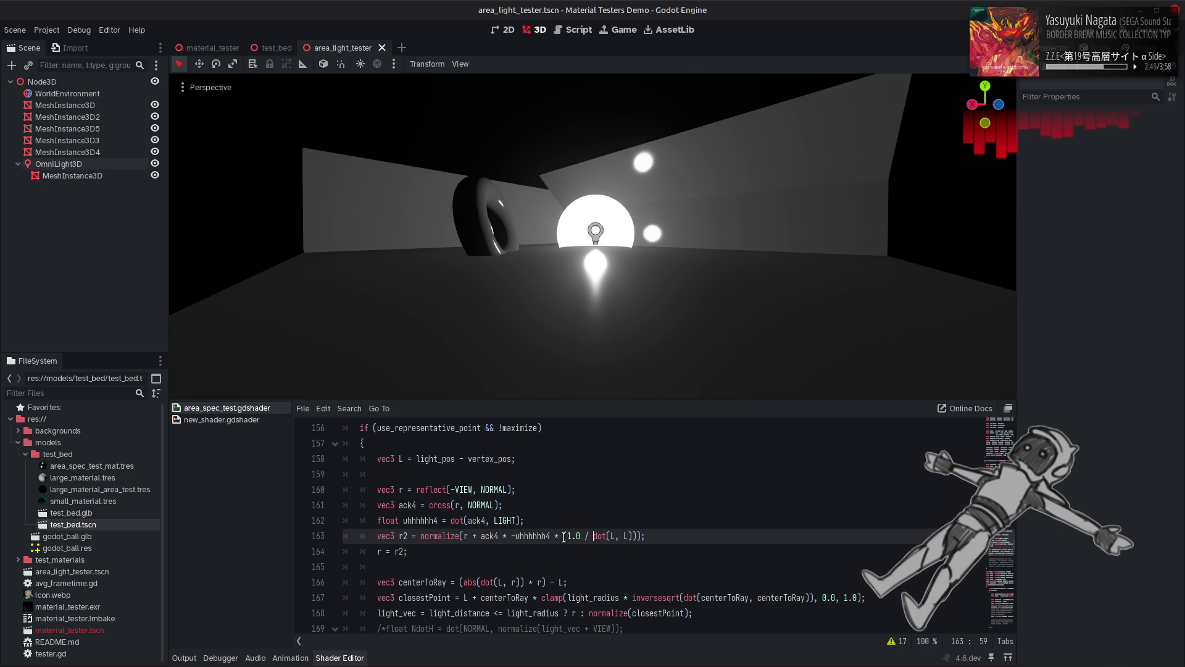
pyautogui.write('sqrt')
pyautogui.hotkey('ctrl', 's')
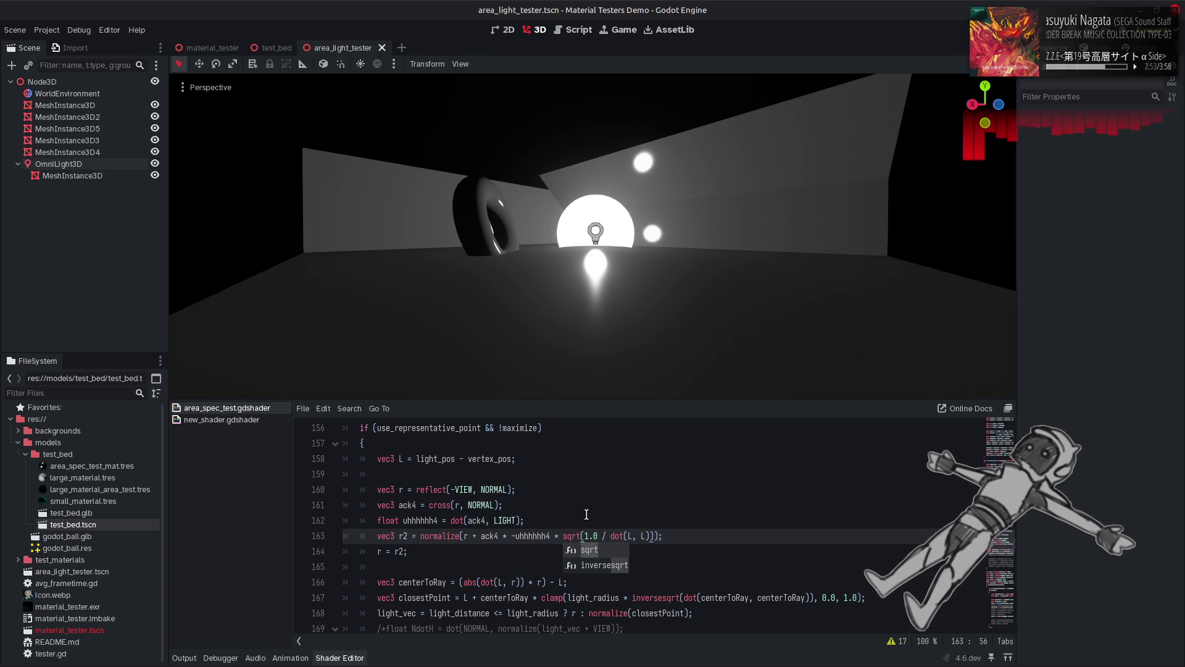
pyautogui.click(587, 514)
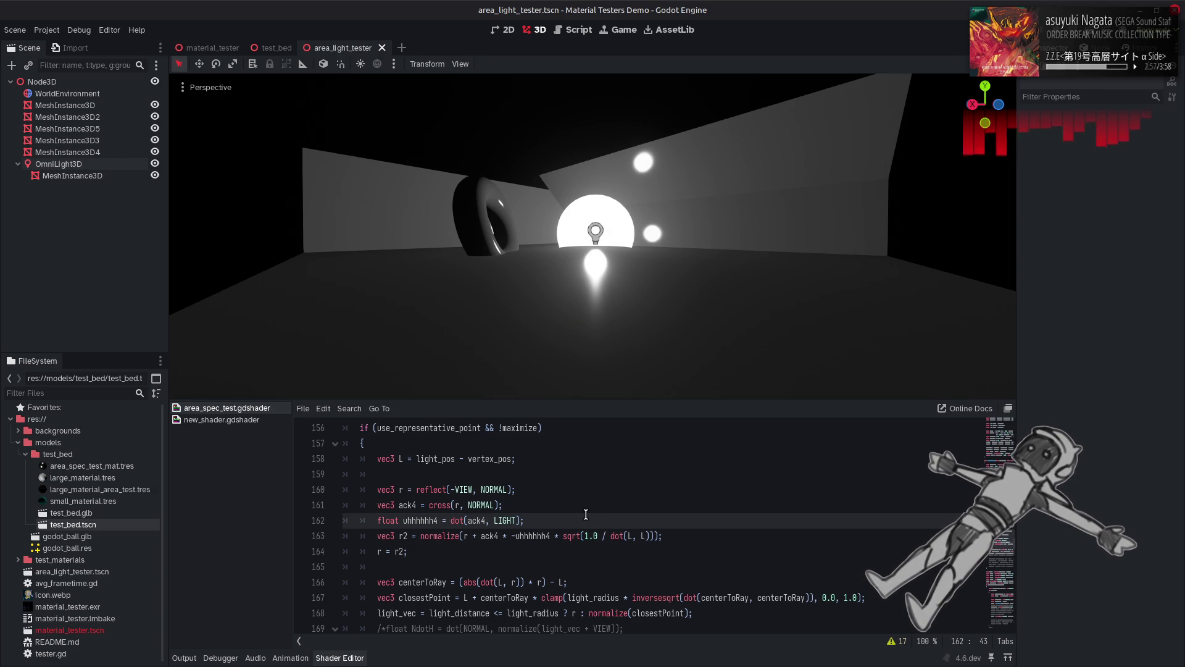
pyautogui.click(610, 536)
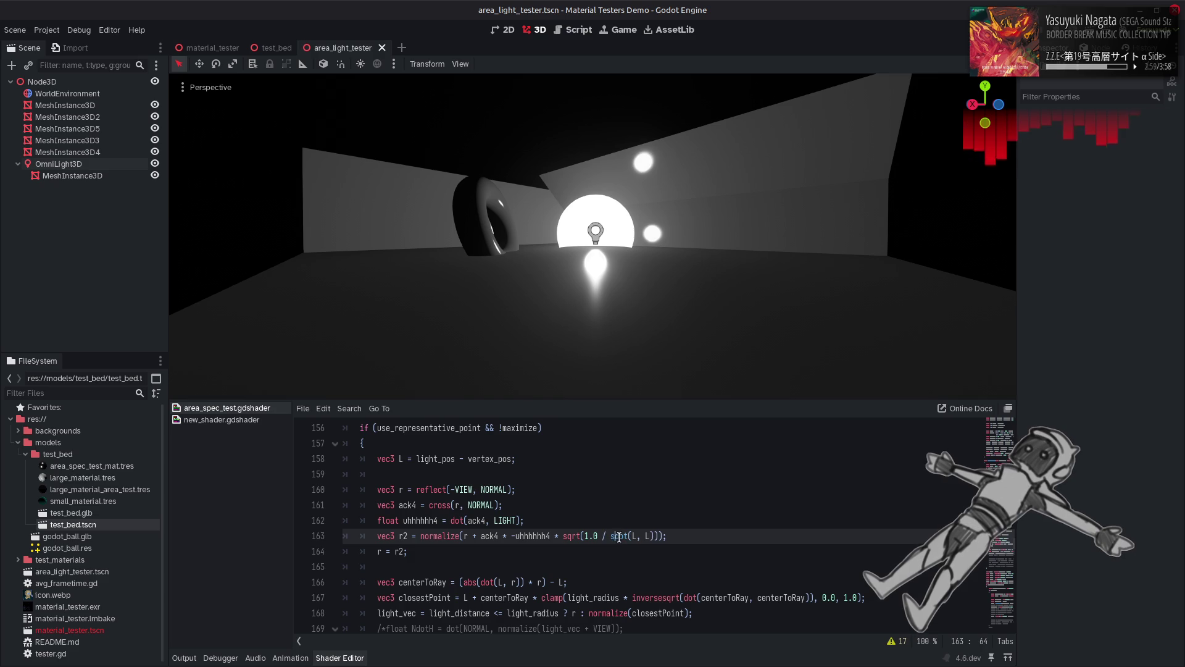
pyautogui.write('sqrt')
pyautogui.press('Return')
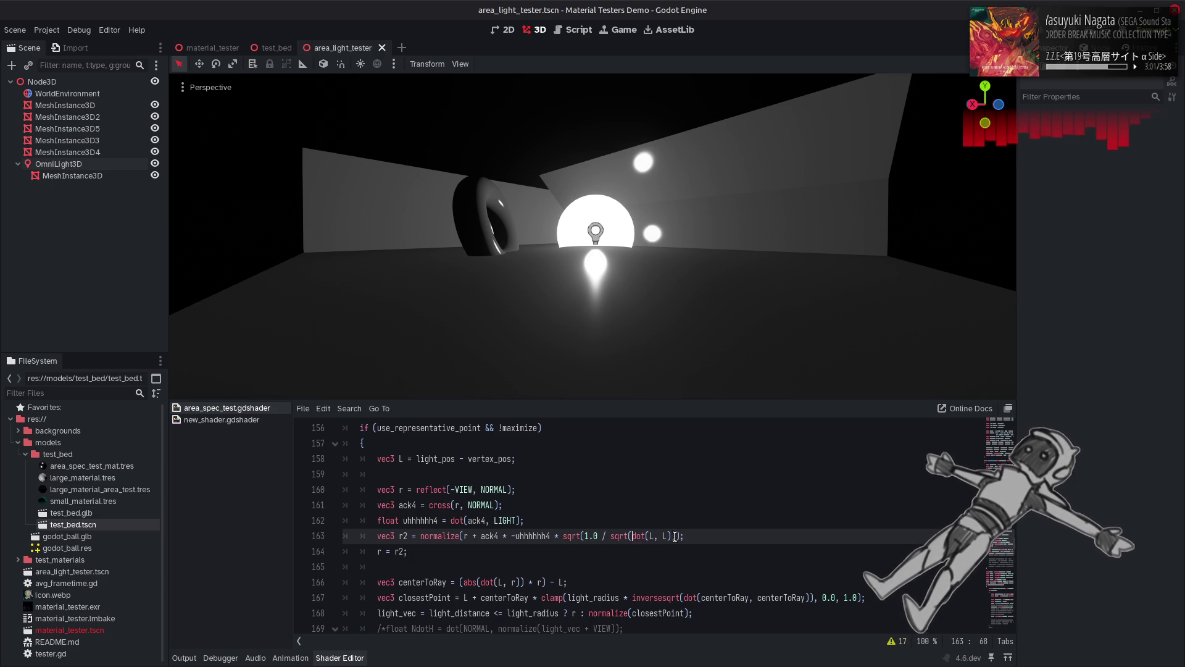
pyautogui.click(673, 536)
pyautogui.write(')')
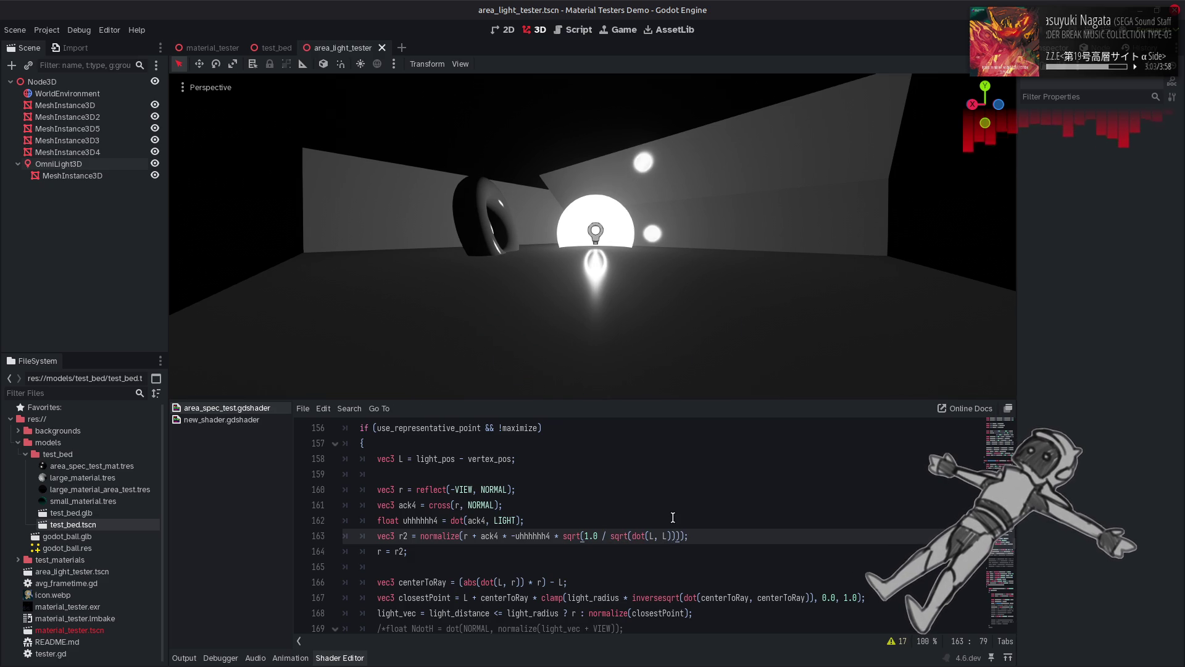
pyautogui.hotkey('ctrl', 'z')
pyautogui.hotkey('ctrl', 'z')
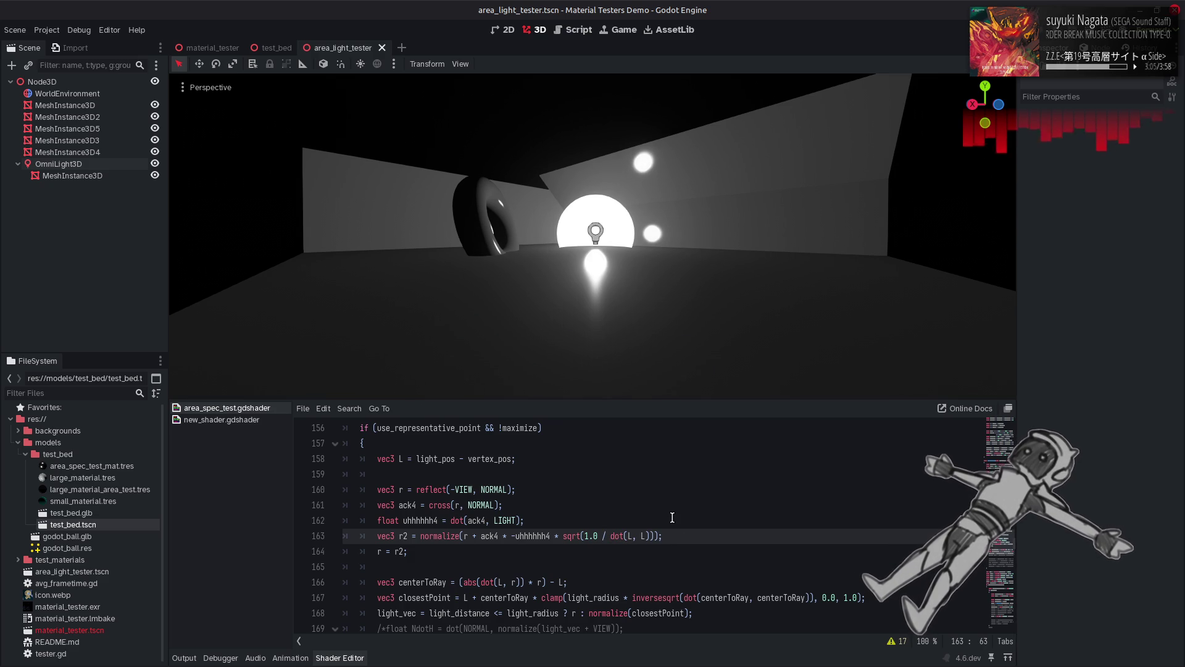
pyautogui.hotkey('ctrl', 'z')
pyautogui.hotkey('ctrl', 's')
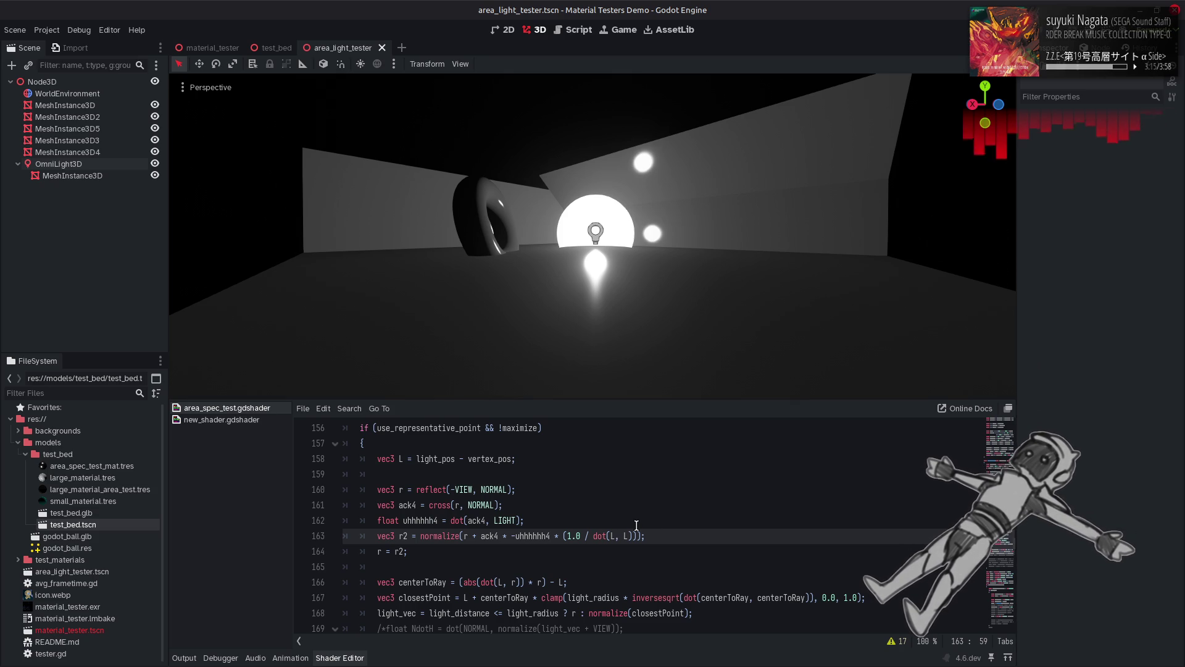
# Step: Delete the dot(ack4, ack4) factor so line 163 reads normalize(r + ack4 * -uhhhhhh4), then select OmniLight3D
pyautogui.press('BackSpace')
pyautogui.press('BackSpace')
pyautogui.press('BackSpace')
pyautogui.press('Delete')
pyautogui.write('ack4')
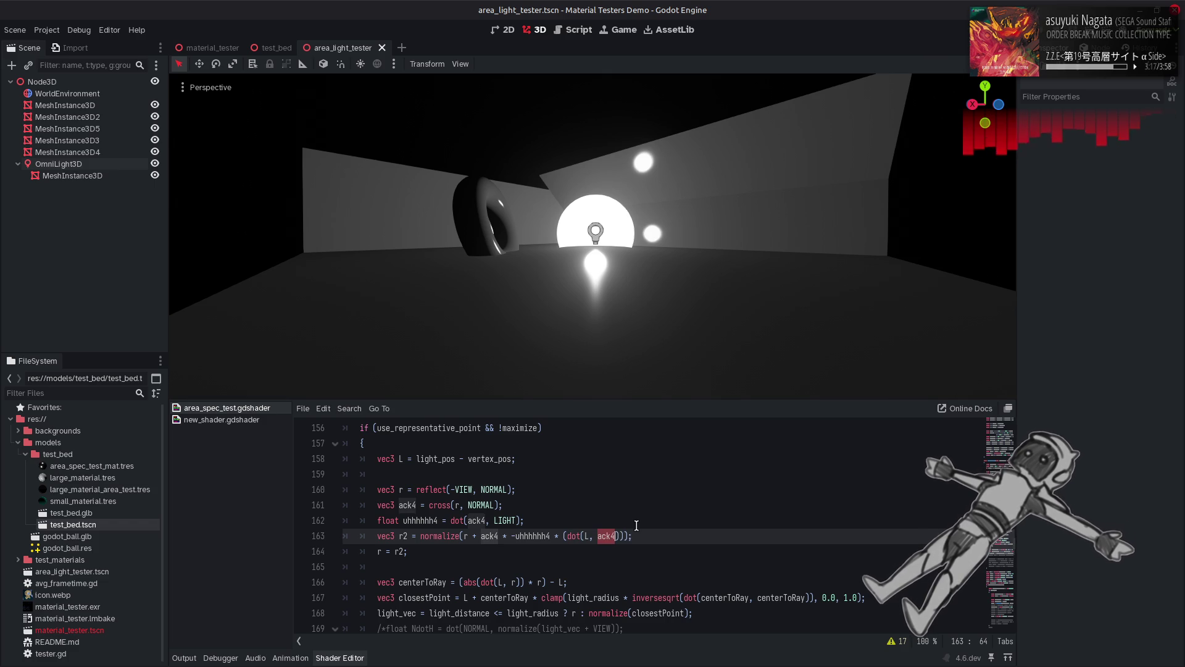
pyautogui.press('Left')
pyautogui.press('Left')
pyautogui.press('Left')
pyautogui.press('BackSpace')
pyautogui.write('ack4')
pyautogui.press('BackSpace')
pyautogui.press('BackSpace')
pyautogui.press('BackSpace')
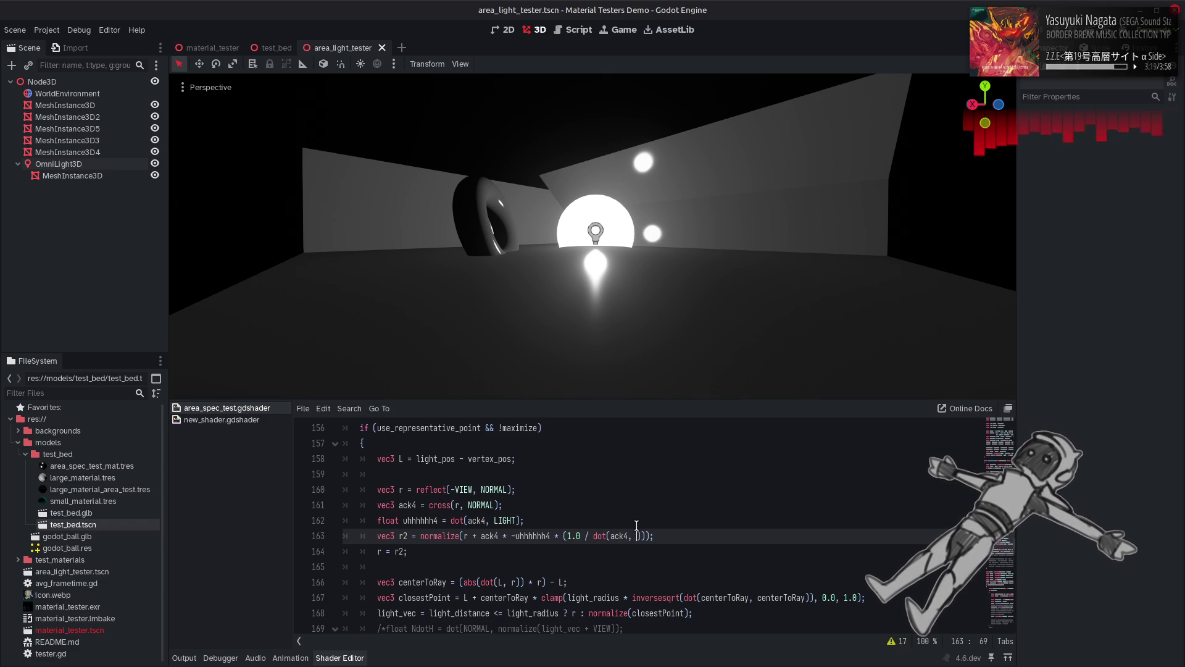
pyautogui.press('Delete')
pyautogui.press('Delete')
pyautogui.press('Delete')
pyautogui.press('BackSpace')
pyautogui.press('BackSpace')
pyautogui.press('BackSpace')
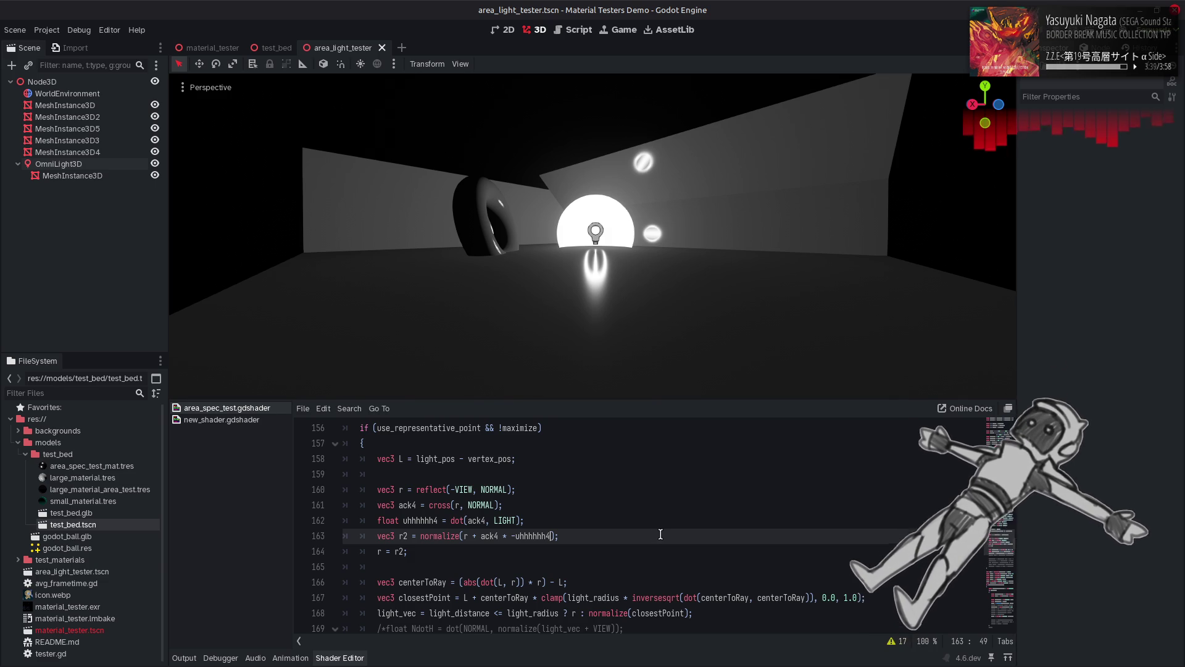
pyautogui.scroll(2, 657, 534)
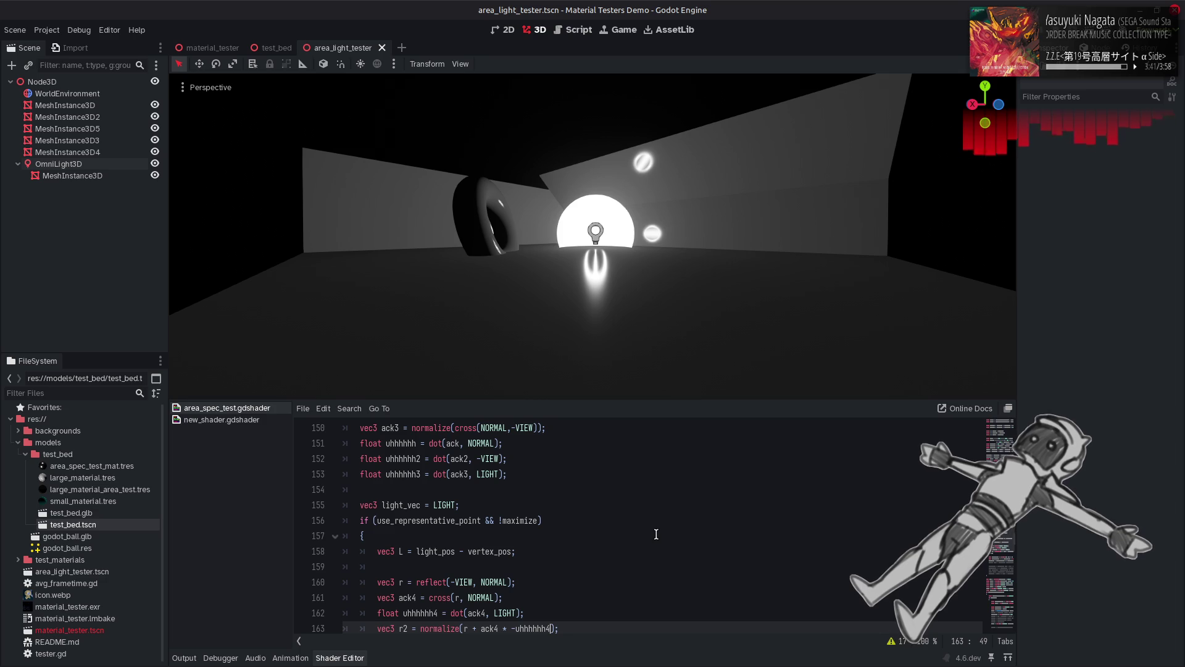
pyautogui.click(59, 164)
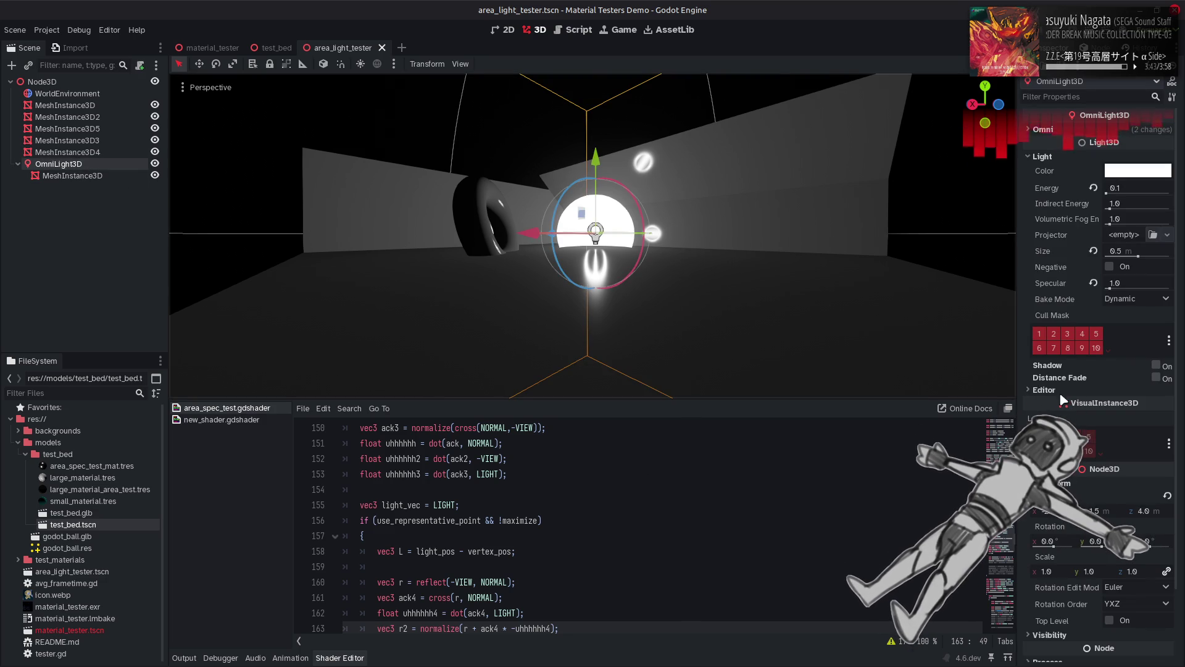
# Step: Set the omni light's Specular to 4
pyautogui.moveTo(1109, 288); pyautogui.dragTo(1170, 288)
pyautogui.click(1133, 281)
pyautogui.write('4')
pyautogui.press('Return')
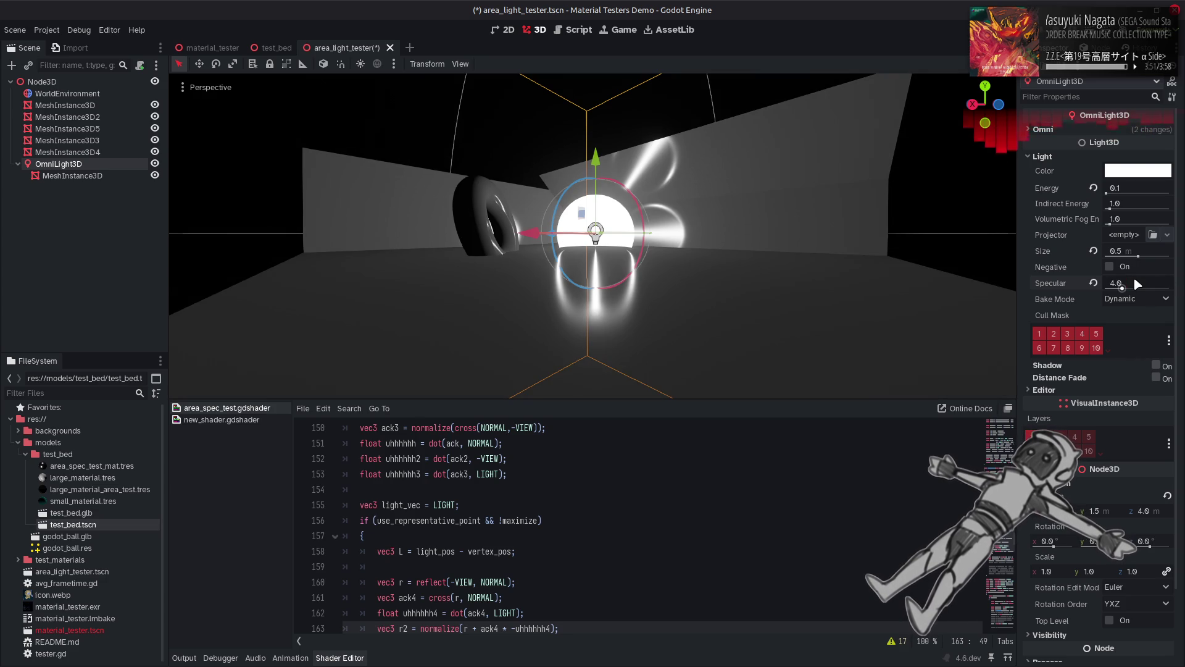
# Step: Check solid_angle's definition on line 144, then multiply line 163's r2 offset by solid_angle and save
pyautogui.click(605, 520)
pyautogui.scroll(3, 606, 519)
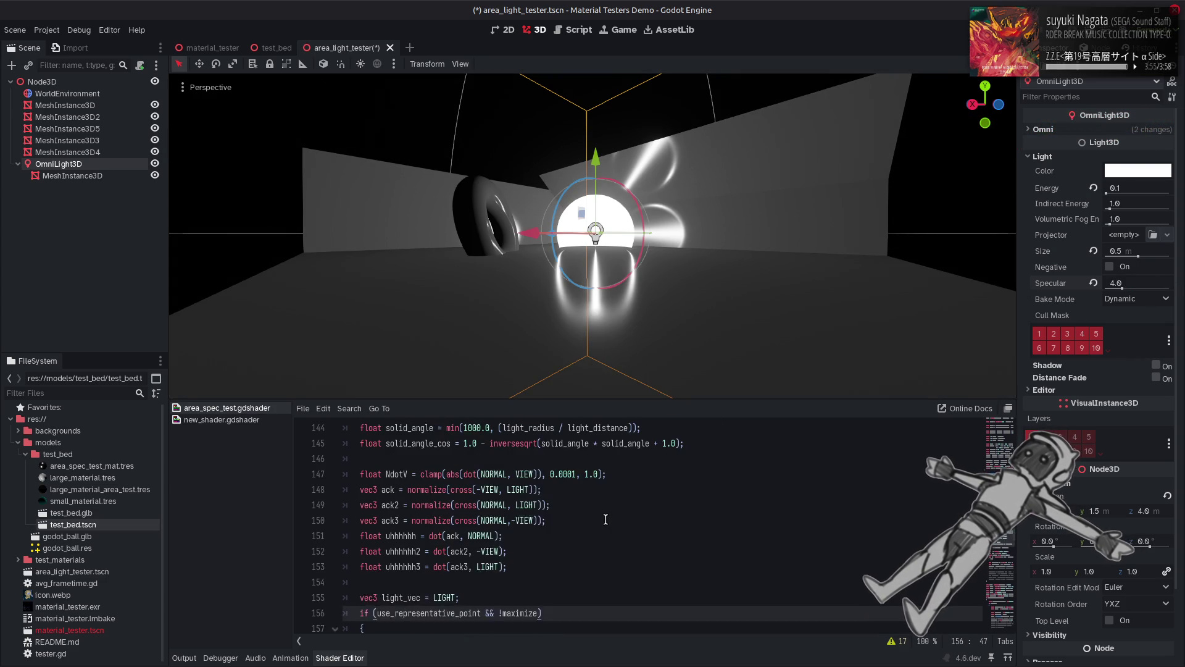
pyautogui.click(415, 477)
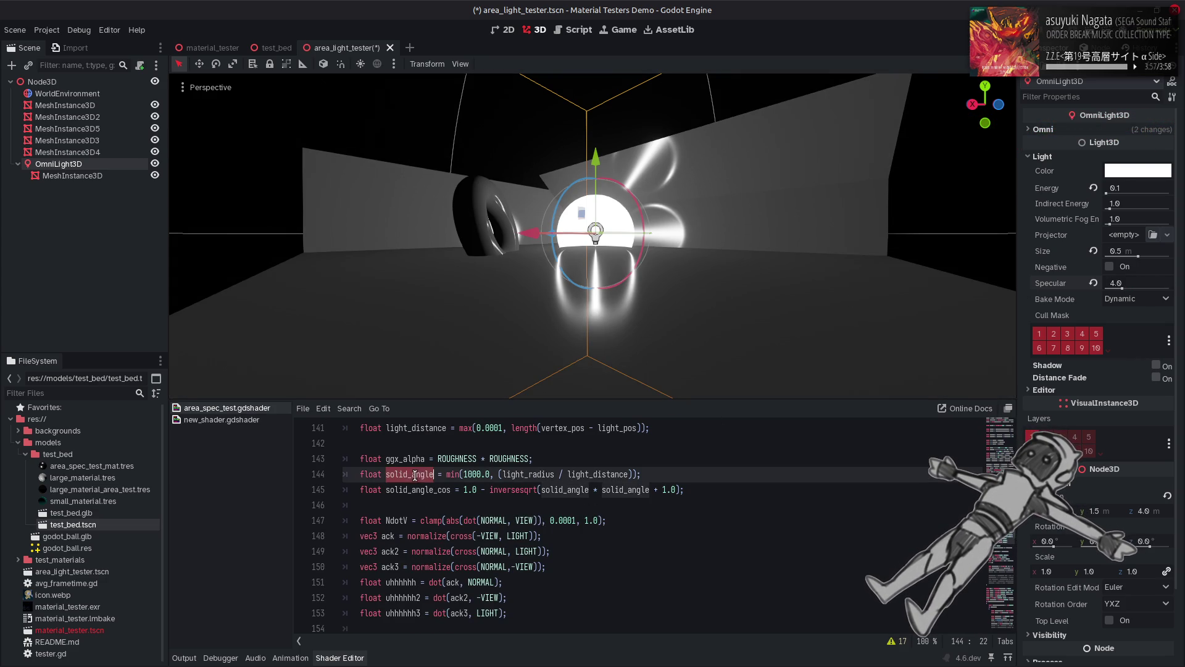
pyautogui.scroll(-6, 416, 476)
pyautogui.click(553, 491)
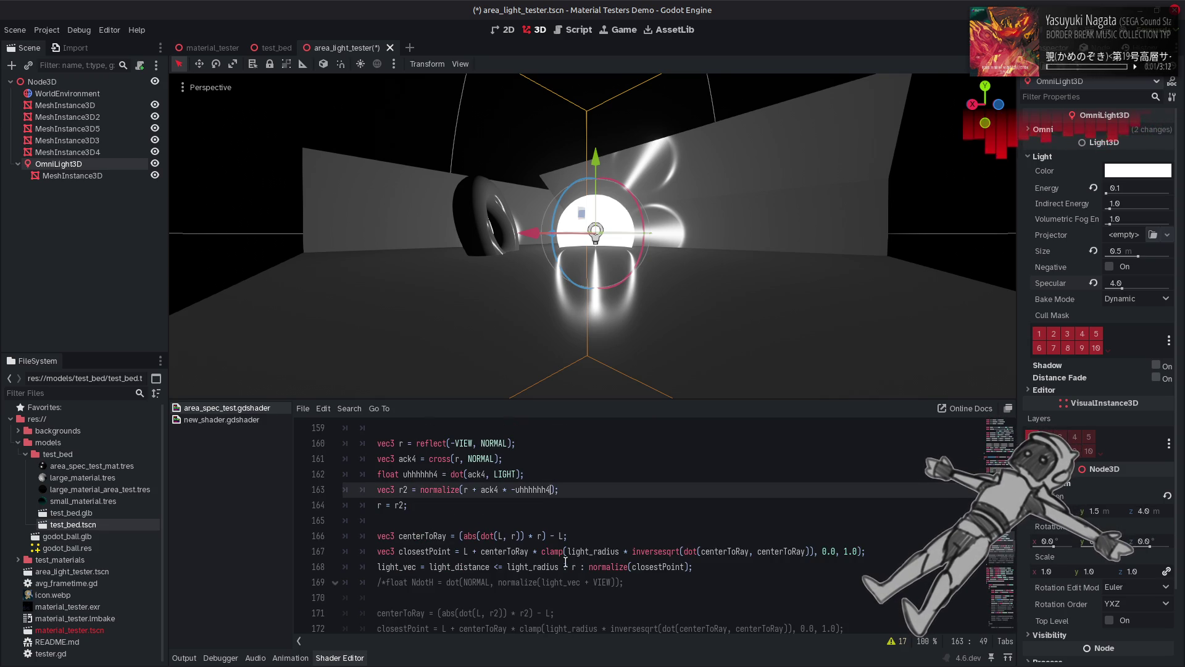
pyautogui.write('* solid_angle')
pyautogui.press('End')
pyautogui.hotkey('ctrl', 's')
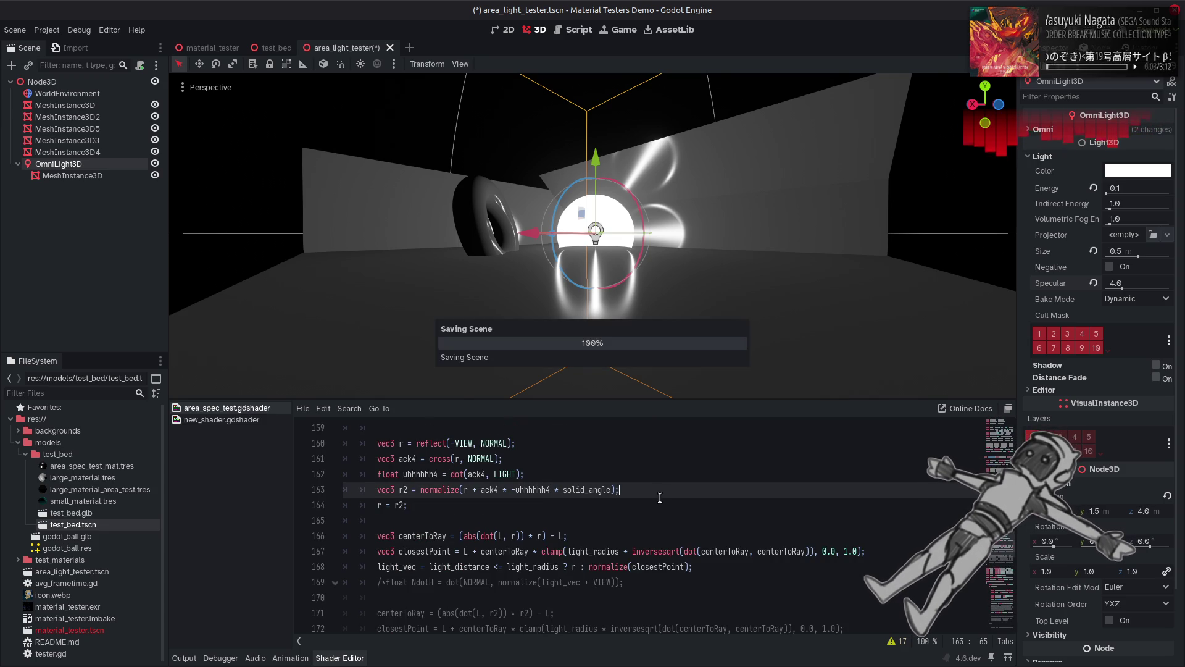
# Step: Reset the light's specular to default and save a preview dividing by solid_angle
pyautogui.click(248, 187)
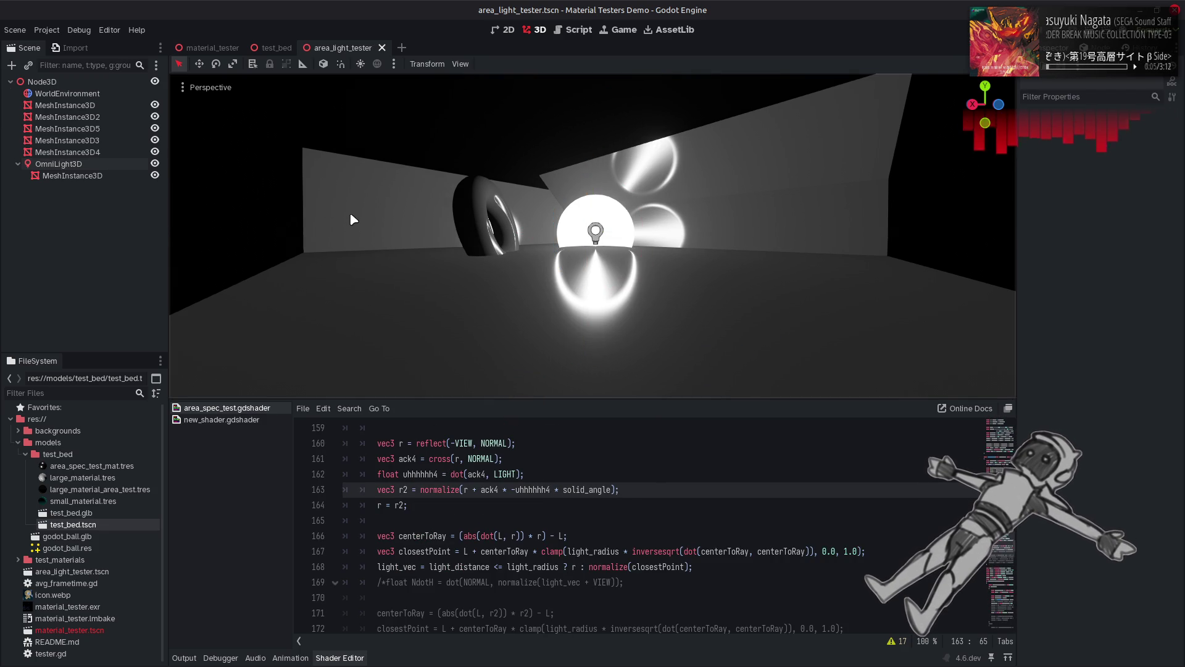
pyautogui.click(87, 165)
pyautogui.click(1093, 283)
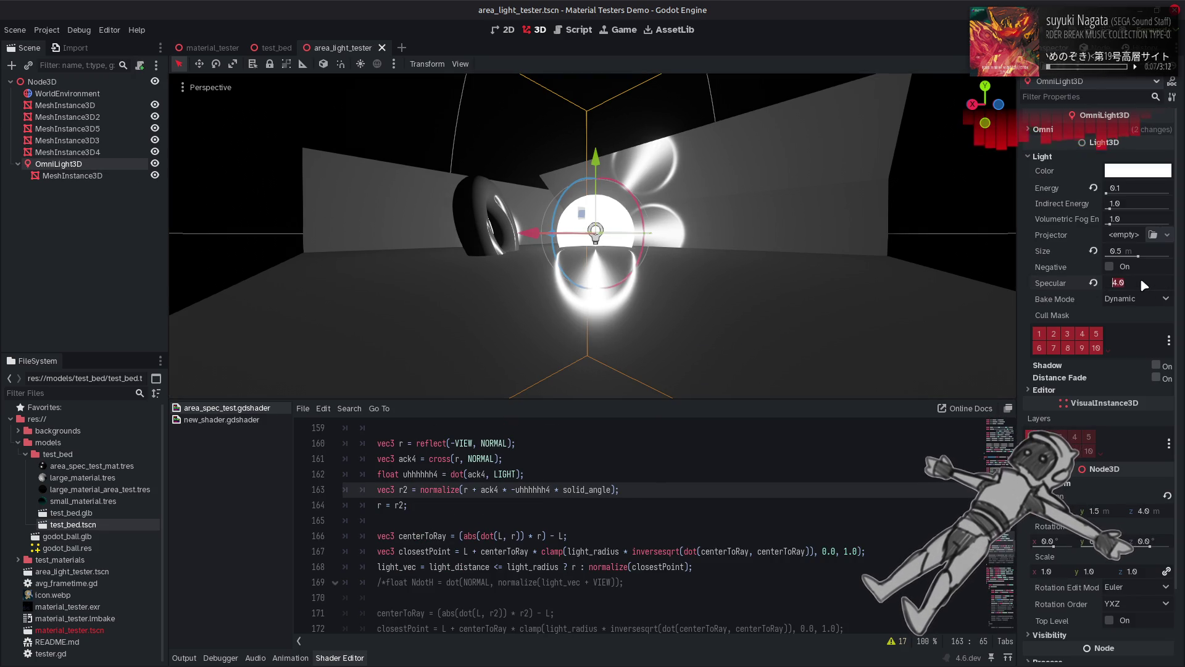
pyautogui.click(803, 346)
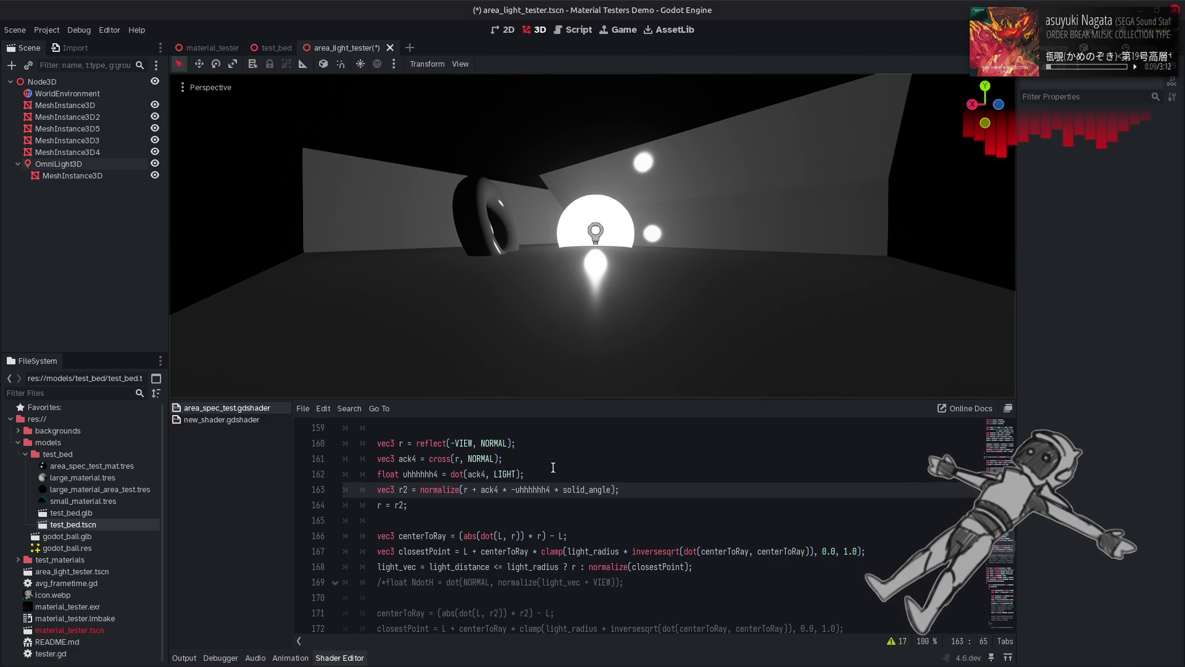
pyautogui.click(561, 494)
pyautogui.write('/')
pyautogui.hotkey('ctrl', 's')
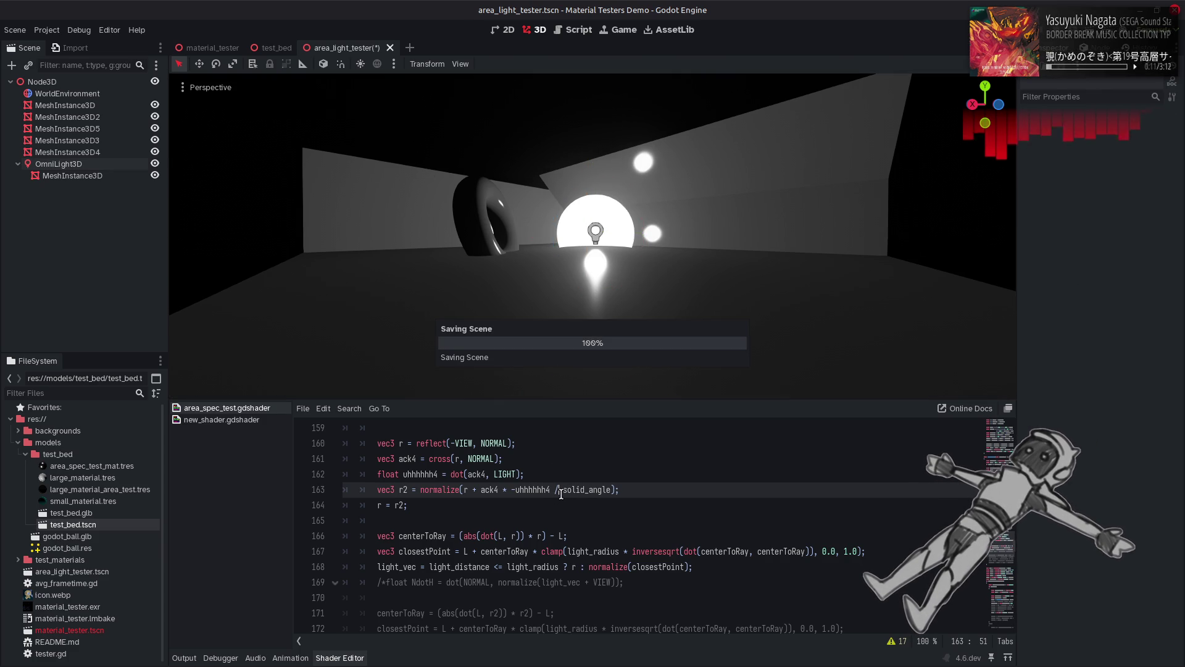
# Step: Switch back to multiplication and change the factor to solid_angle_cos, saving
pyautogui.press('BackSpace')
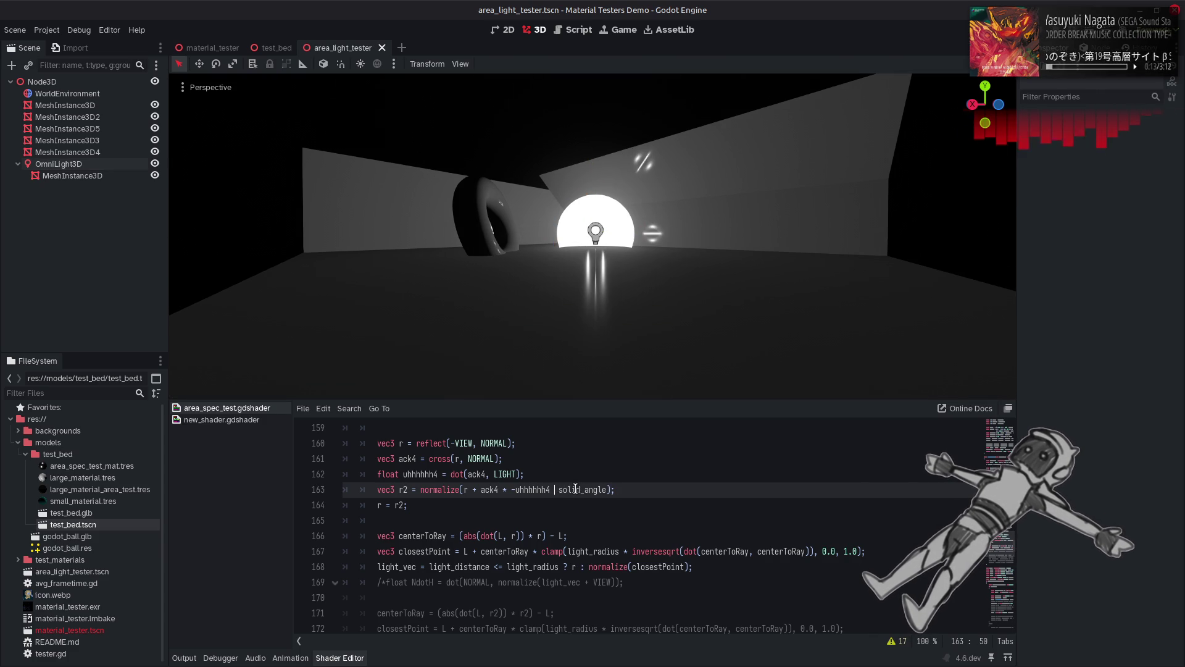
pyautogui.write('*')
pyautogui.click(613, 489)
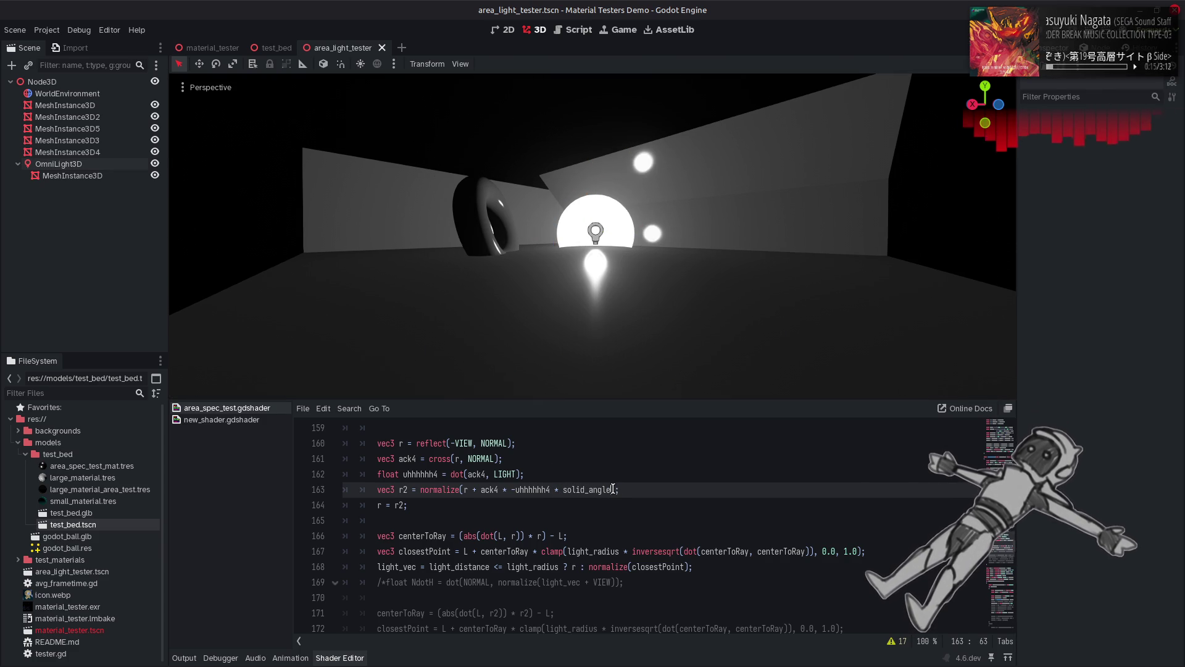
pyautogui.write('_cos')
pyautogui.hotkey('ctrl', 's')
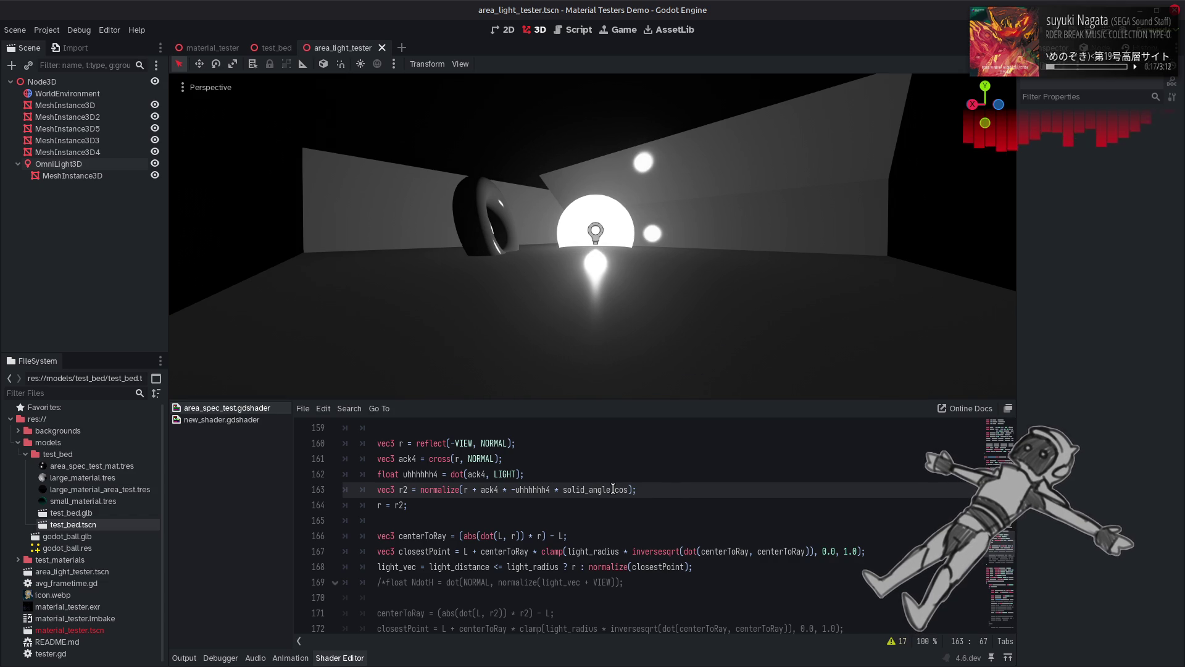
# Step: Make the factor (1.0 - solid_angle_cos), save, and raise the omni light's specular to 16
pyautogui.click(564, 490)
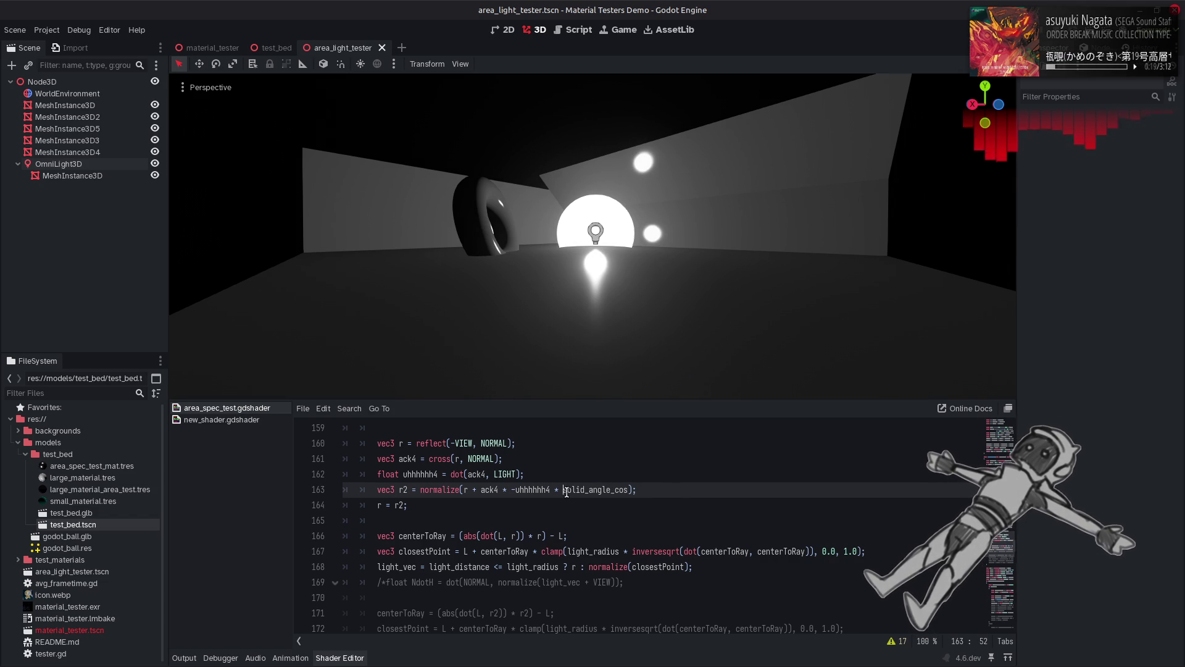
pyautogui.write('1.0 -')
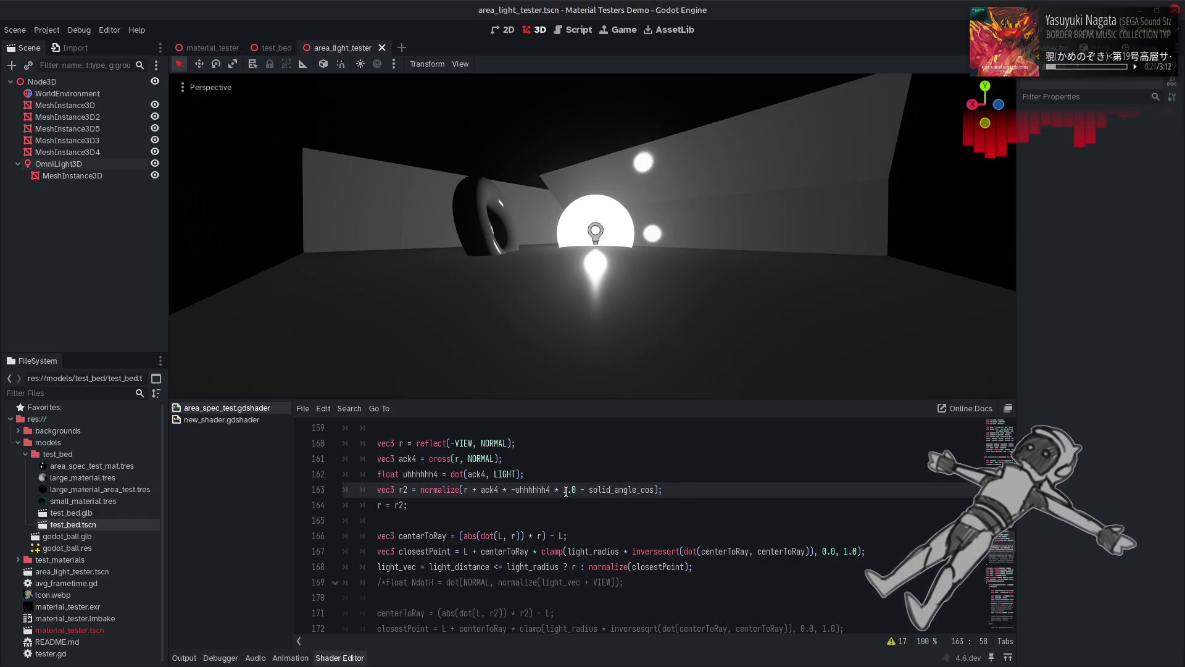
pyautogui.click(565, 490)
pyautogui.write('(')
pyautogui.click(658, 492)
pyautogui.write(')')
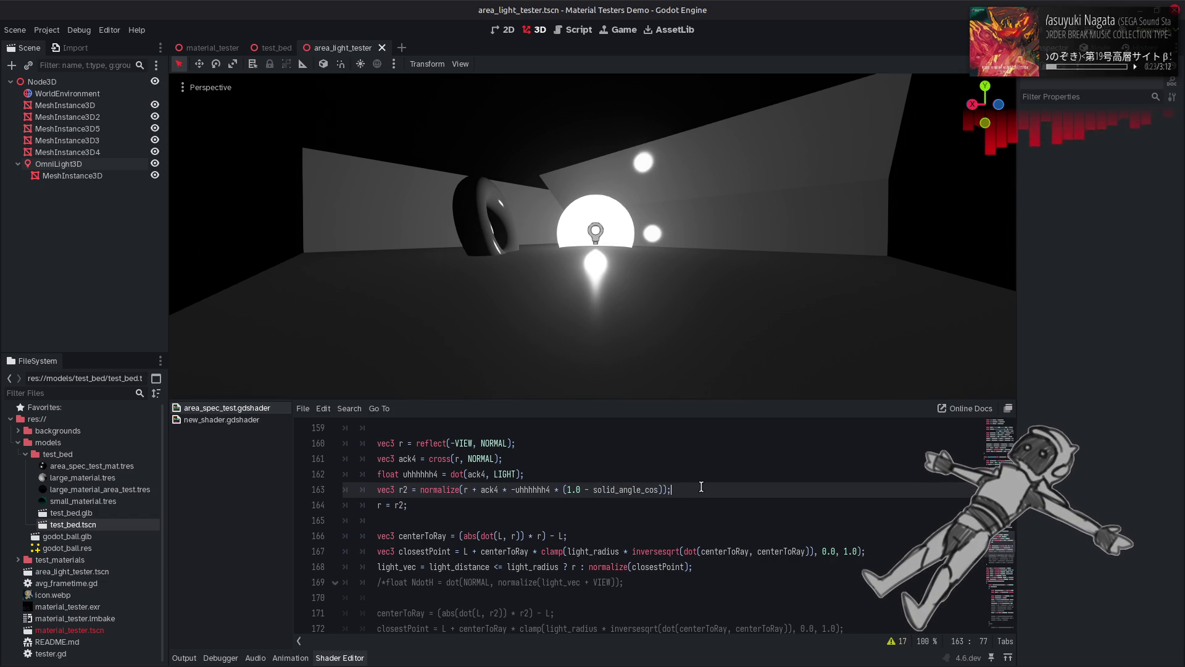
pyautogui.hotkey('ctrl', 's')
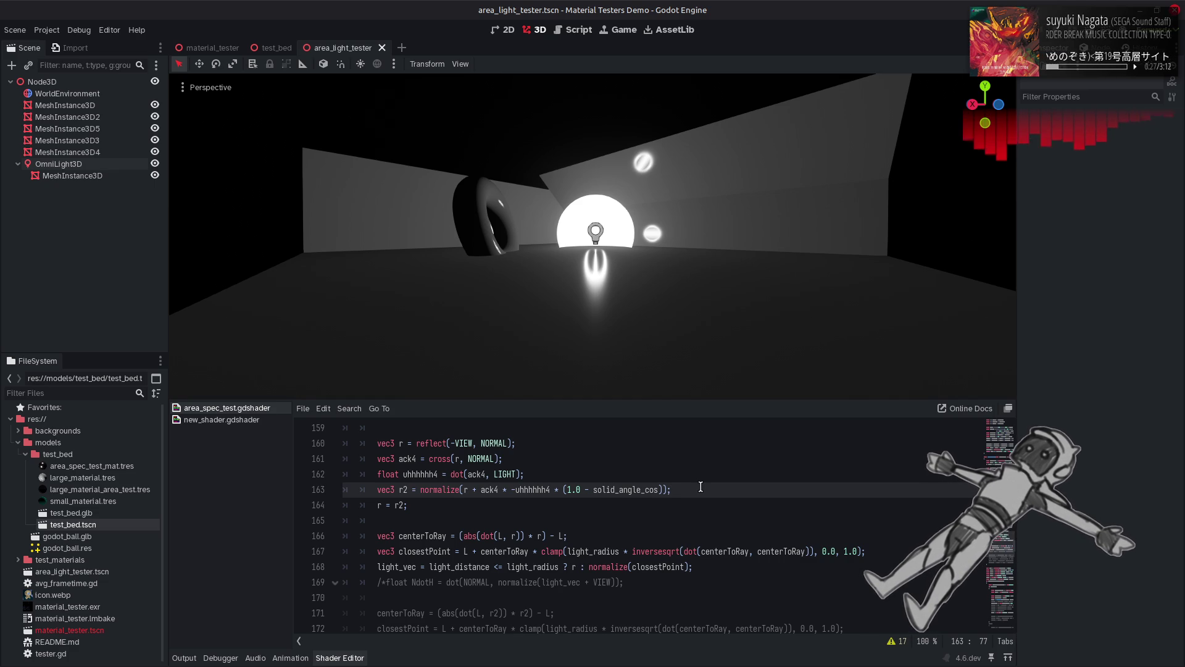
pyautogui.click(81, 164)
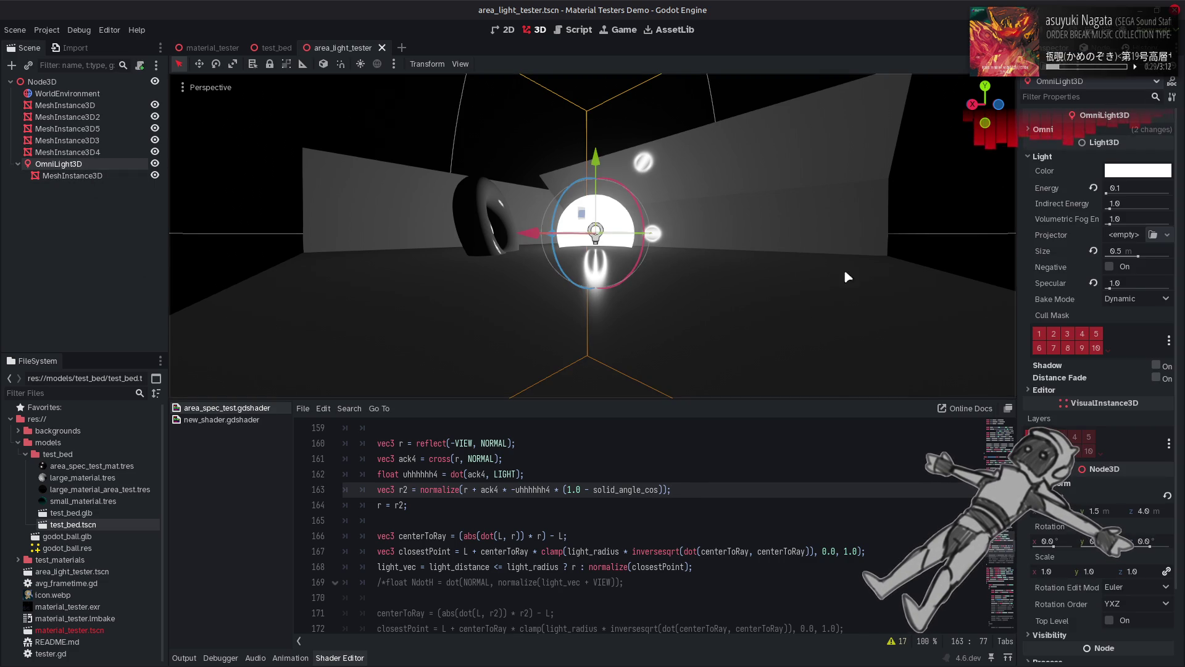
pyautogui.moveTo(1122, 288); pyautogui.dragTo(1180, 292)
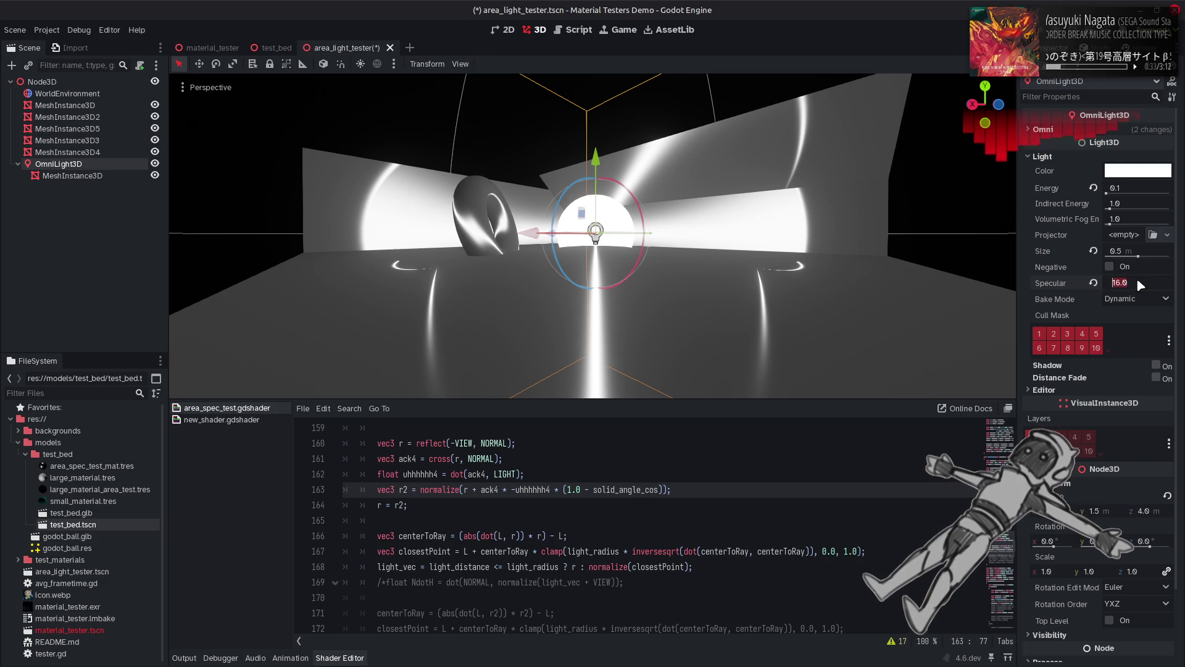
# Step: Set Specular to 4 and insert a solid_angle * factor before (1.0 - solid_angle_cos), then save
pyautogui.write('4')
pyautogui.press('Return')
pyautogui.click(613, 490)
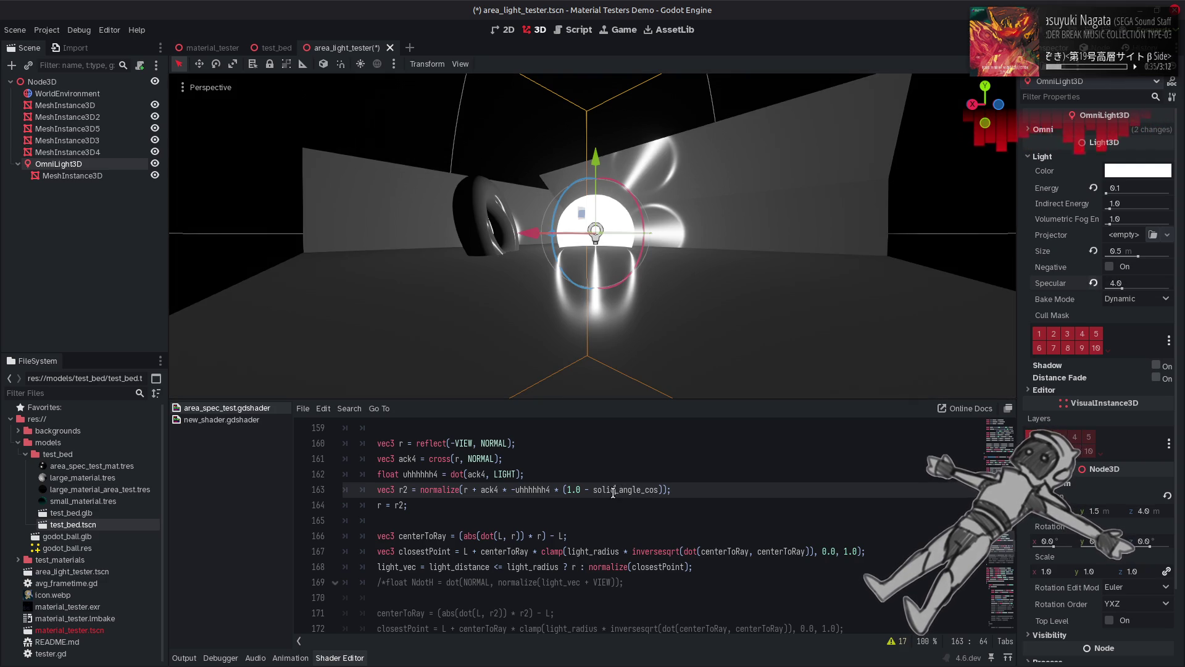
pyautogui.doubleClick(613, 489)
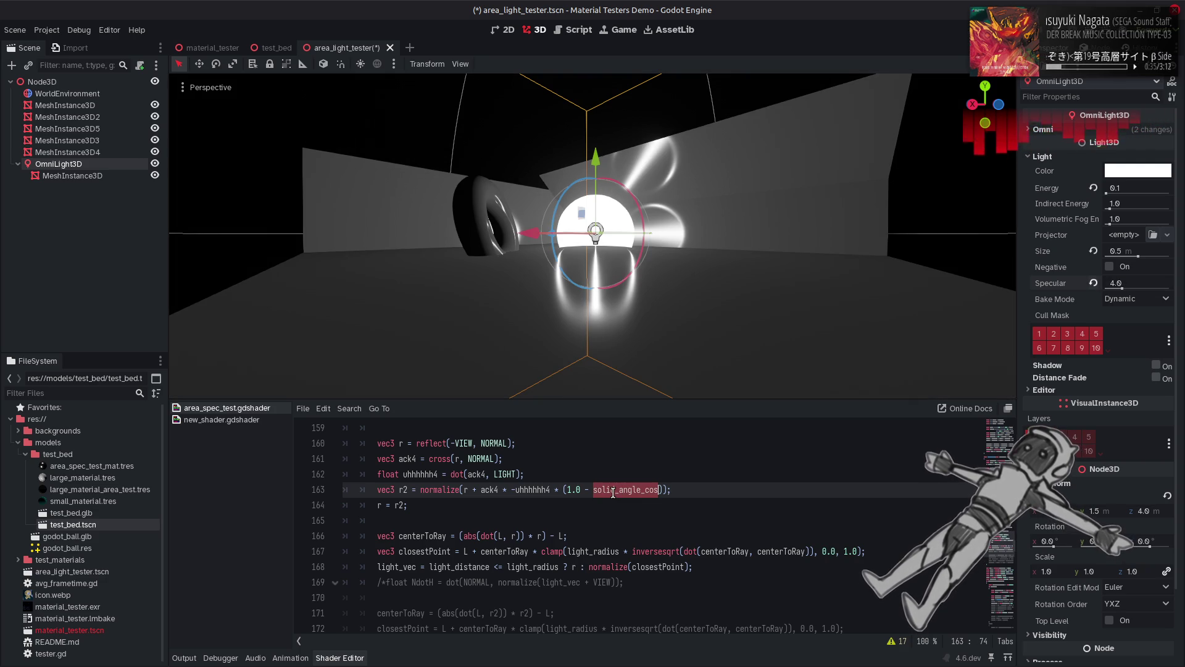
pyautogui.hotkey('ctrl', 'c')
pyautogui.click(565, 490)
pyautogui.hotkey('ctrl', 'v')
pyautogui.write('*')
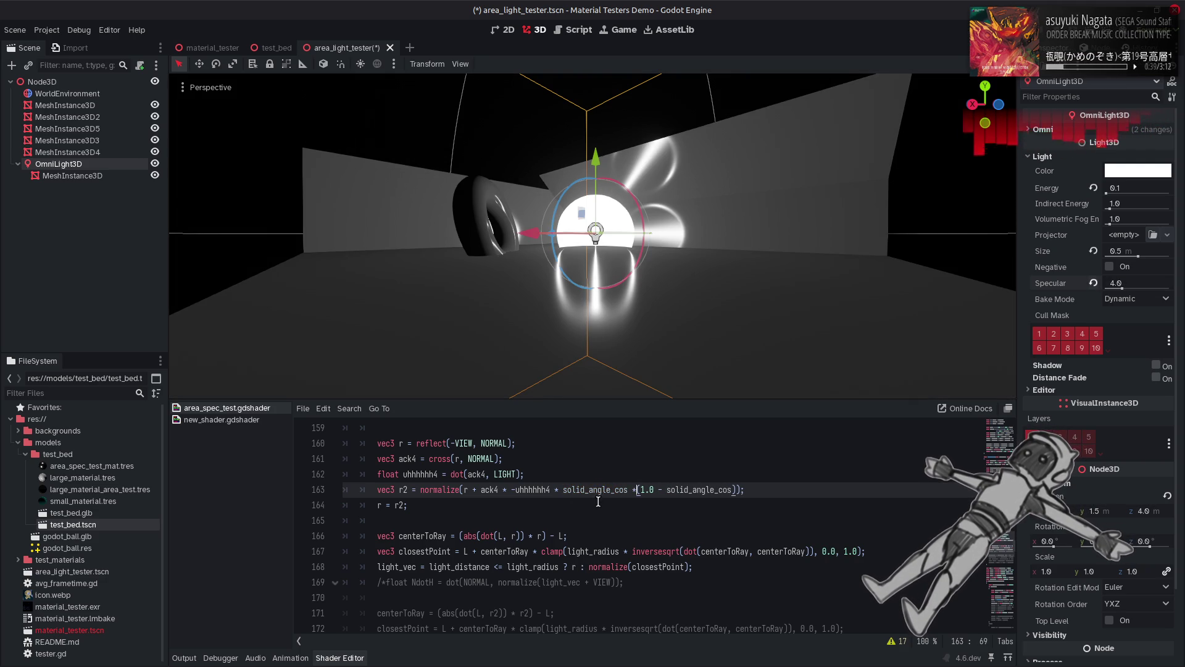
pyautogui.press('Left')
pyautogui.press('Left')
pyautogui.press('Left')
pyautogui.press('BackSpace')
pyautogui.press('BackSpace')
pyautogui.press('BackSpace')
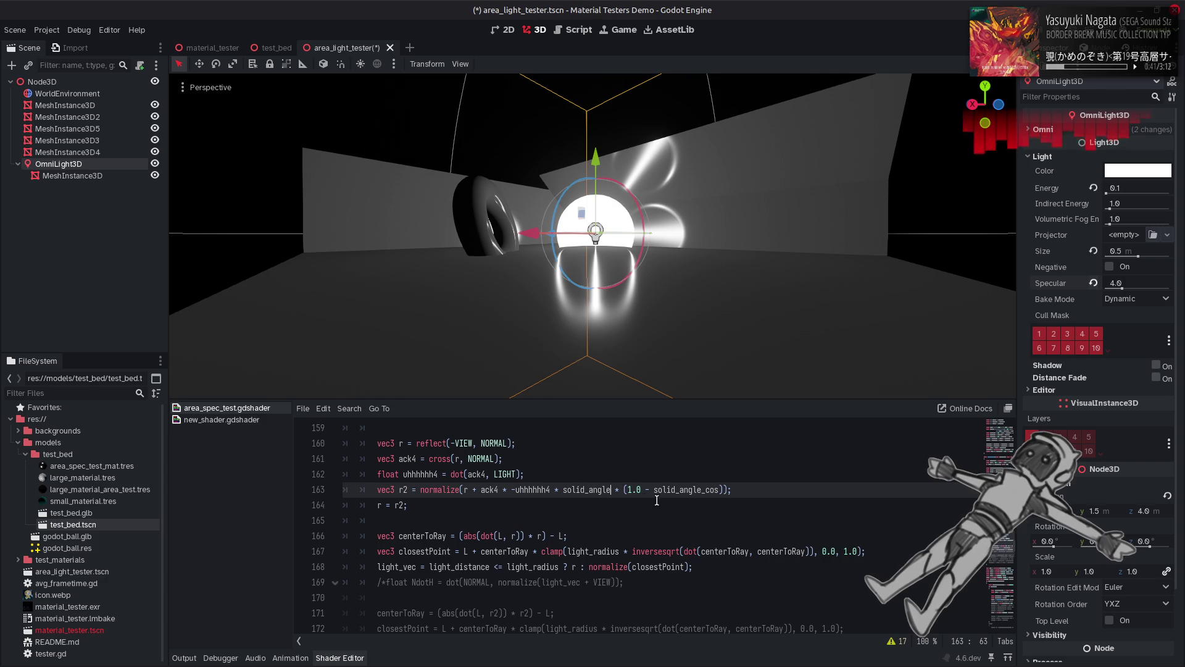
pyautogui.hotkey('ctrl', 's')
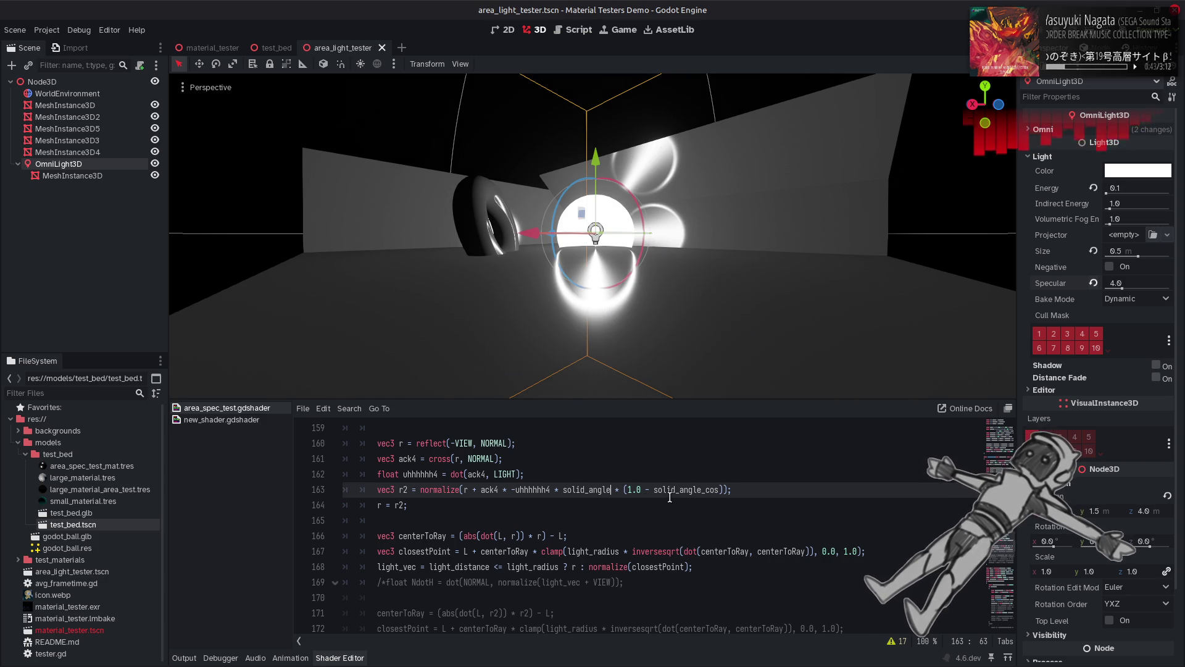
# Step: Set Specular back to 1, preview line 163 without '1.0 -', then undo to restore it
pyautogui.click(1118, 282)
pyautogui.write('1')
pyautogui.press('Return')
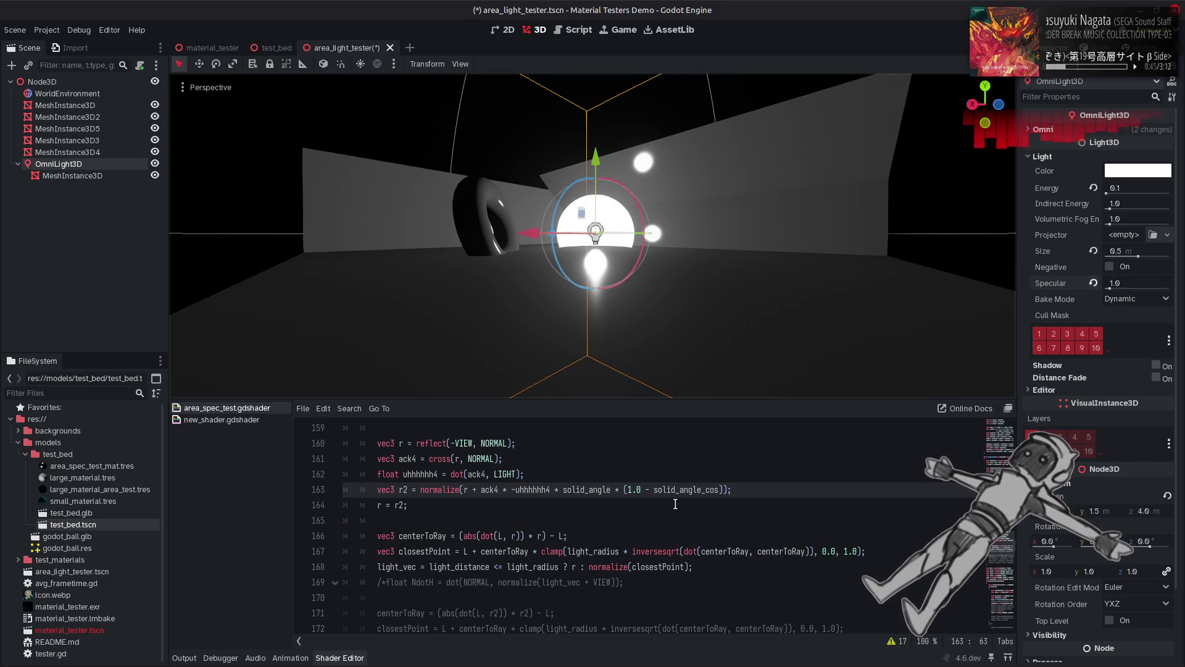
pyautogui.click(653, 489)
pyautogui.press('BackSpace')
pyautogui.press('BackSpace')
pyautogui.press('BackSpace')
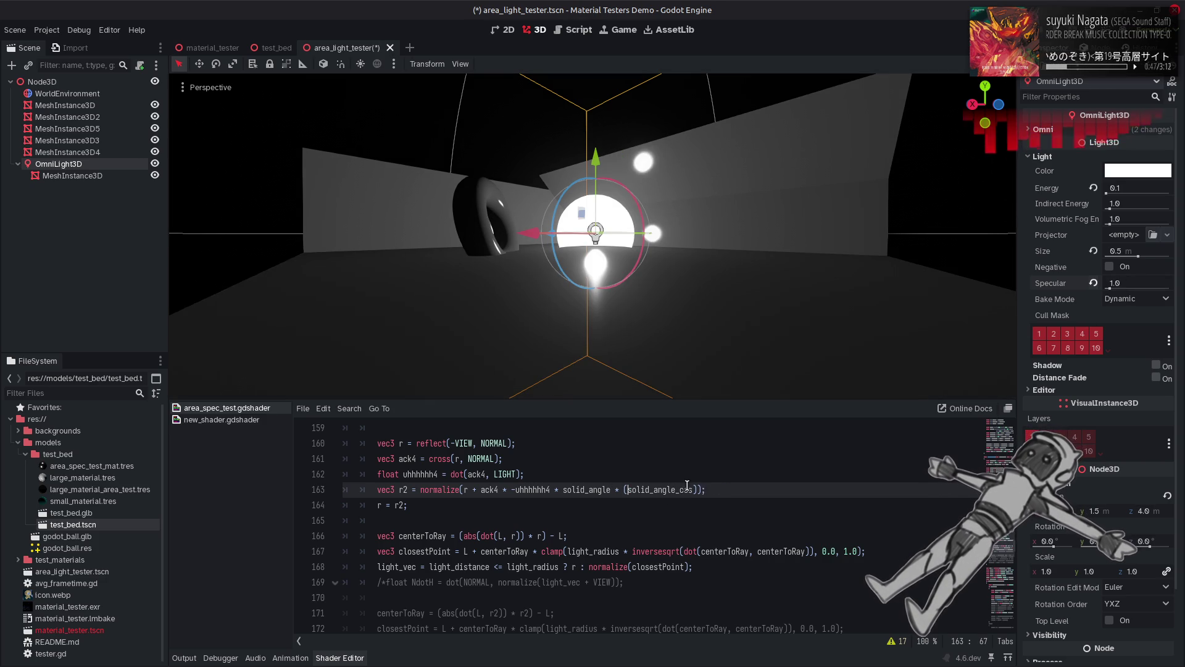
pyautogui.click(715, 485)
pyautogui.hotkey('ctrl', 's')
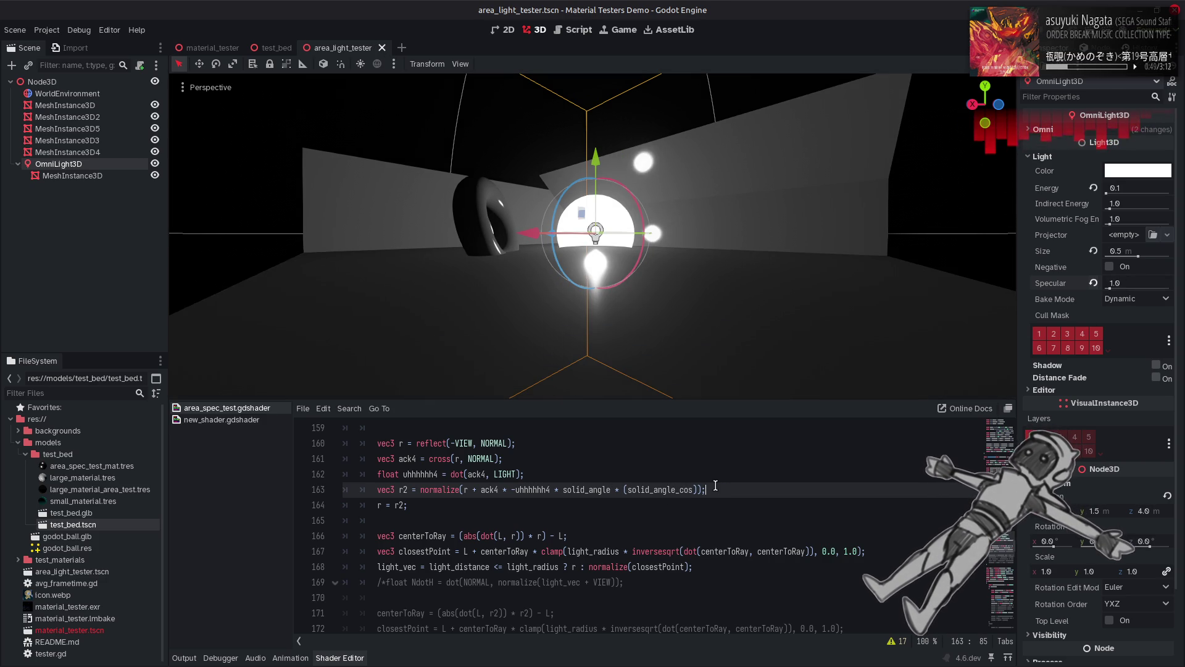
pyautogui.hotkey('ctrl', 'z')
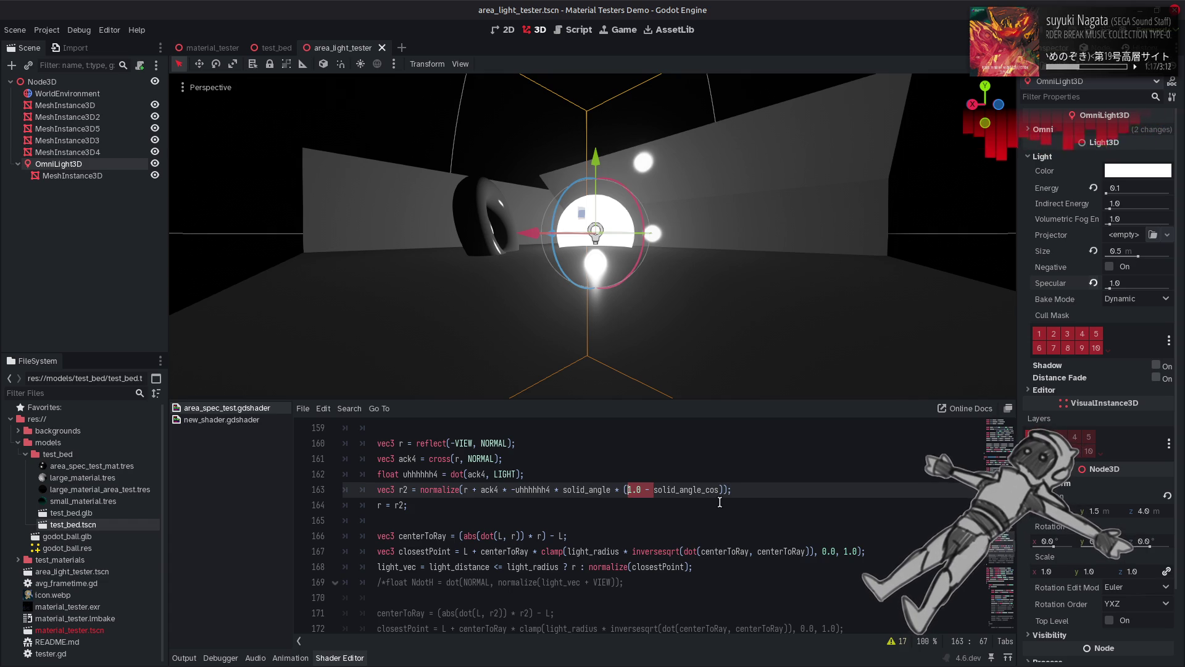
# Step: Preview line 163 without the * (1.0 - solid_angle_cos) term, then restore it
pyautogui.moveTo(721, 490)
pyautogui.mouseDown()
pyautogui.moveTo(608, 492)
pyautogui.moveTo(619, 492)
pyautogui.mouseUp()
pyautogui.press('BackSpace')
pyautogui.hotkey('ctrl', 's')
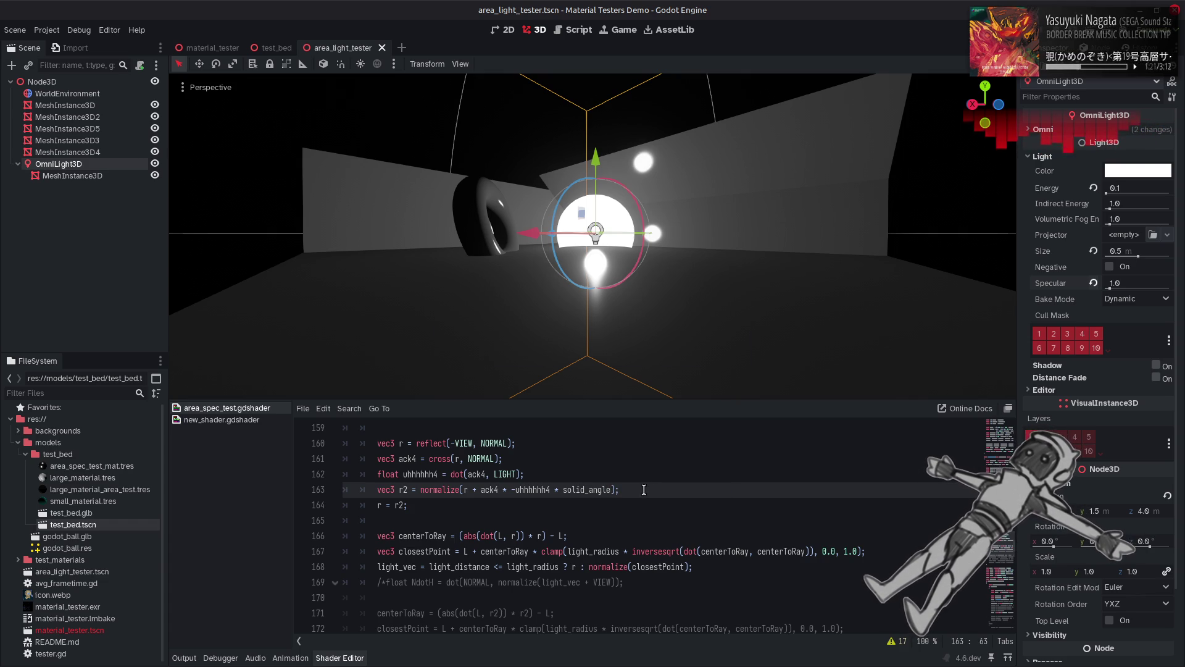
pyautogui.hotkey('ctrl', 'z')
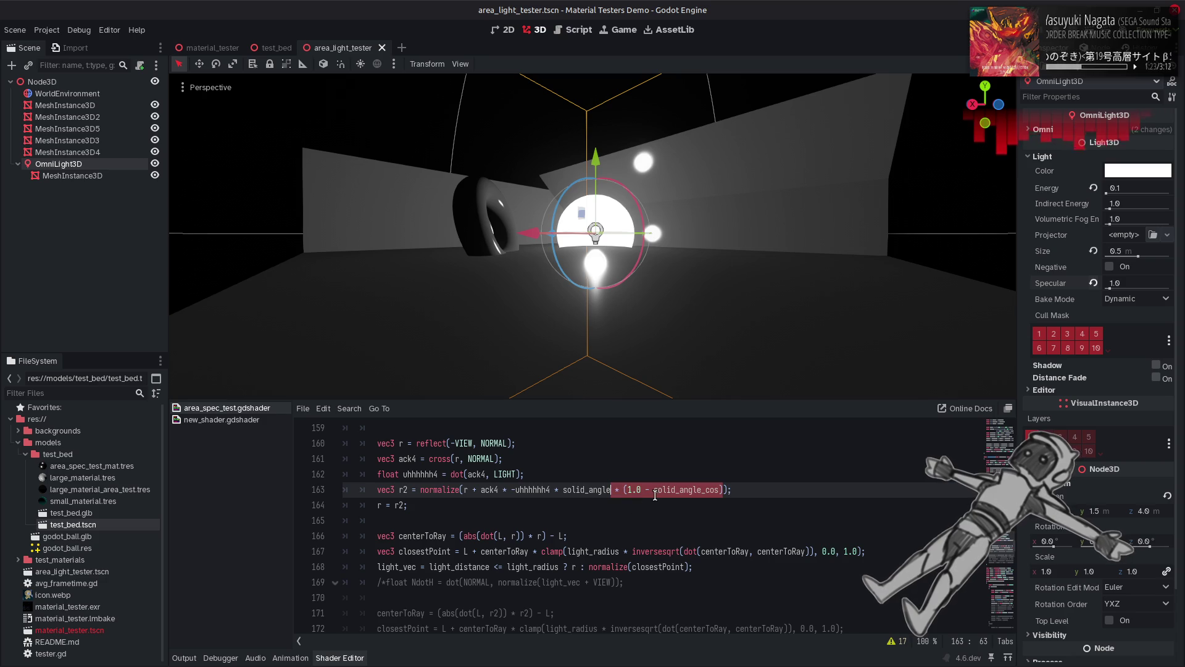
# Step: Test line 163 with only solid_angle_cos, then restore (1.0 - solid_angle_cos) and save
pyautogui.click(646, 491)
pyautogui.doubleClick(646, 491)
pyautogui.moveTo(653, 491); pyautogui.dragTo(628, 491)
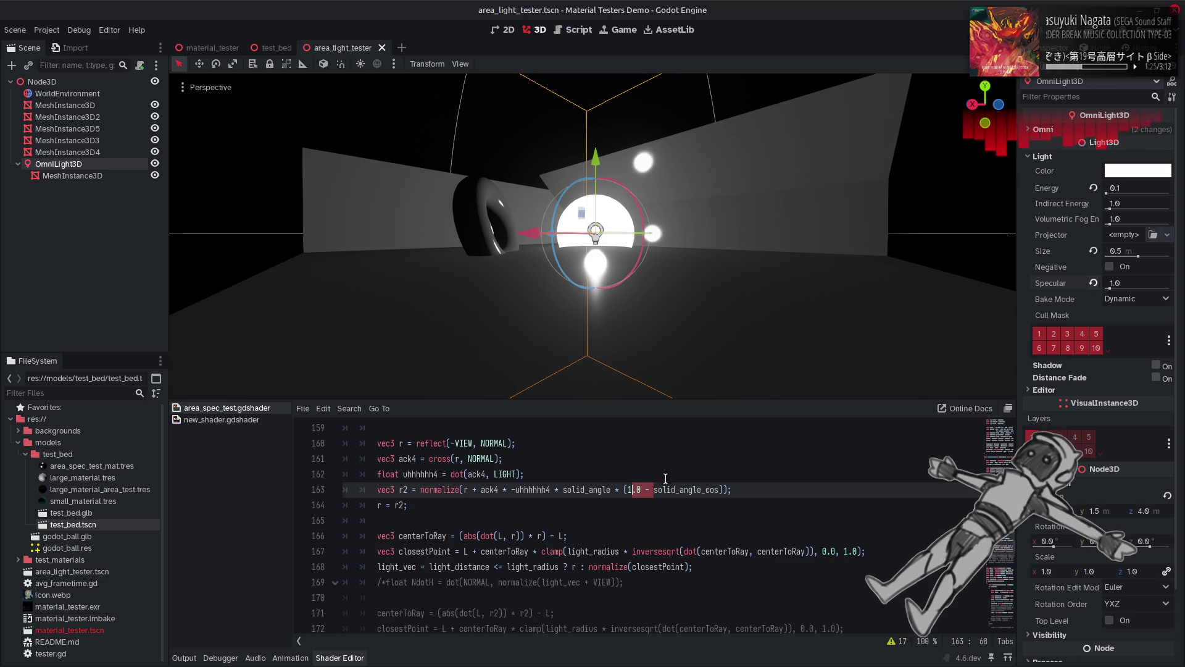
pyautogui.press('BackSpace')
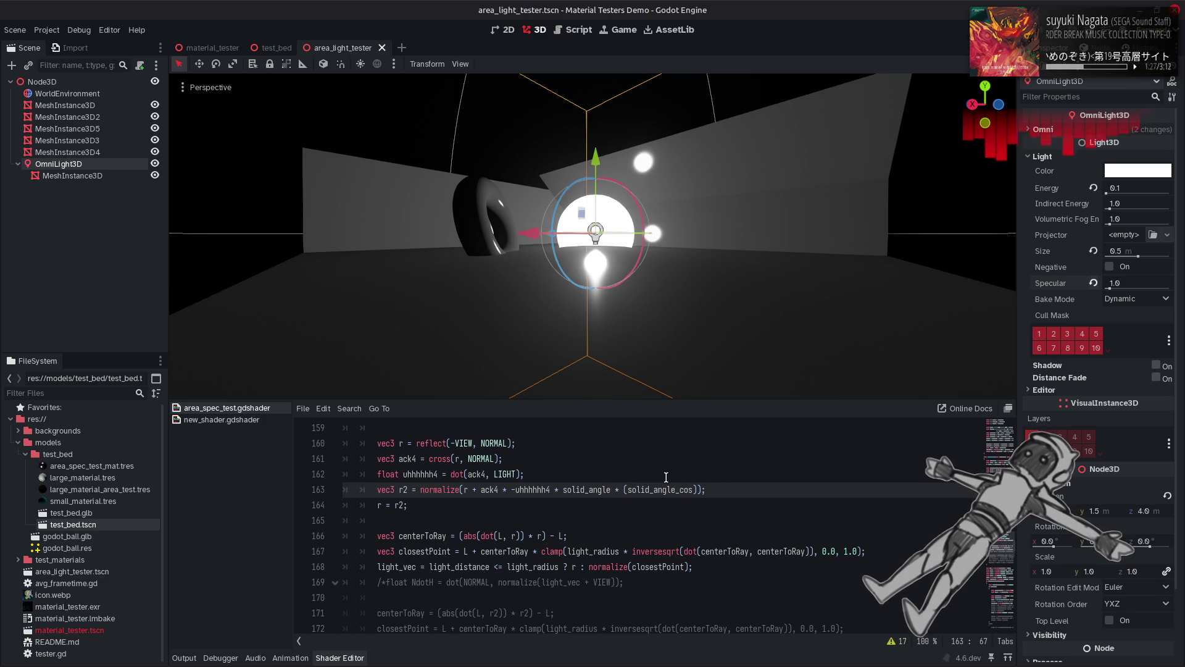
pyautogui.moveTo(1110, 288)
pyautogui.mouseDown()
pyautogui.moveTo(1177, 291)
pyautogui.moveTo(1110, 288)
pyautogui.moveTo(1153, 298)
pyautogui.moveTo(1135, 297)
pyautogui.mouseUp()
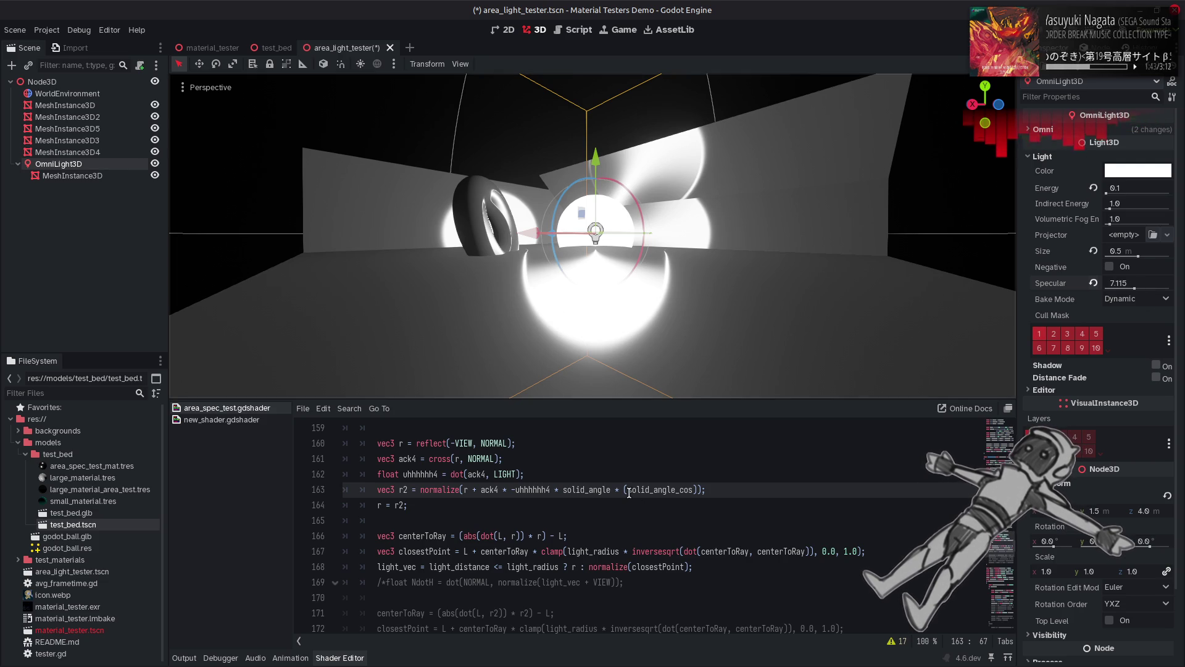
pyautogui.press('BackSpace')
pyautogui.click(563, 490)
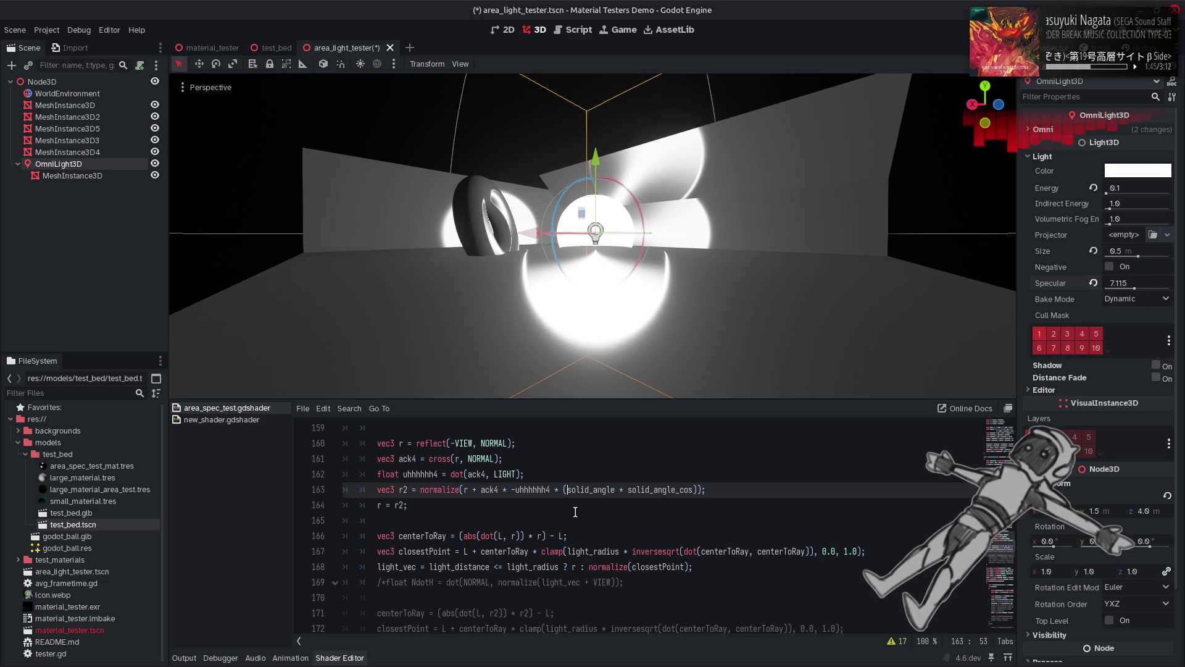
pyautogui.write('(1.0 -')
pyautogui.hotkey('ctrl', 's')
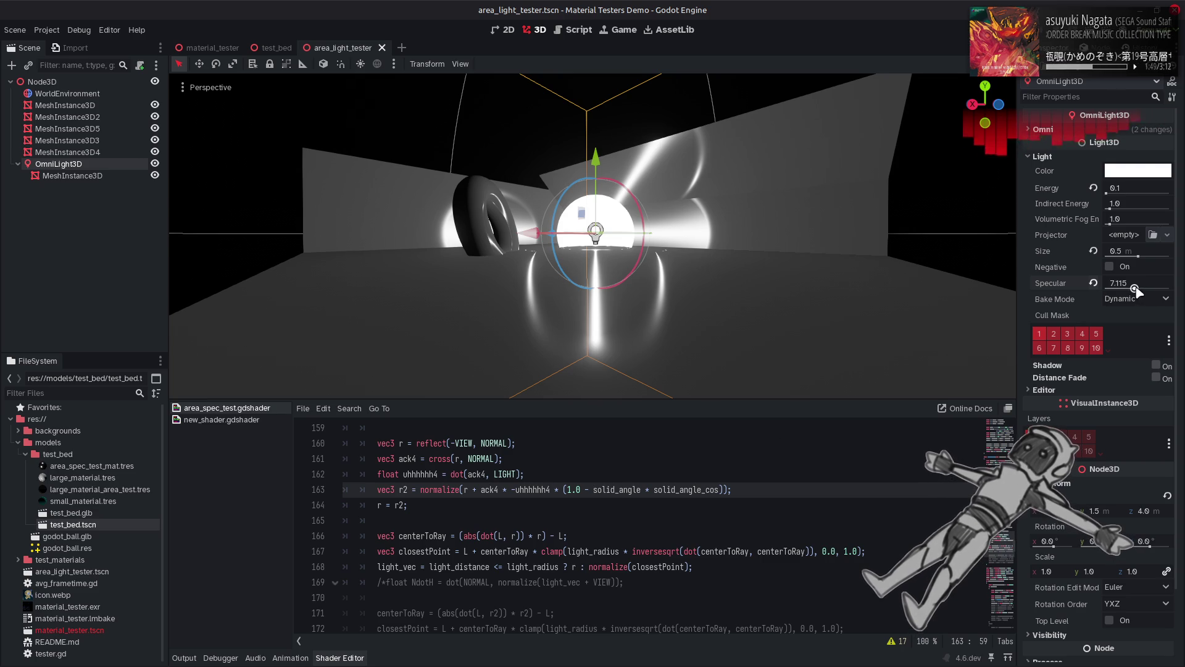
# Step: Push the light's Specular to its 16.0 maximum, then set it back to 1.0
pyautogui.moveTo(1139, 289)
pyautogui.mouseDown()
pyautogui.moveTo(1170, 288)
pyautogui.moveTo(1119, 288)
pyautogui.mouseUp()
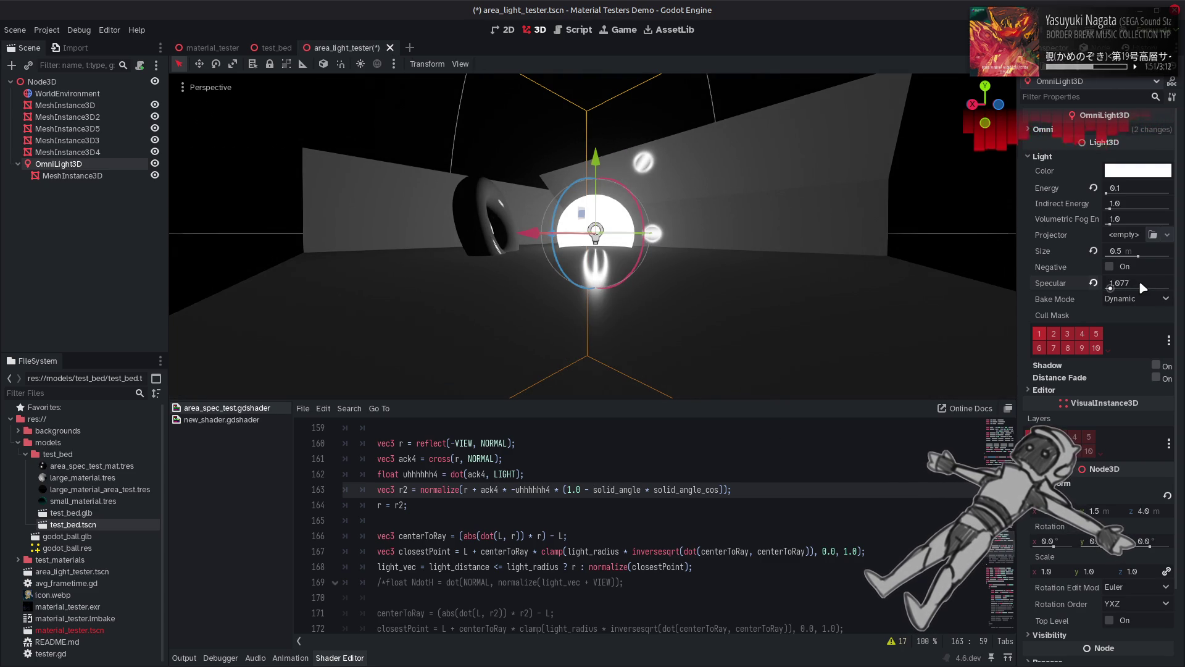
pyautogui.click(1139, 282)
pyautogui.write('1')
pyautogui.click(779, 489)
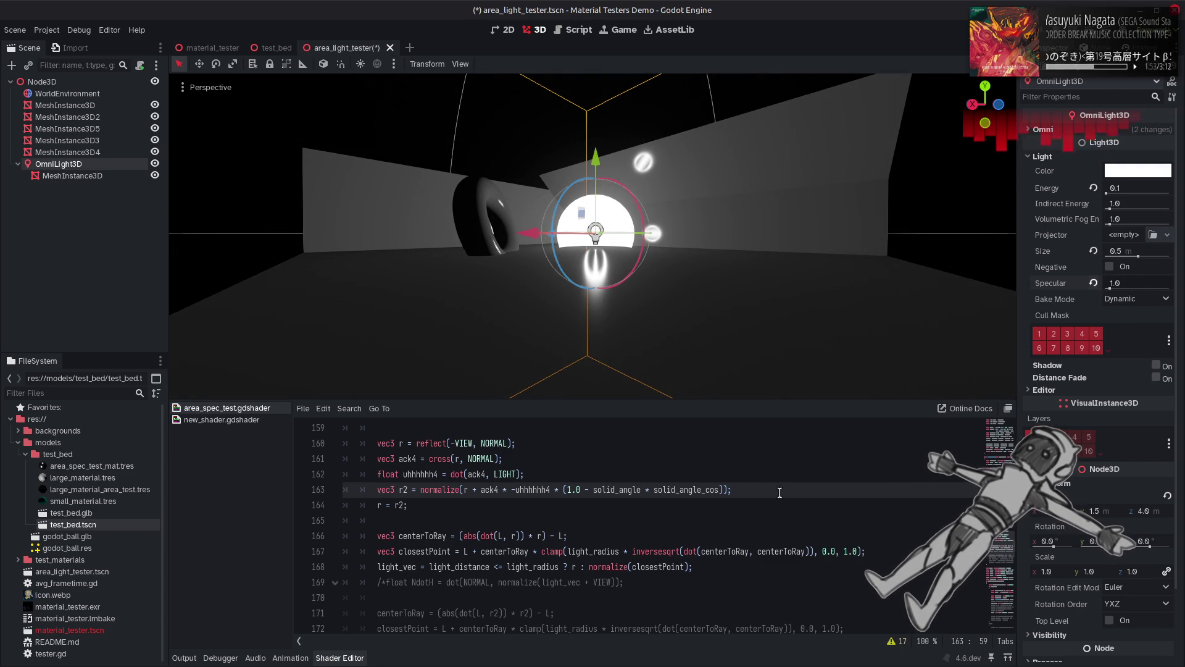
# Step: Replace line 163's solid-angle expression with light_radius taken from line 144, and save
pyautogui.click(723, 490)
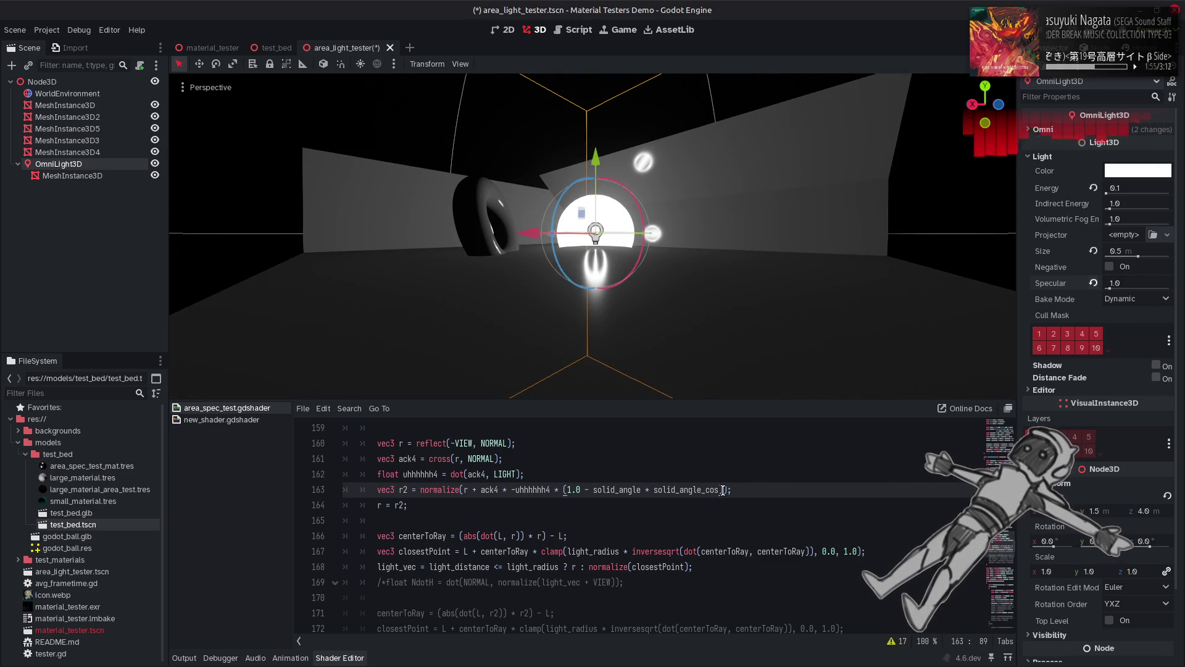
pyautogui.scroll(2, 623, 544)
pyautogui.scroll(3, 623, 543)
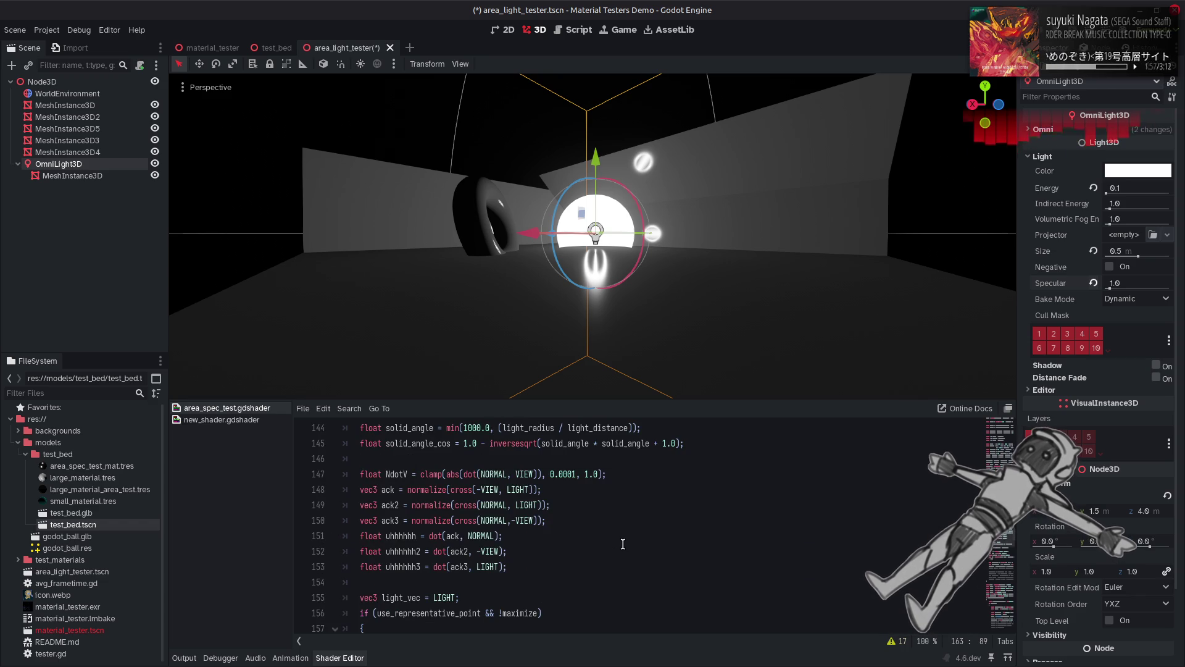
pyautogui.scroll(1, 623, 544)
pyautogui.doubleClick(528, 474)
pyautogui.hotkey('ctrl', 'c')
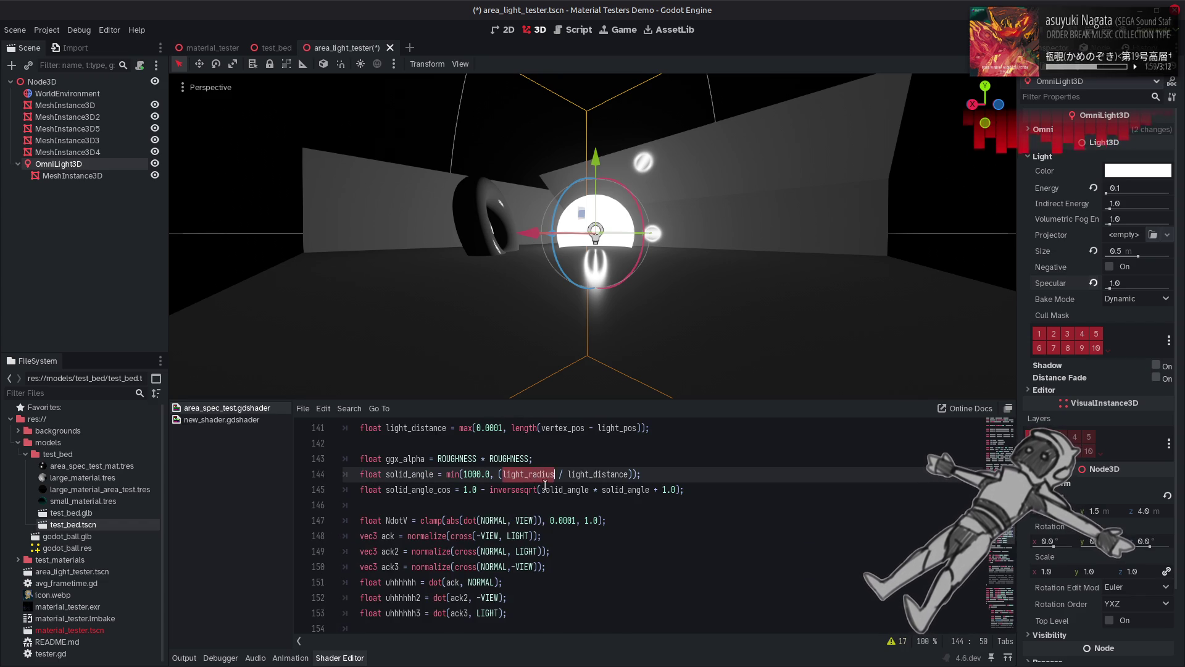
pyautogui.scroll(-5, 577, 513)
pyautogui.moveTo(567, 535); pyautogui.dragTo(718, 536)
pyautogui.hotkey('ctrl', 'v')
pyautogui.hotkey('ctrl', 's')
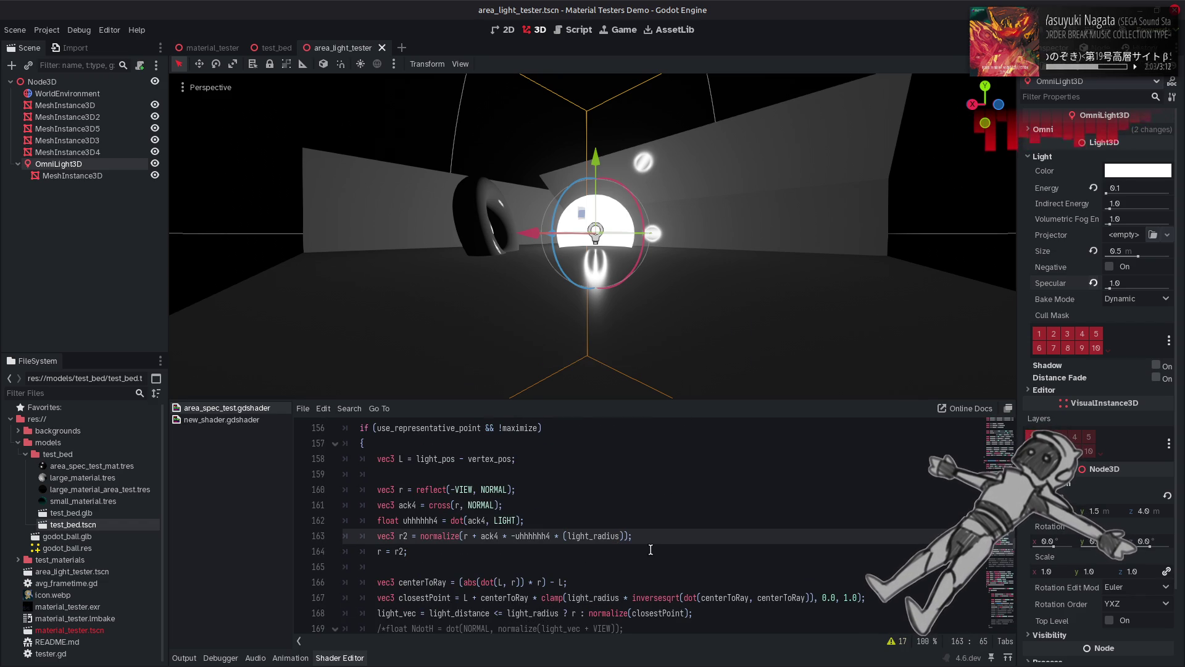
# Step: Scale the offset by 1.0 / (light_radius / light_distance), comparing highlights with Specular at 0.539
pyautogui.moveTo(1138, 294); pyautogui.dragTo(1149, 294)
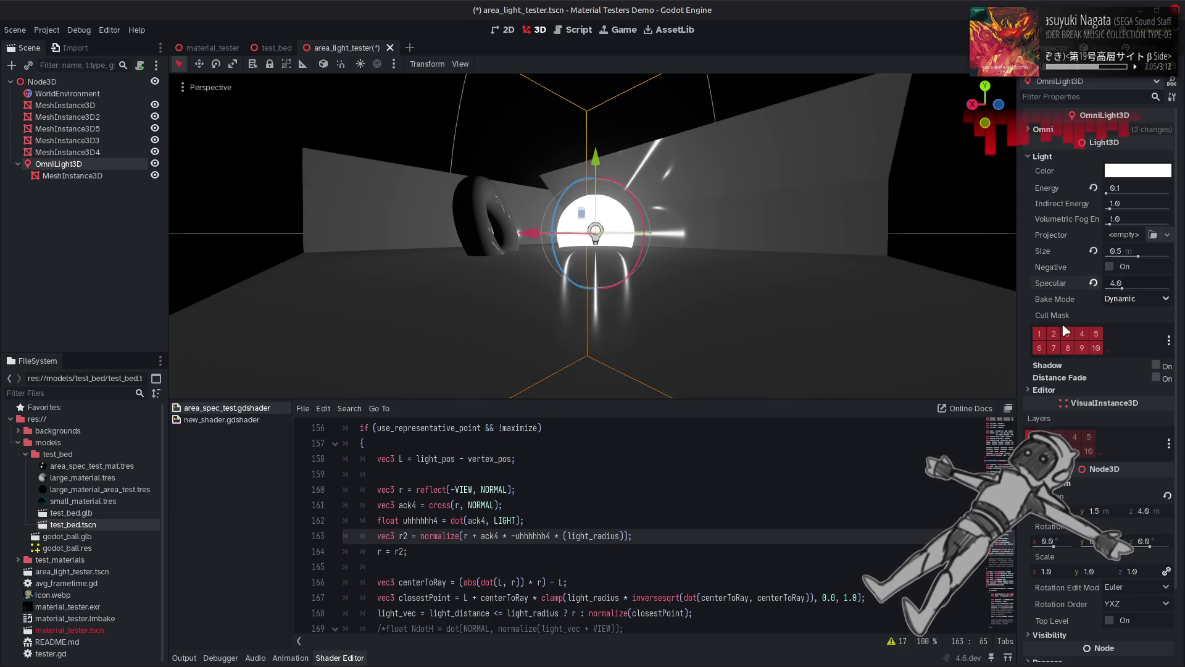
pyautogui.hotkey('ctrl', 'Left')
pyautogui.hotkey('ctrl', 'Left')
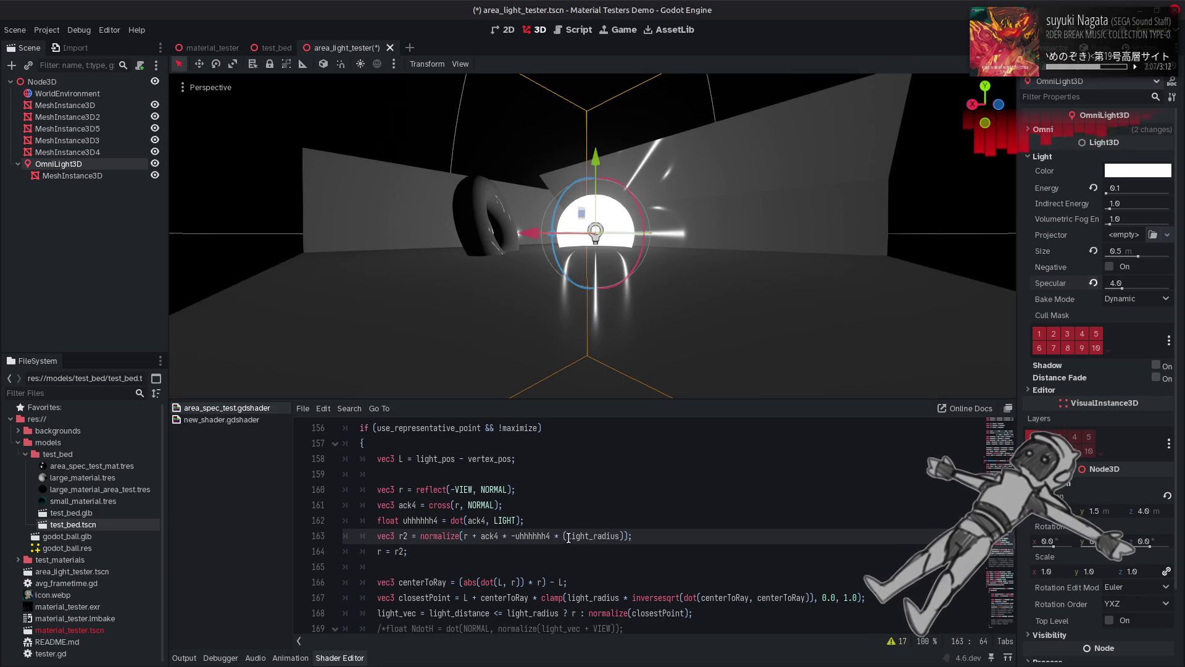
pyautogui.write('1.0 /')
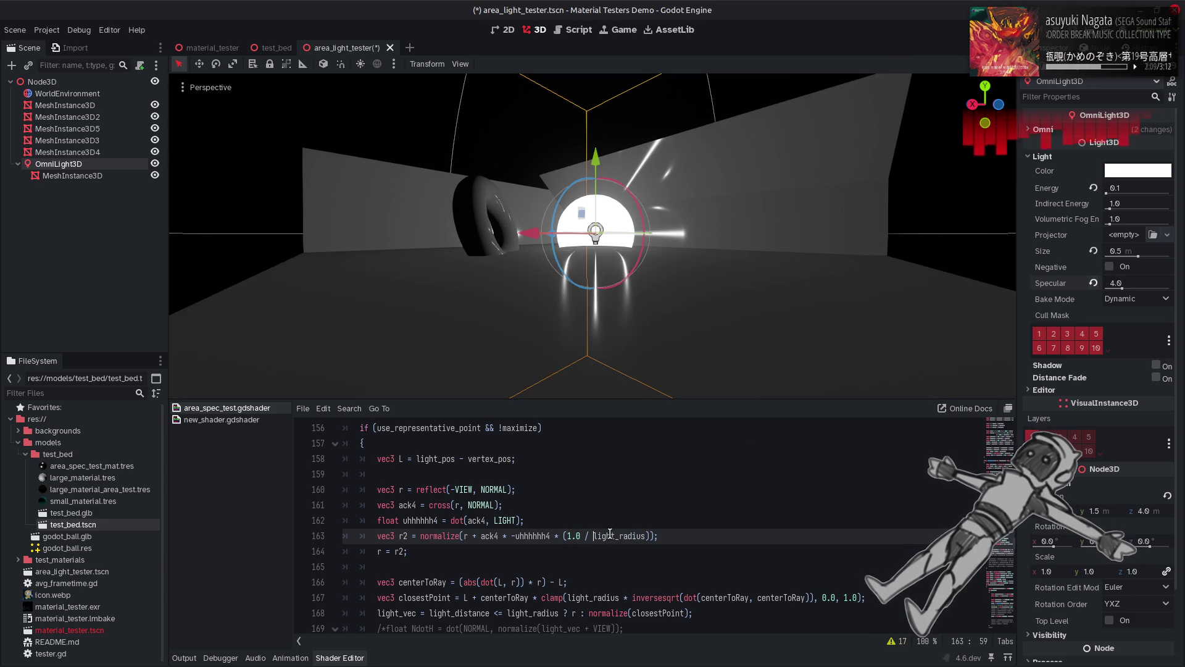
pyautogui.hotkey('ctrl', 's')
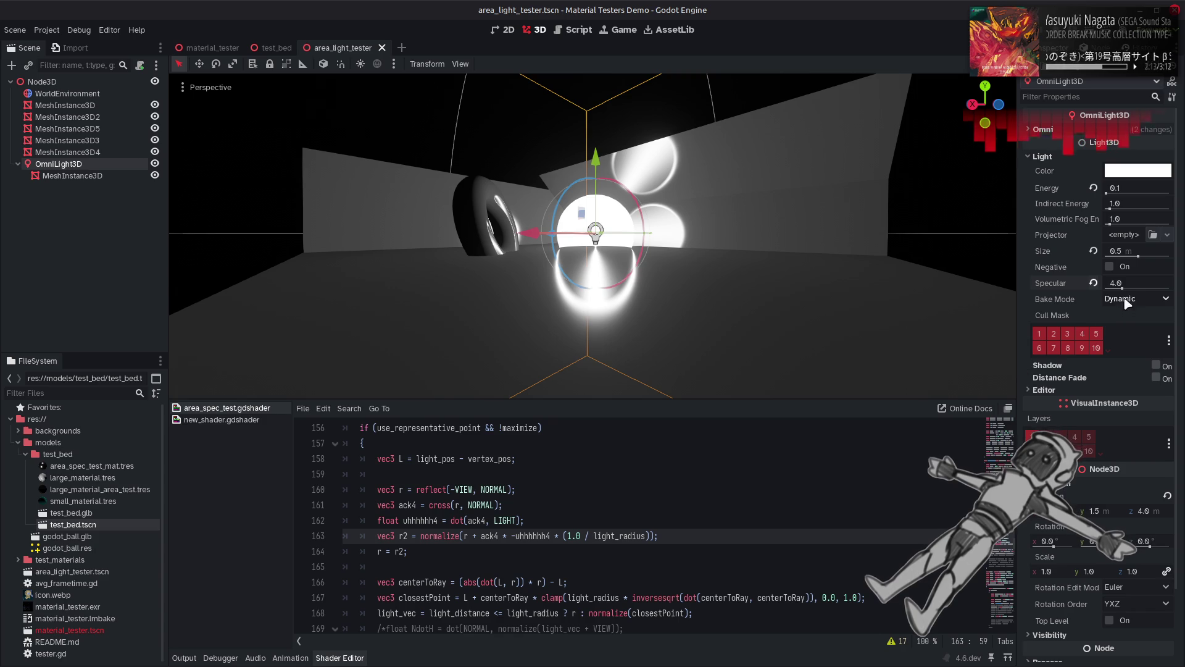
pyautogui.moveTo(1121, 288)
pyautogui.mouseDown()
pyautogui.moveTo(1137, 288)
pyautogui.moveTo(1110, 290)
pyautogui.moveTo(1130, 290)
pyautogui.mouseUp()
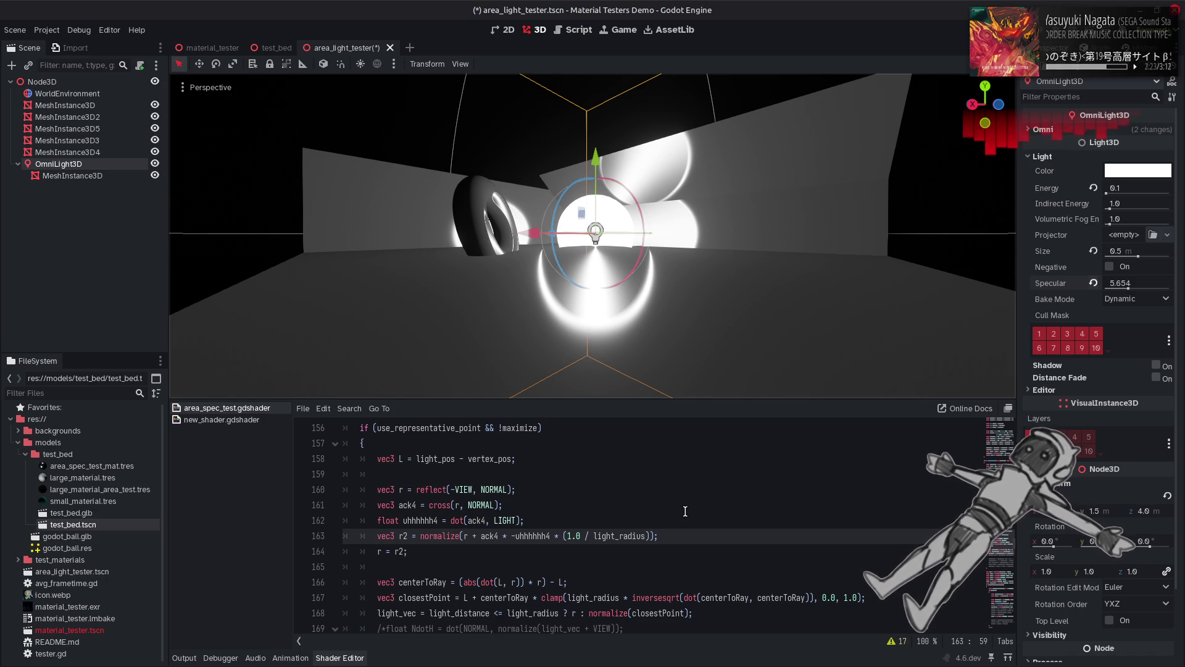
pyautogui.hotkey('ctrl', 'z')
pyautogui.hotkey('ctrl', 'z')
pyautogui.hotkey('ctrl', 'z')
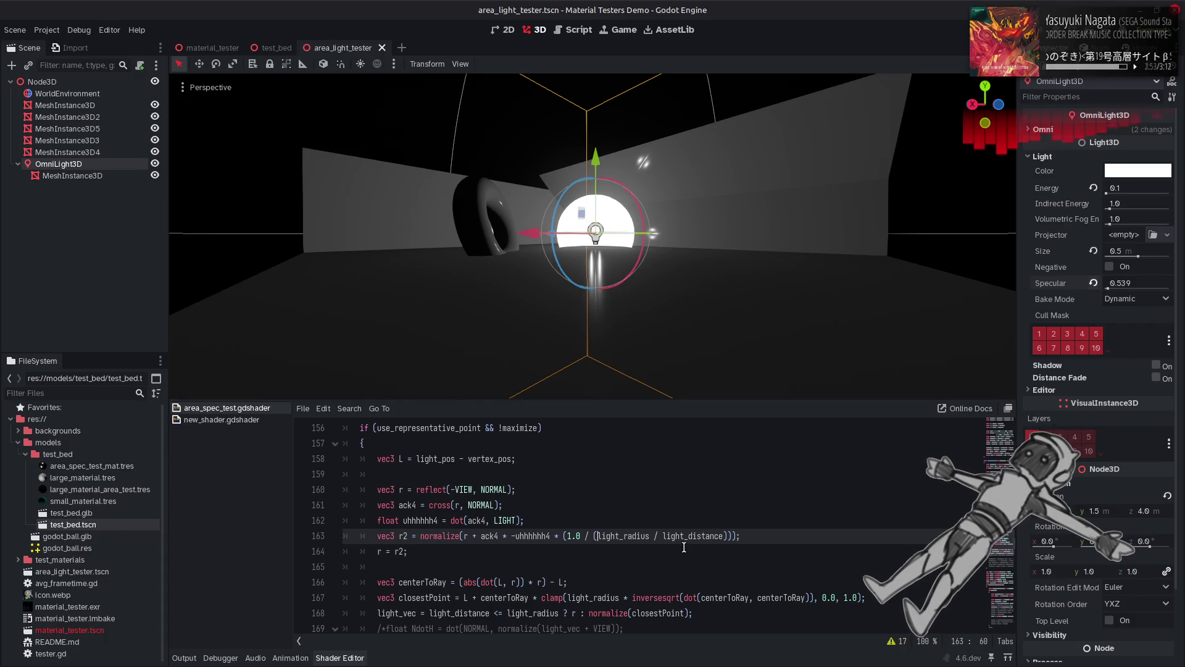
# Step: Square light_radius on line 163 as (light_radius * light_radius)
pyautogui.doubleClick(649, 536)
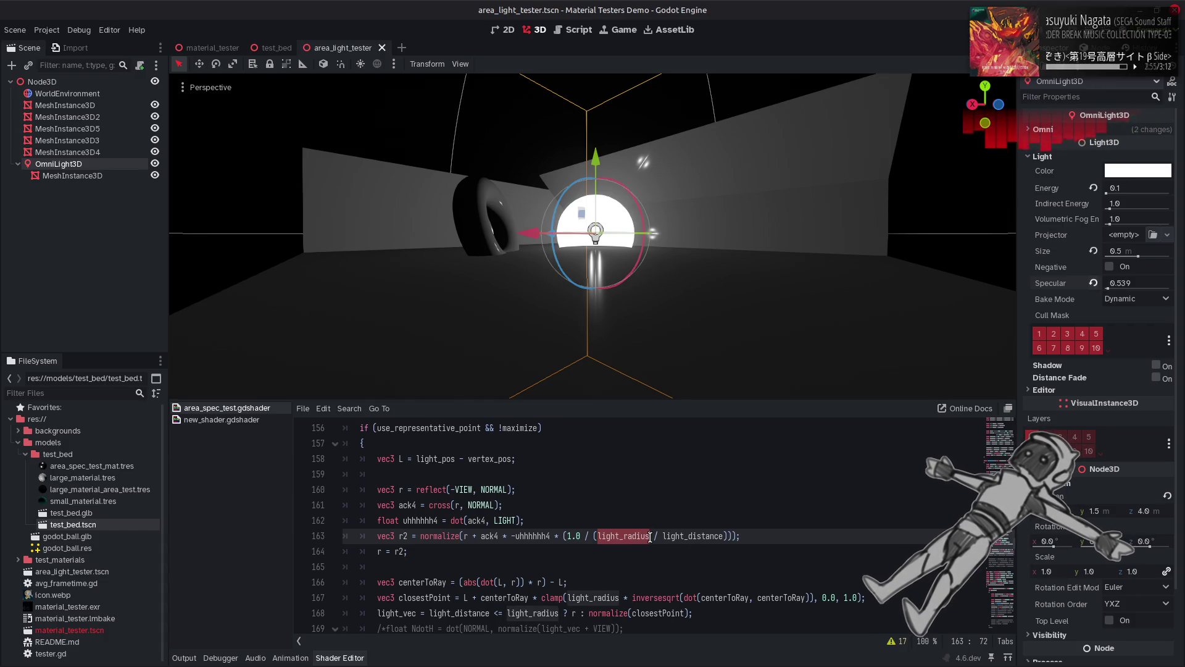
pyautogui.click(652, 536)
pyautogui.write('* light_radius ')
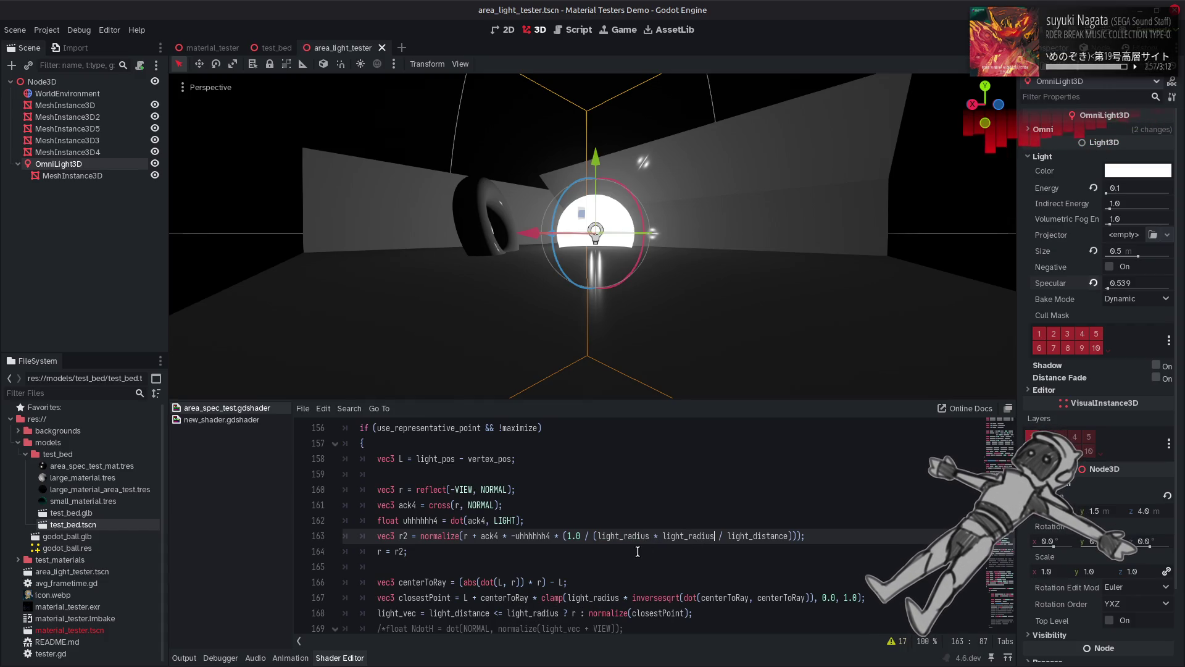
pyautogui.write(')')
pyautogui.click(599, 536)
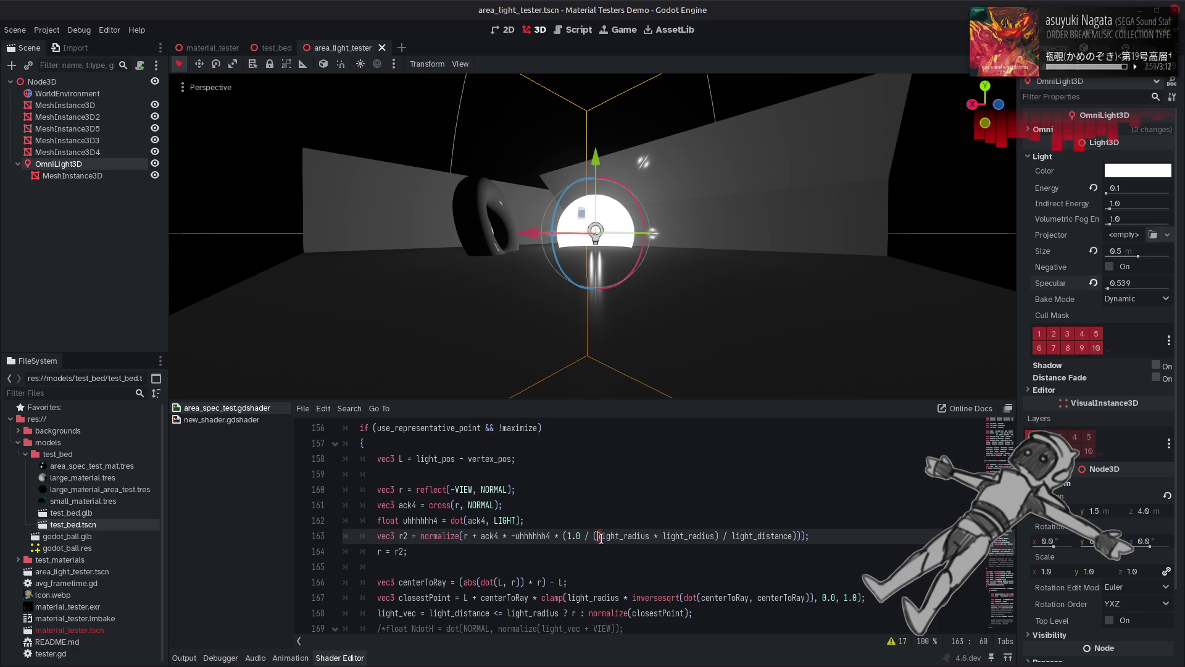
pyautogui.write('(')
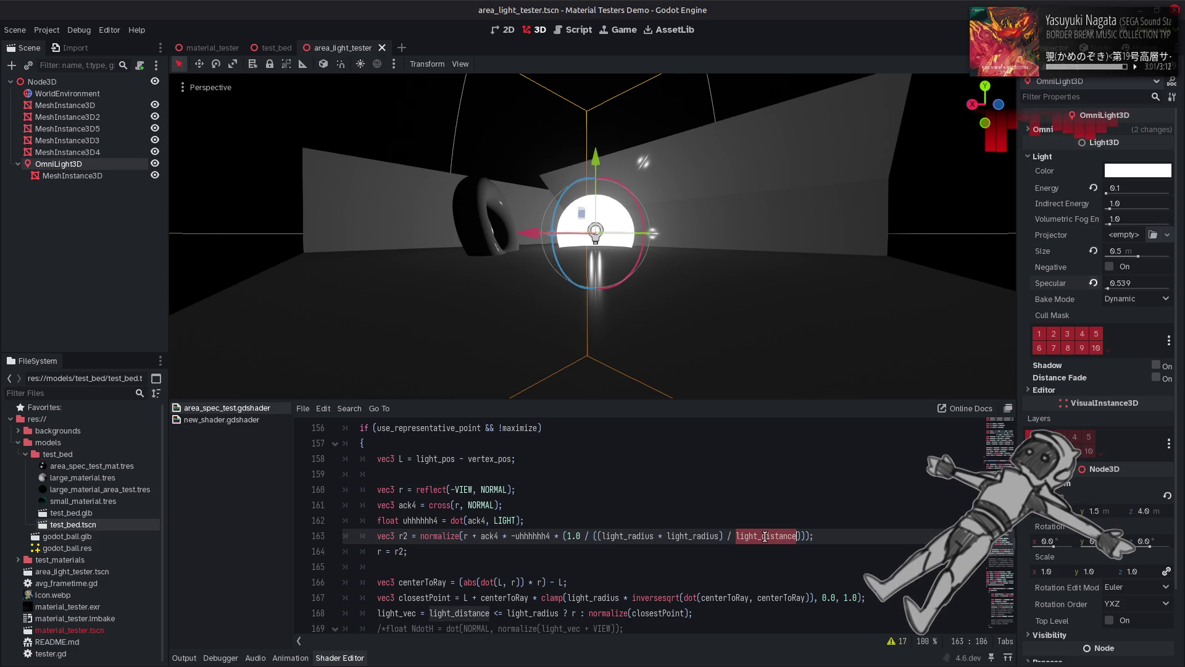
# Step: Square light_distance as (light_distance * light_distance) and save to recompile the shader
pyautogui.doubleClick(763, 536)
pyautogui.hotkey('ctrl', 'c')
pyautogui.click(796, 536)
pyautogui.write('*')
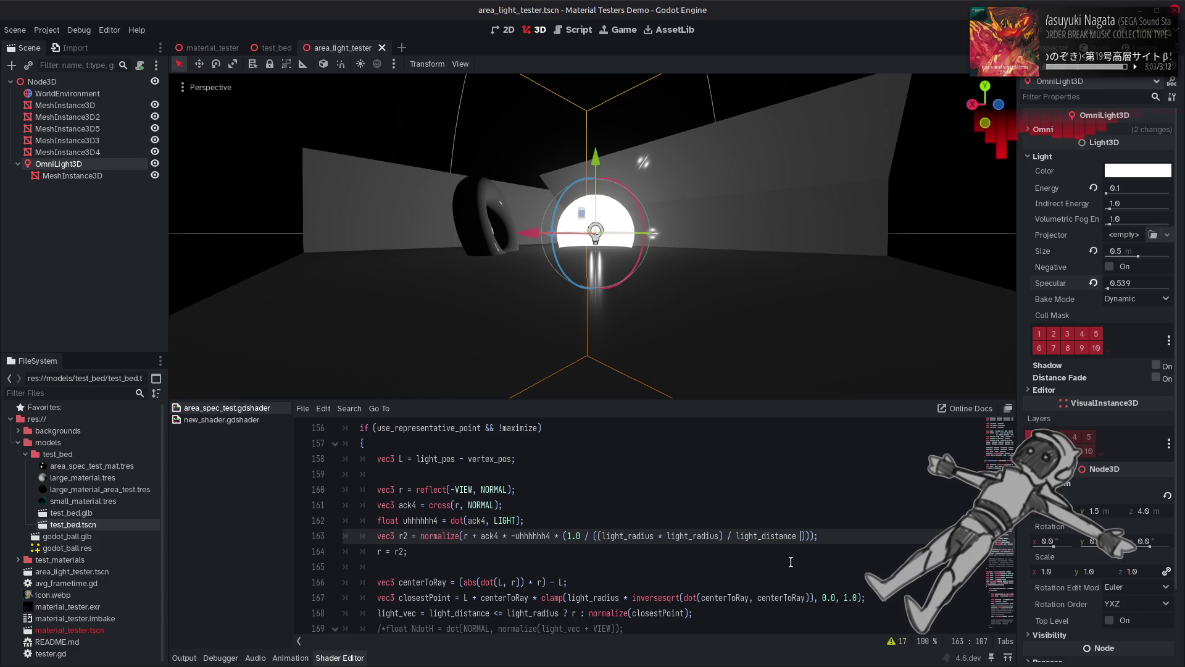
pyautogui.hotkey('ctrl', 'v')
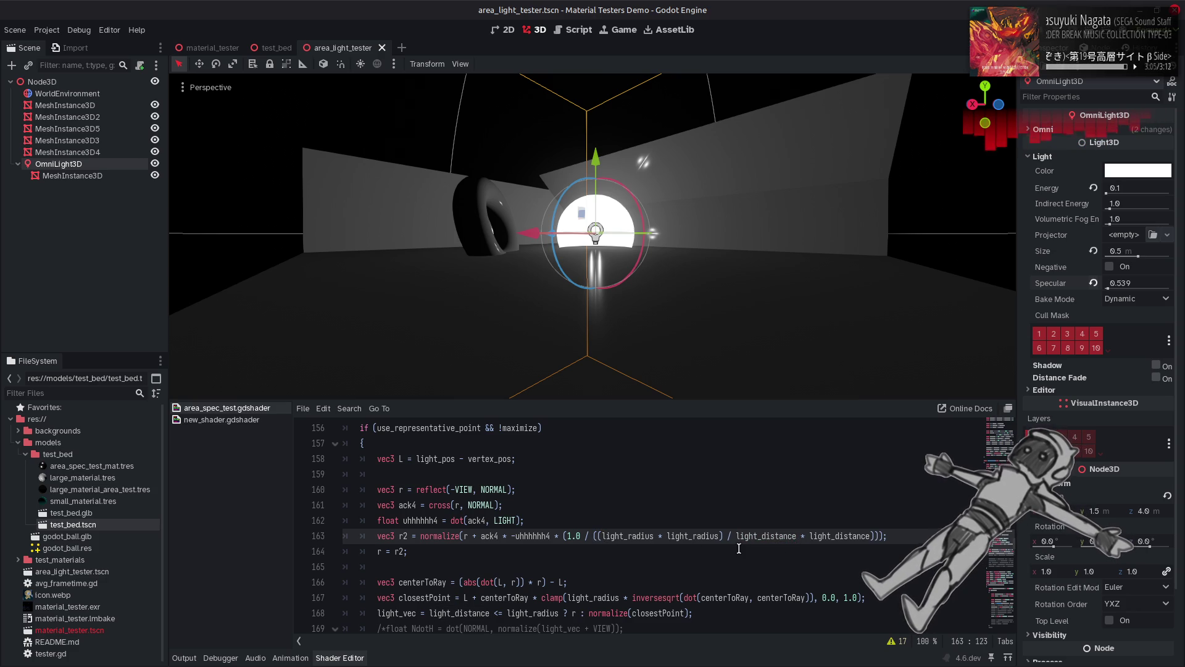
pyautogui.write(')')
pyautogui.click(736, 536)
pyautogui.write('(')
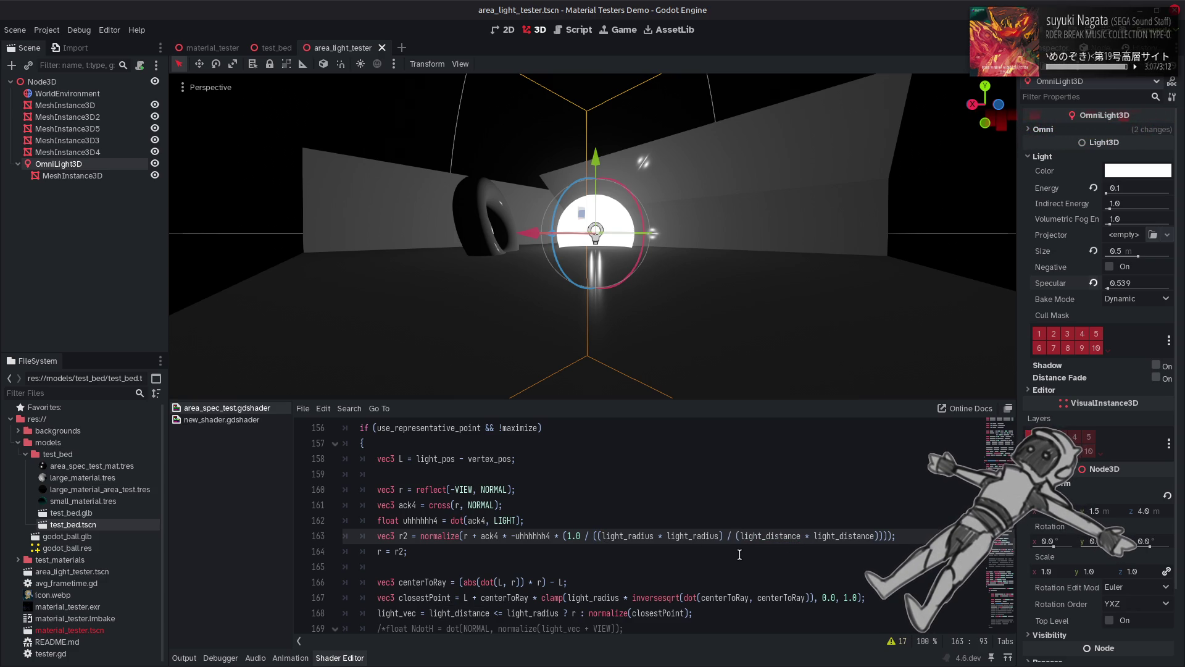
pyautogui.hotkey('ctrl', 's')
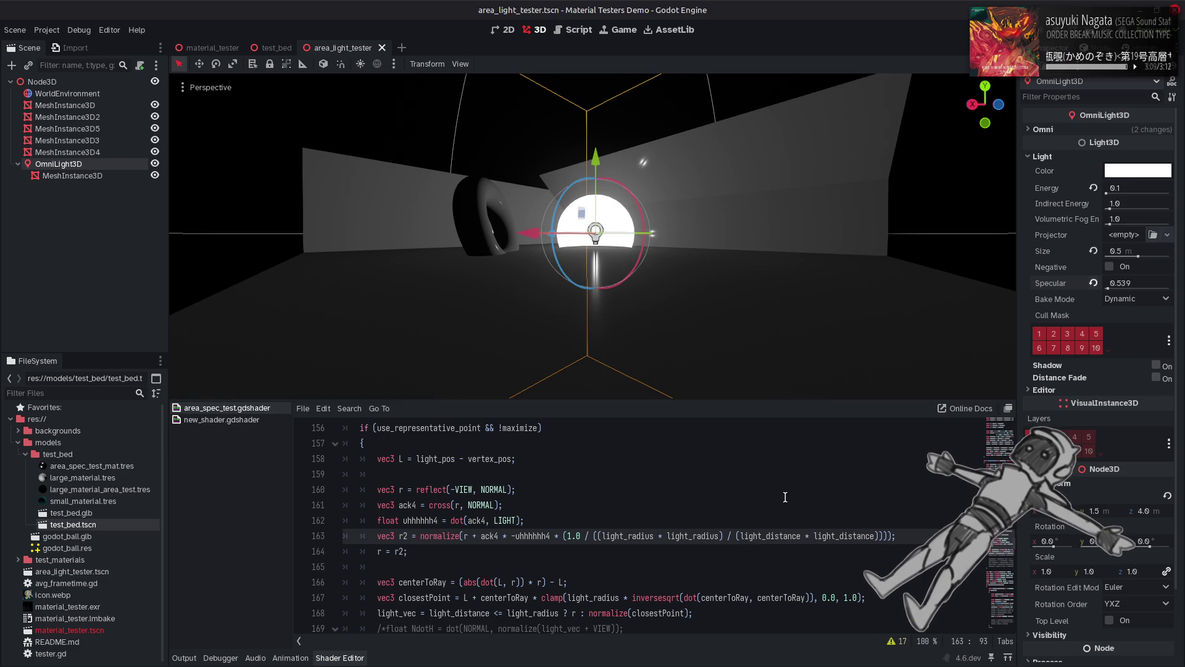
# Step: Push the light's Specular to 16.0 to check highlights, then reset it to 1.0
pyautogui.moveTo(1109, 288); pyautogui.dragTo(1160, 284)
pyautogui.click(1142, 285)
pyautogui.write('1')
pyautogui.press('Return')
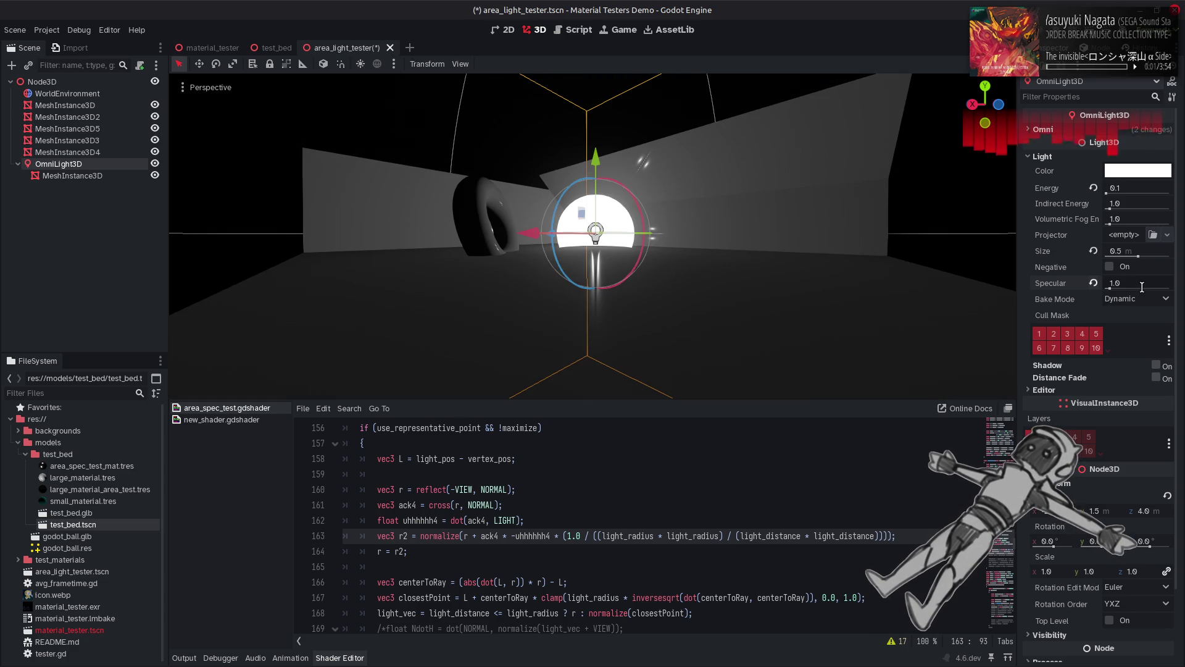
# Step: Preview line 163 with coefficients 0.25, 0.1 and 0.001, saving after each
pyautogui.click(569, 536)
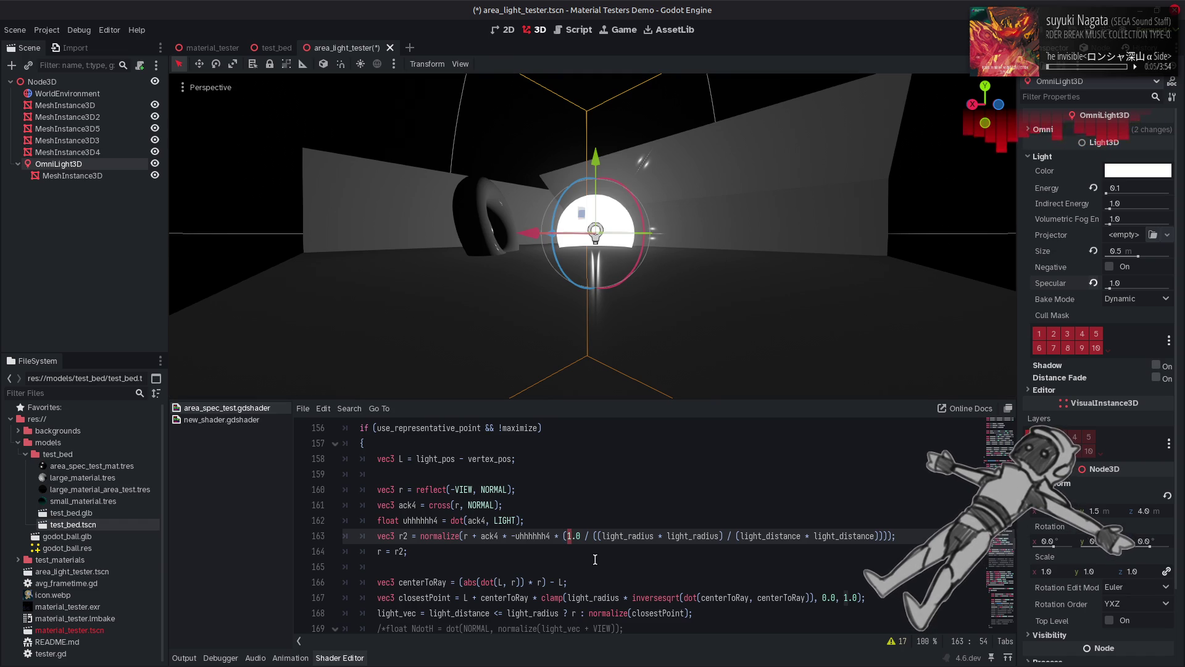
pyautogui.click(578, 535)
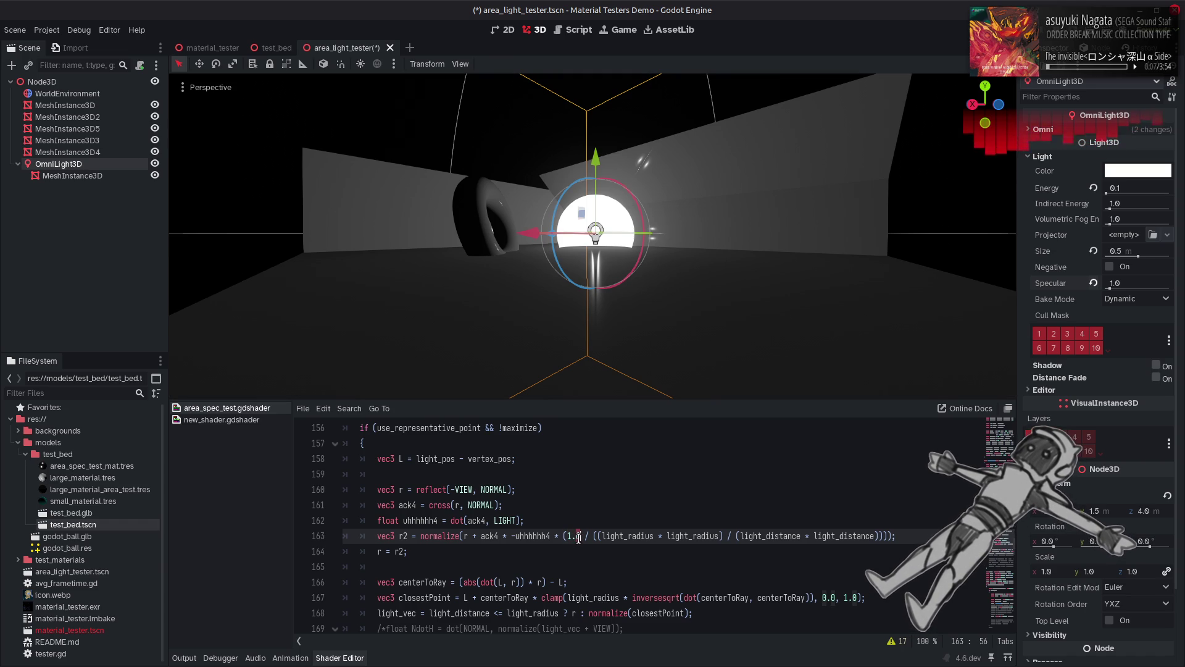
pyautogui.press('BackSpace')
pyautogui.write('25')
pyautogui.write('0')
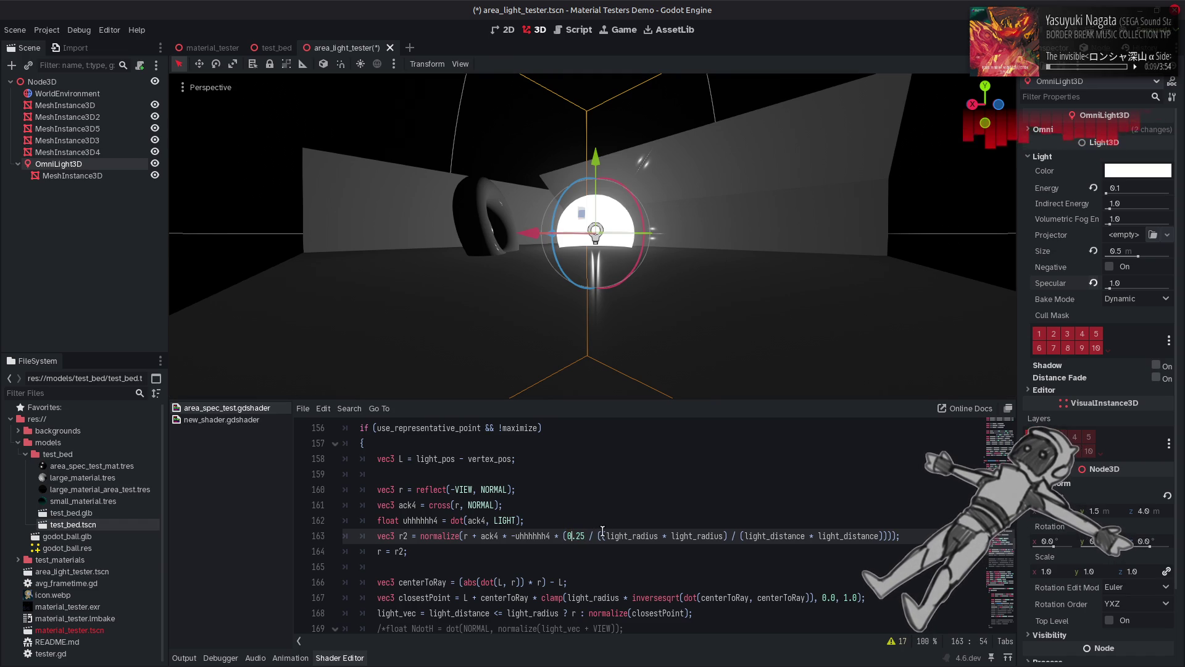
pyautogui.hotkey('ctrl', 's')
pyautogui.moveTo(583, 536); pyautogui.dragTo(575, 536)
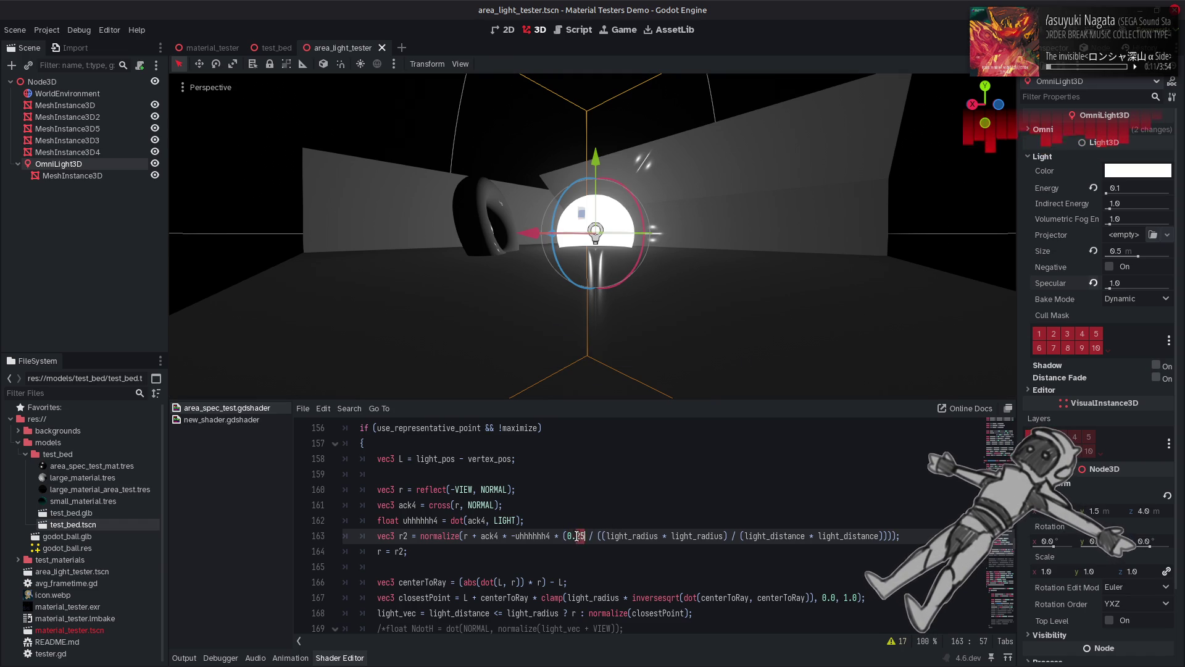
pyautogui.write('1')
pyautogui.hotkey('ctrl', 's')
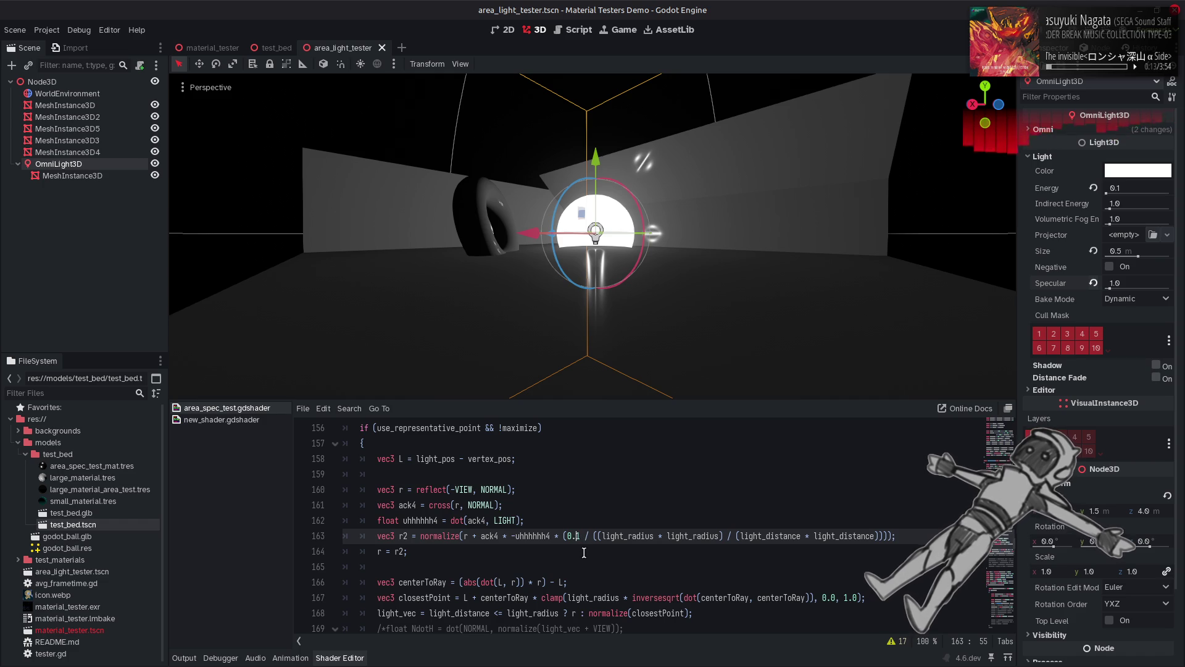
pyautogui.write('0')
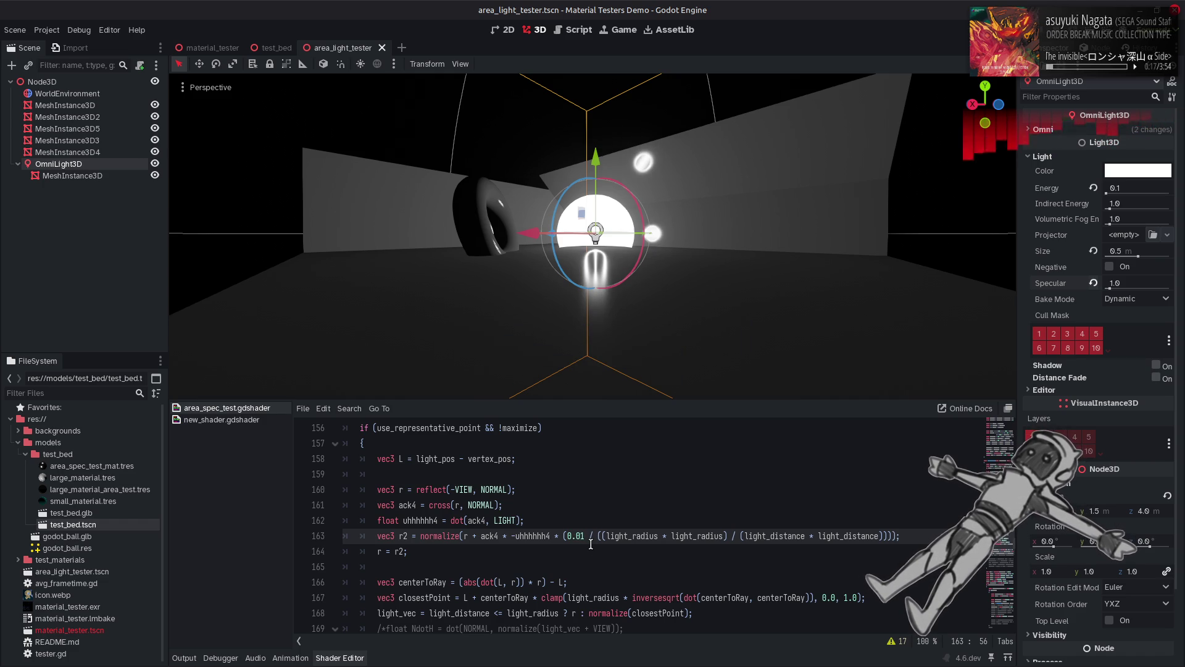
pyautogui.write('0')
pyautogui.hotkey('ctrl', 's')
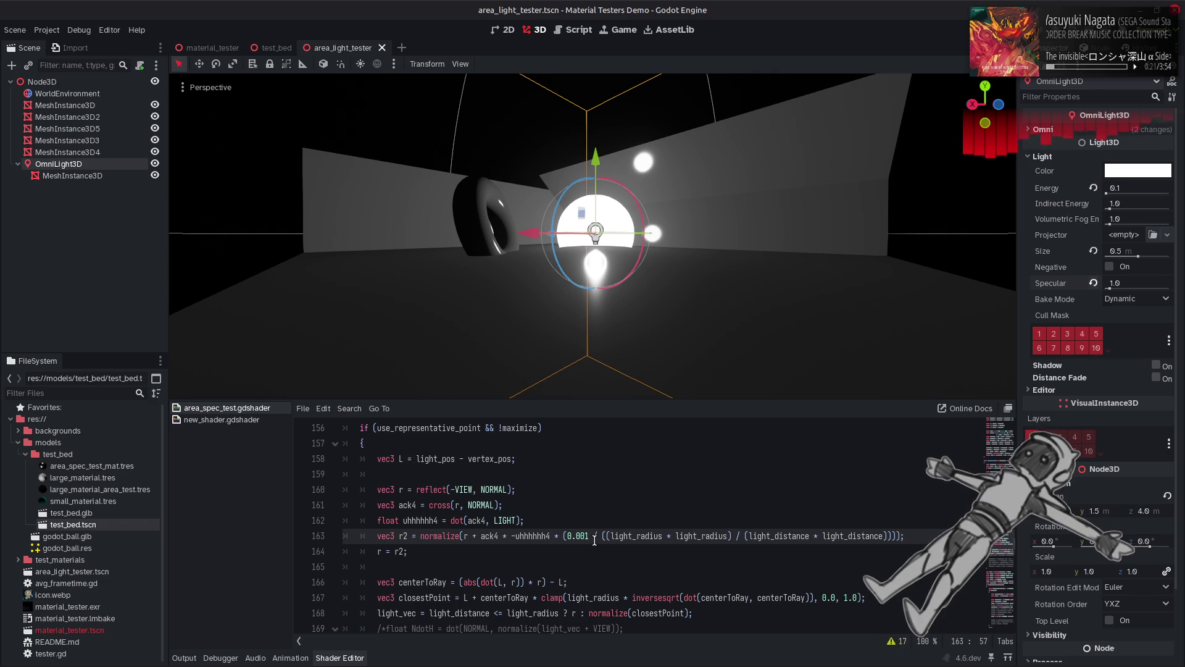
pyautogui.hotkey('ctrl', 's')
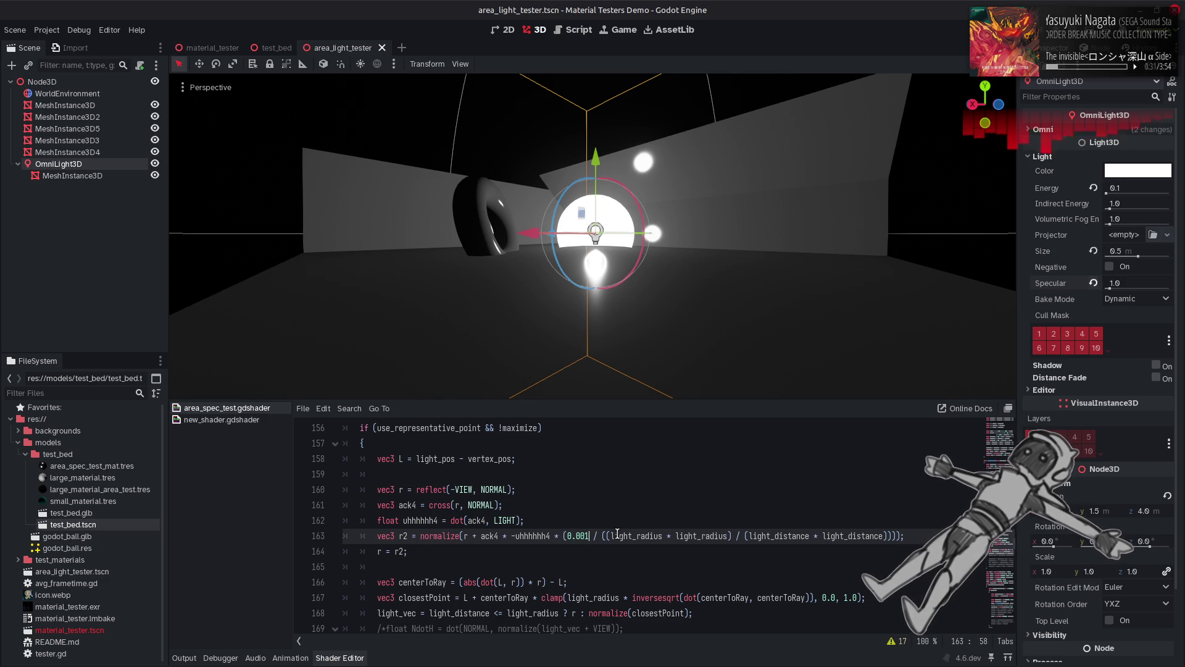
# Step: Wrap the radius-to-distance ratio in sqrt(), then step the coefficient through 0.01 and 0.1 to 1.0
pyautogui.click(602, 535)
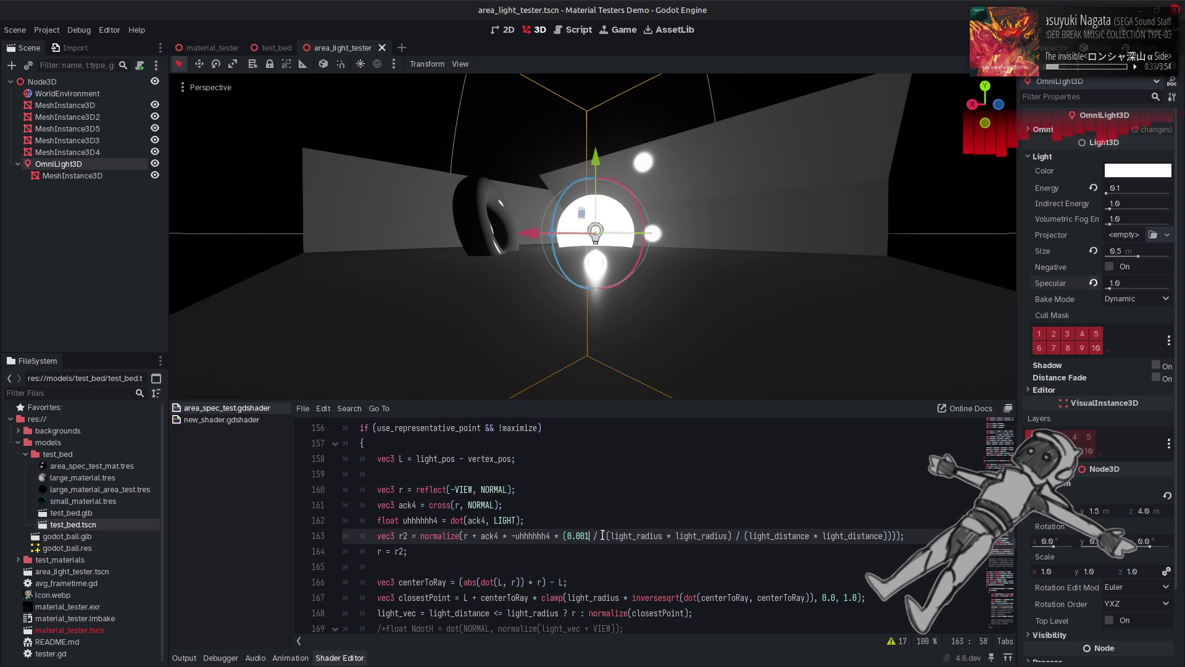
pyautogui.write('sqrt')
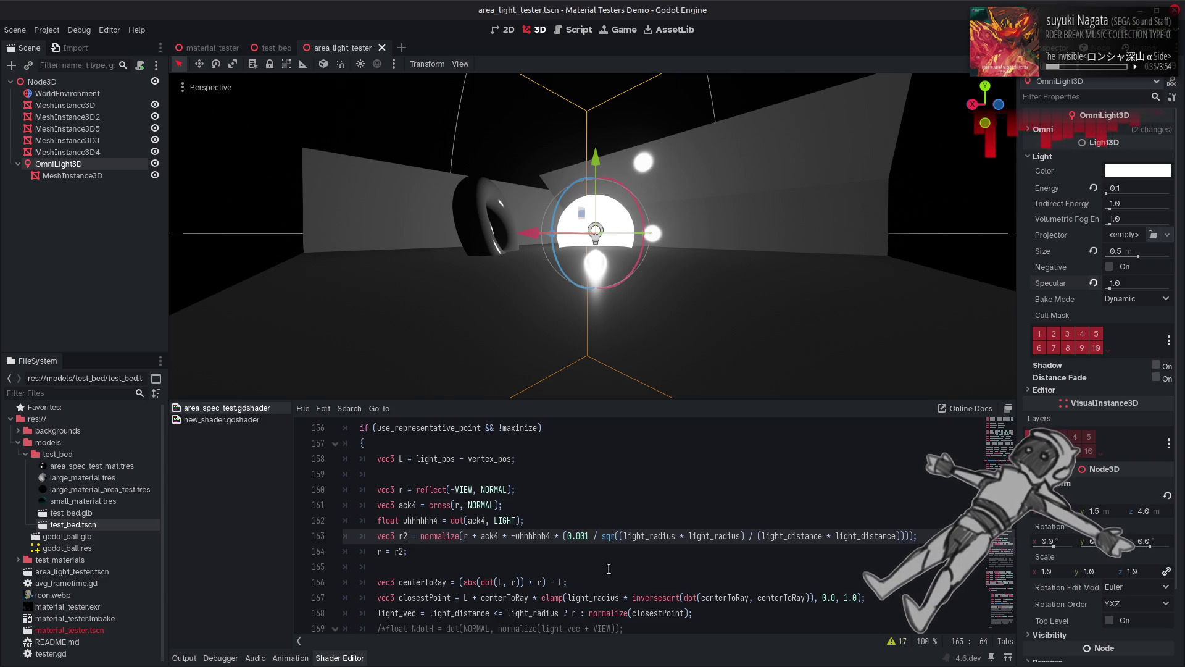
pyautogui.hotkey('ctrl', 's')
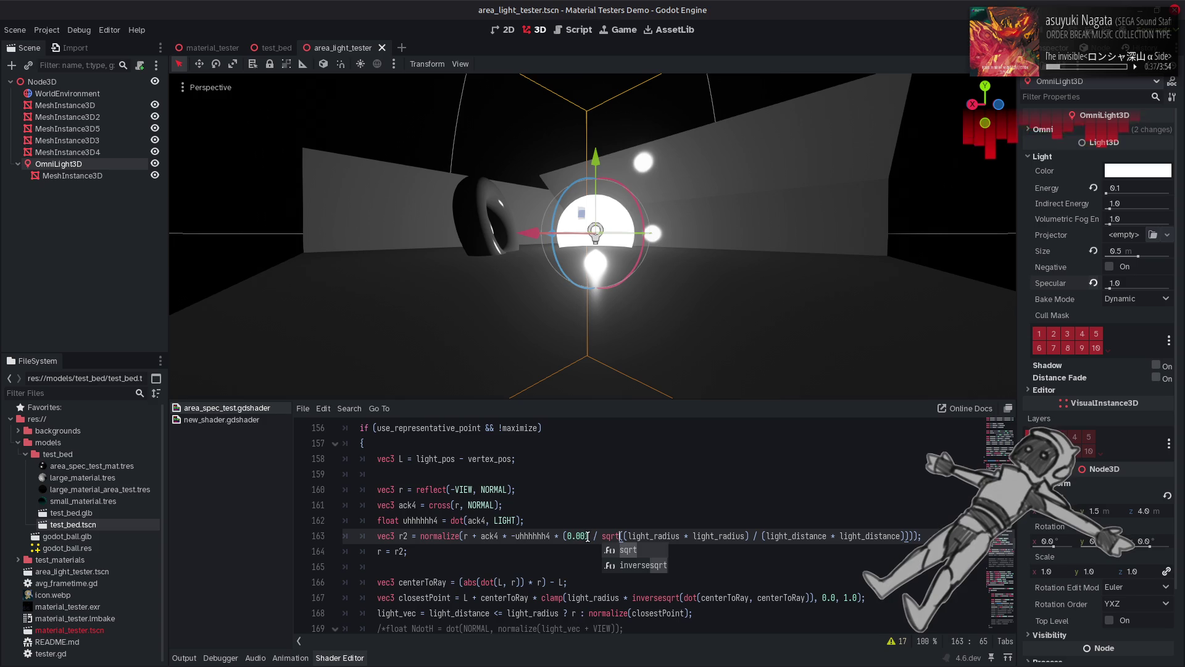
pyautogui.click(581, 536)
pyautogui.press('BackSpace')
pyautogui.hotkey('ctrl', 's')
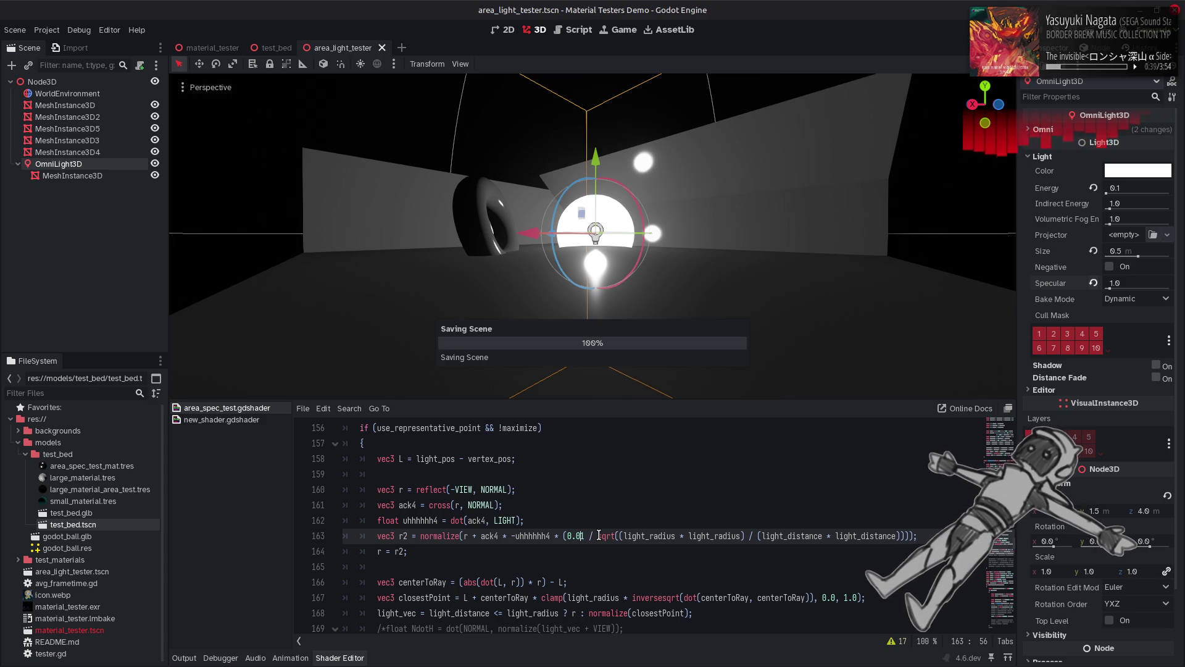
pyautogui.press('BackSpace')
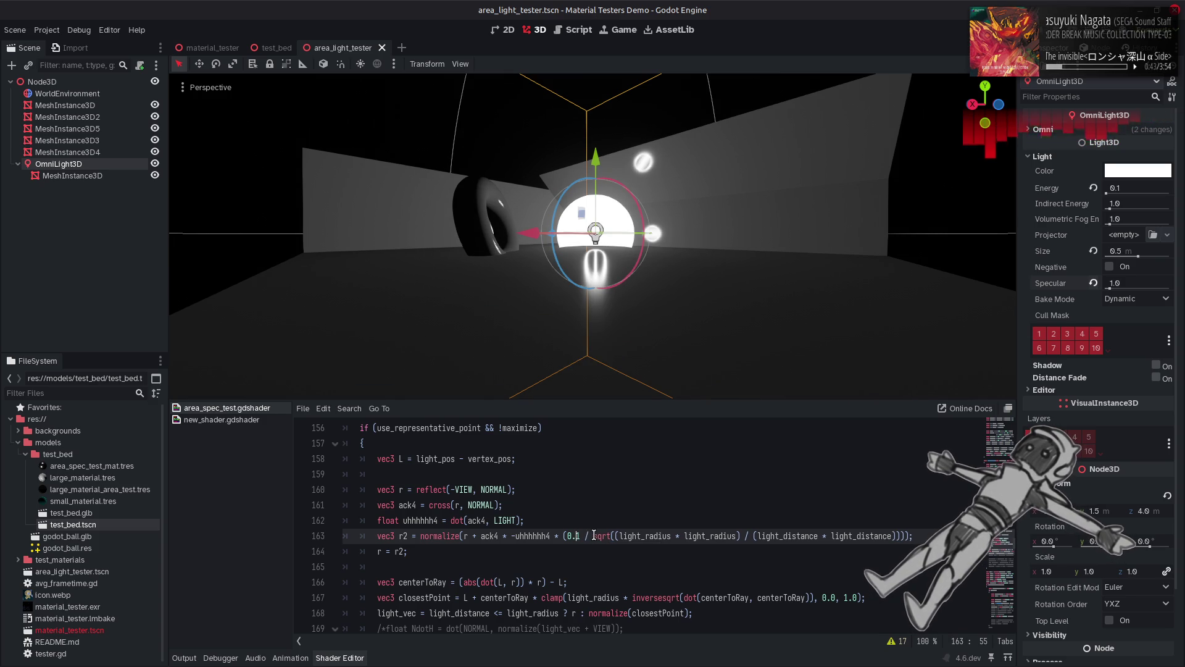
pyautogui.doubleClick(579, 536)
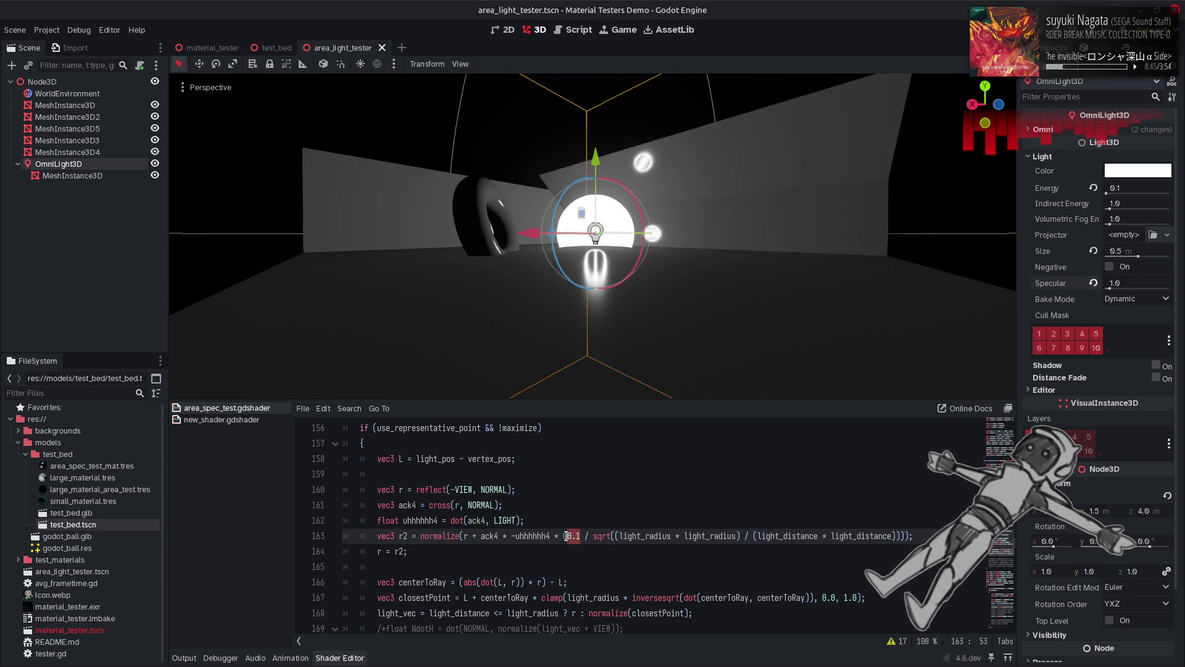
pyautogui.write('1.0')
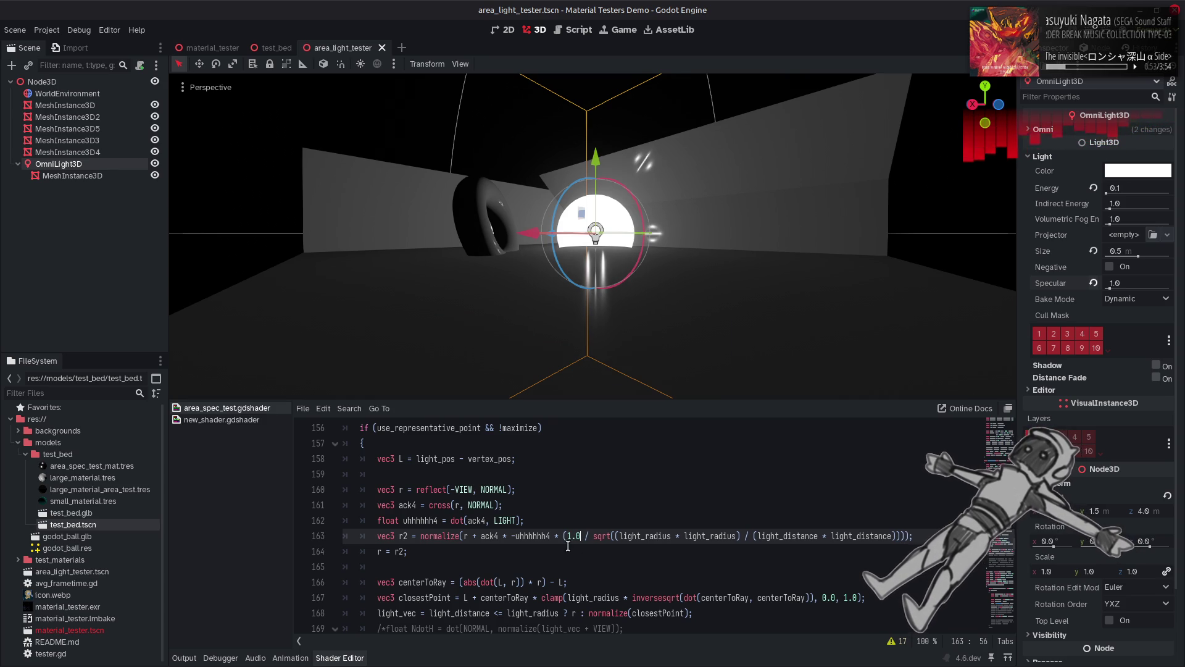
# Step: Try renaming ack4 to ack2 on line 163, revert to ack4, and save
pyautogui.click(499, 537)
pyautogui.press('BackSpace')
pyautogui.write('2')
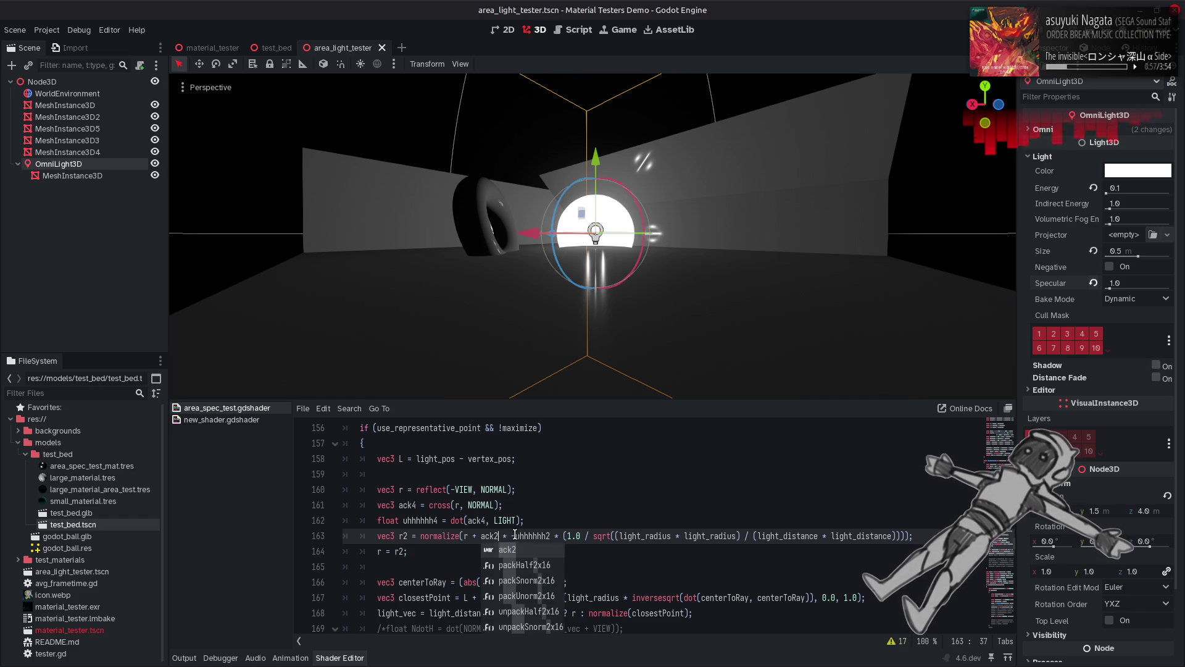
pyautogui.press('Right')
pyautogui.press('Right')
pyautogui.press('Right')
pyautogui.press('Delete')
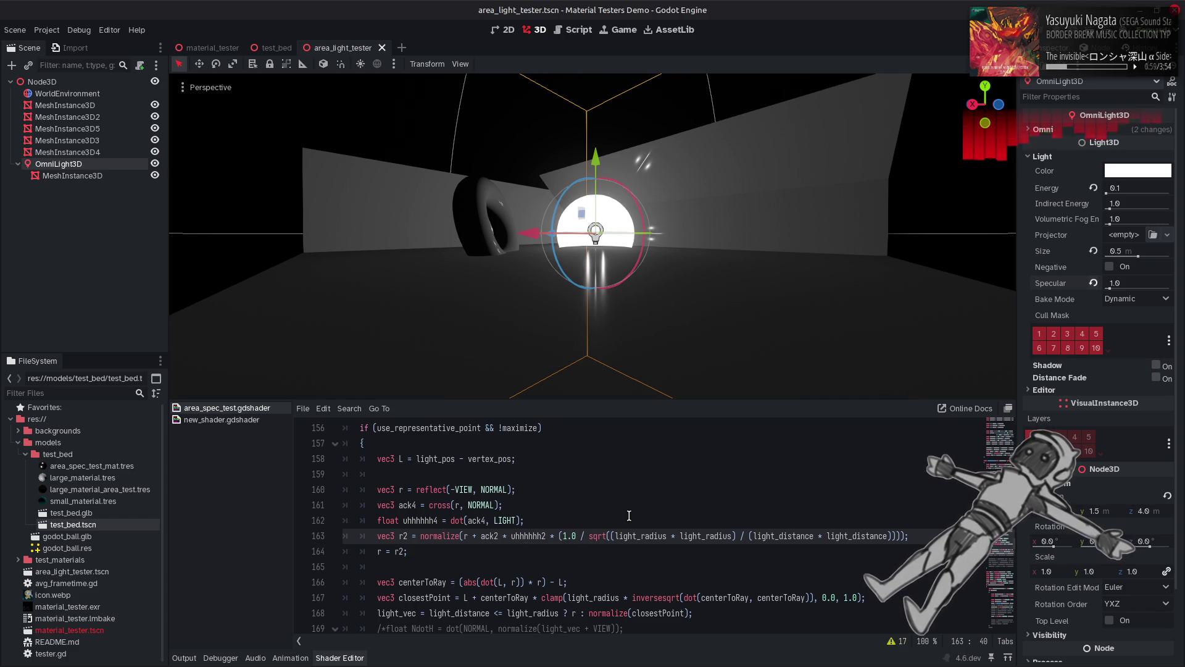
pyautogui.hotkey('ctrl', 'z')
pyautogui.hotkey('ctrl', 'z')
pyautogui.hotkey('ctrl', 'z')
pyautogui.hotkey('ctrl', 's')
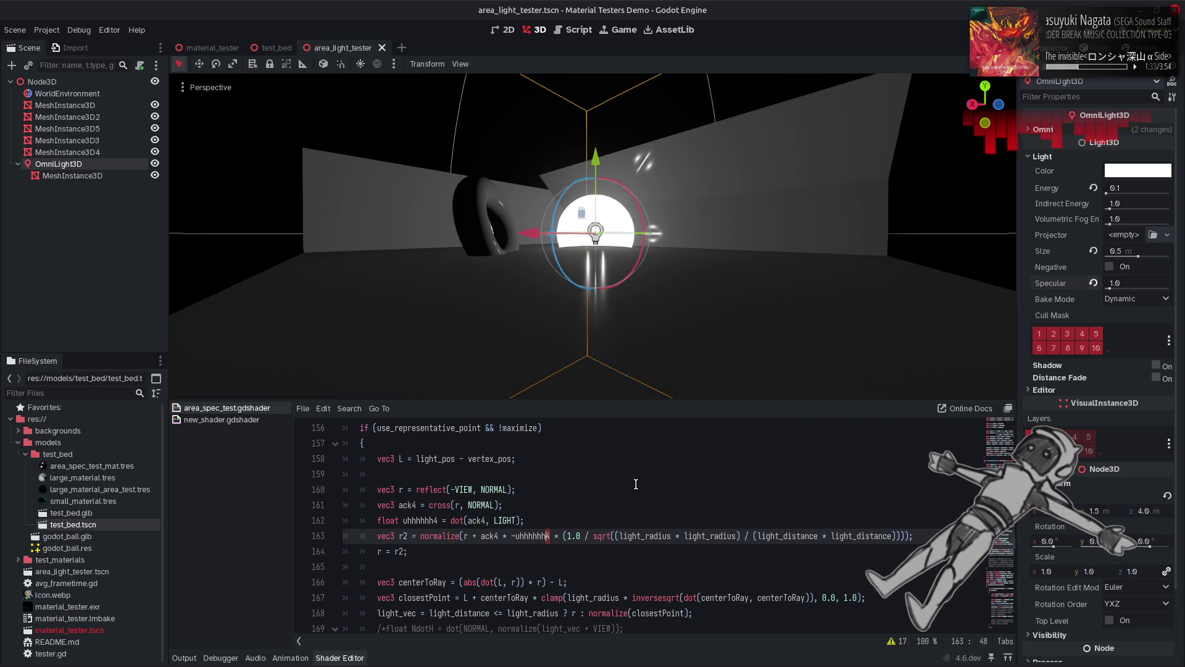
# Step: Step through undo history until the offset term reads (1.0 / light_radius)
pyautogui.hotkey('ctrl', 'z')
pyautogui.hotkey('ctrl', 'z')
pyautogui.hotkey('ctrl', 'z')
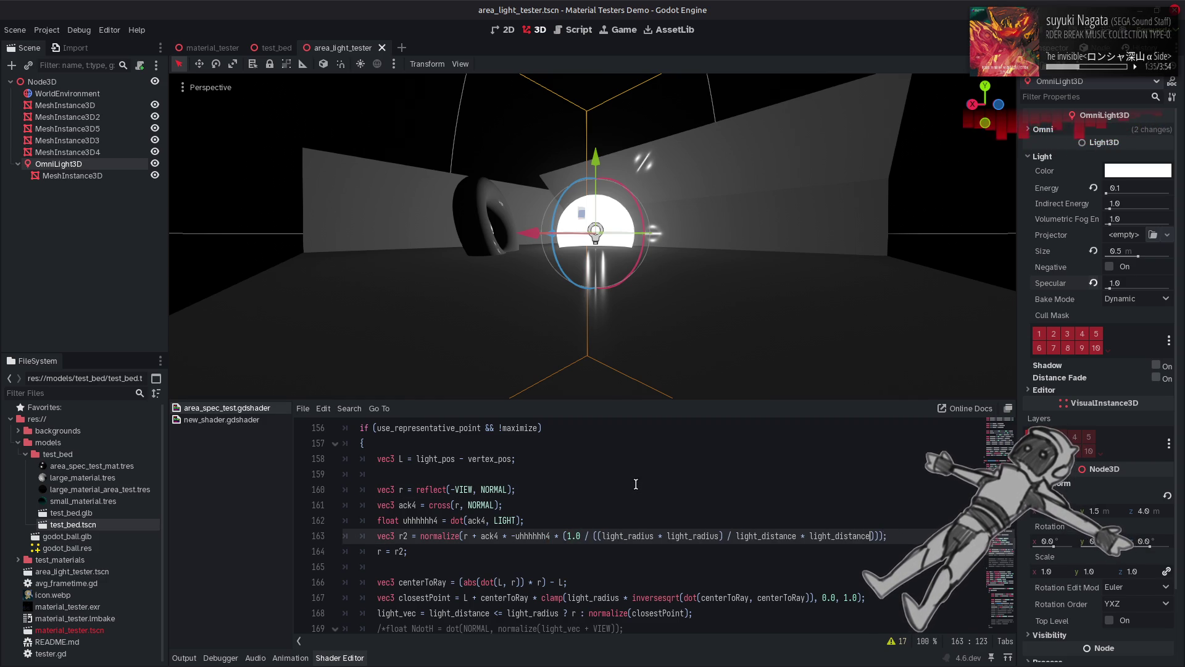
pyautogui.hotkey('ctrl', 'z')
pyautogui.hotkey('ctrl', 'z')
pyautogui.hotkey('ctrl', 'z')
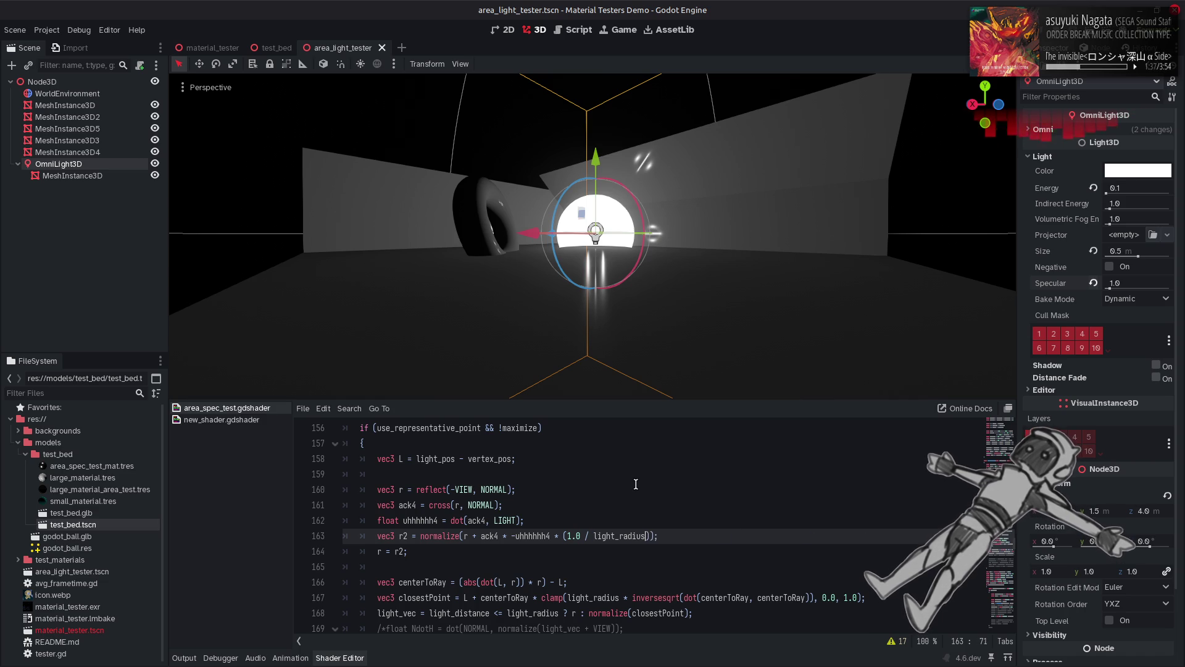
pyautogui.hotkey('ctrl', 'z')
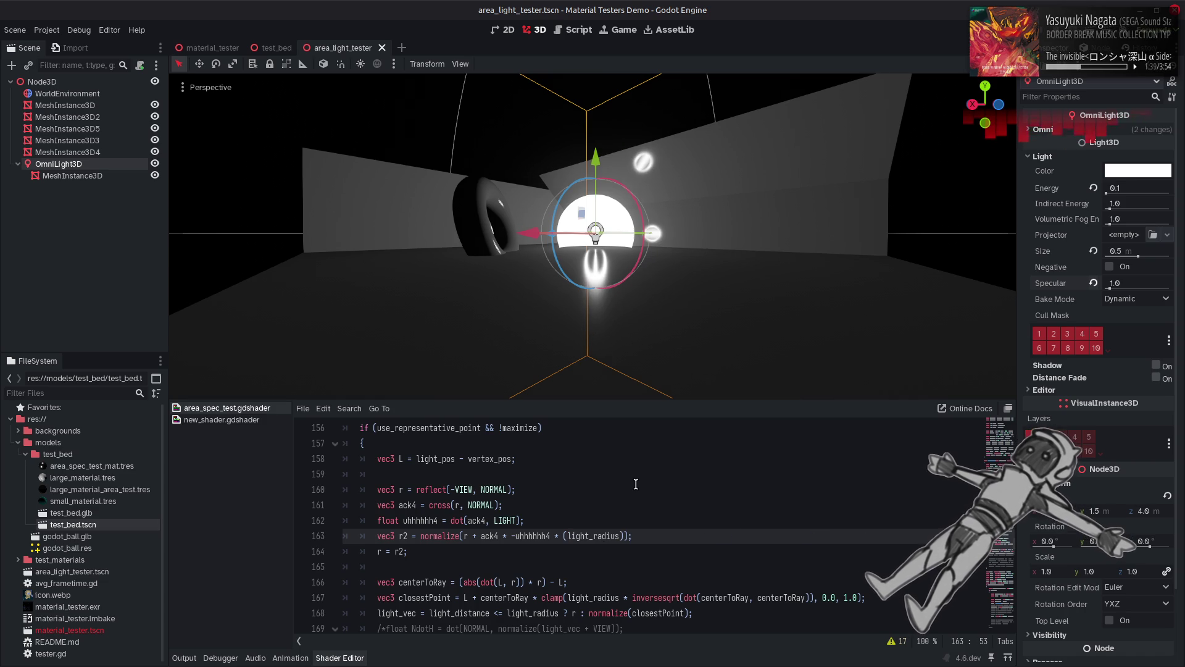
pyautogui.hotkey('ctrl', 'shift', 'z')
pyautogui.hotkey('ctrl', 'shift', 'z')
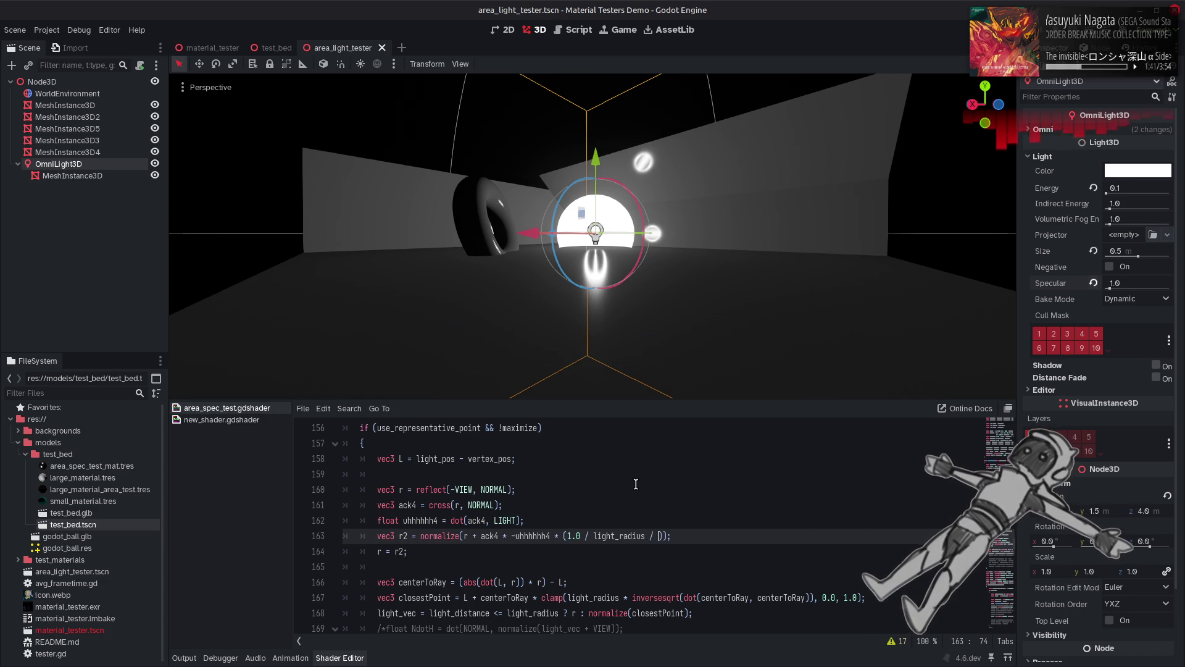
pyautogui.hotkey('ctrl', 'z')
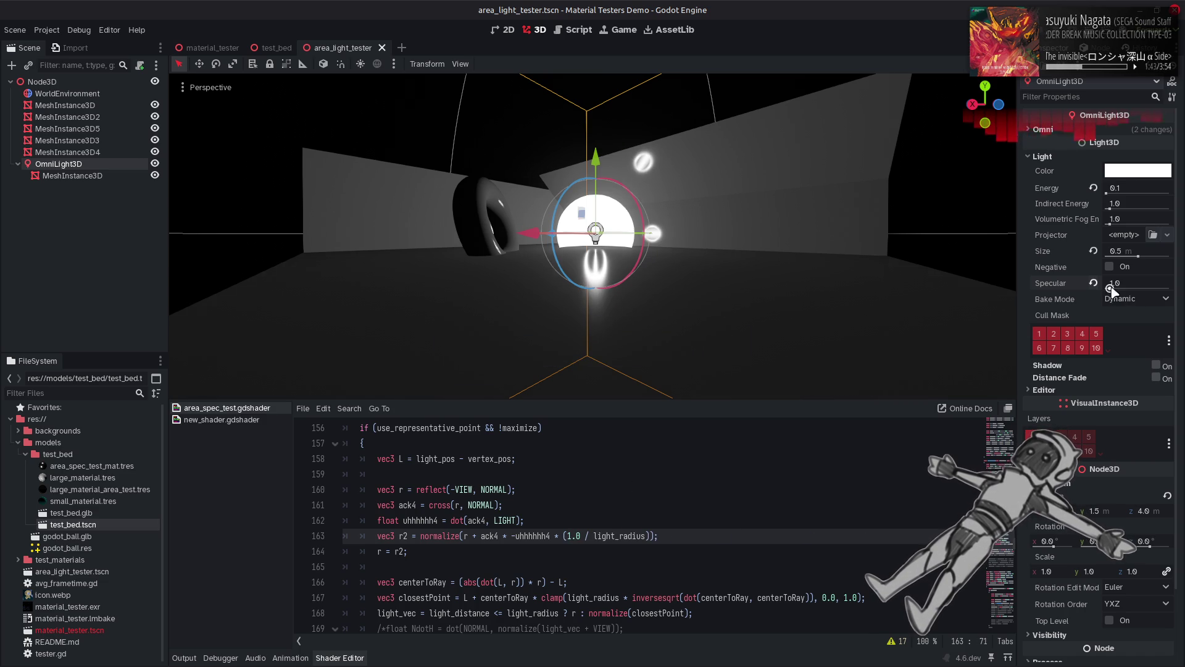
# Step: Raise the OmniLight3D Specular to 16.0 and save, then lower it to exactly 4.0
pyautogui.moveTo(1111, 290); pyautogui.dragTo(1170, 288)
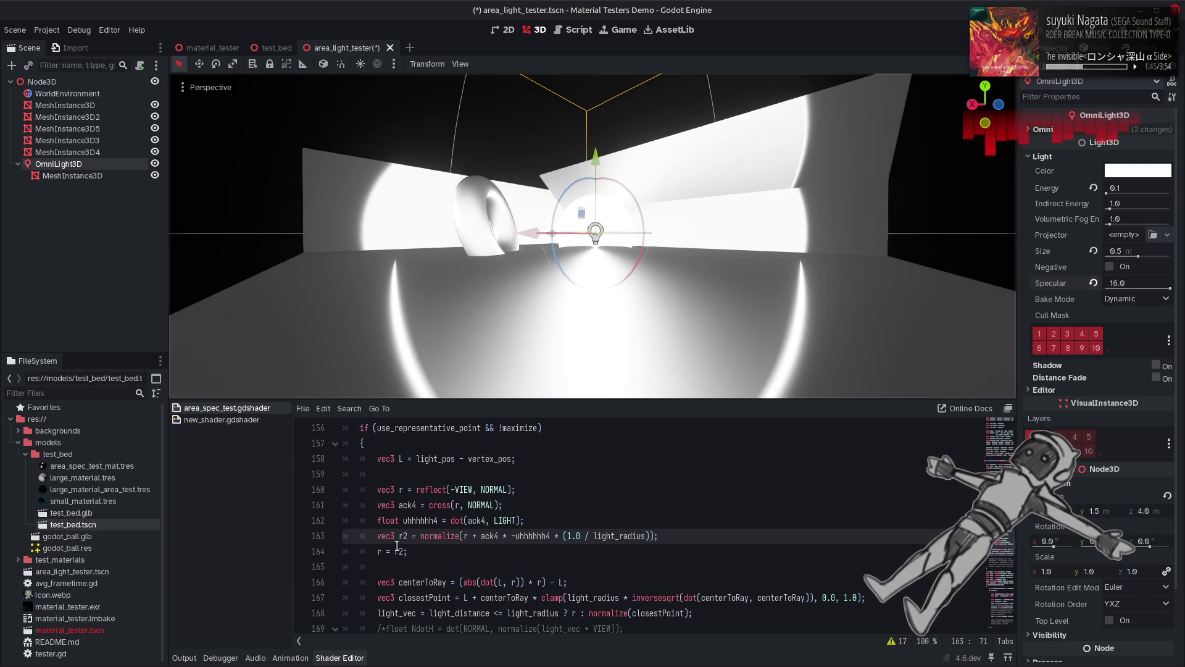
pyautogui.click(370, 553)
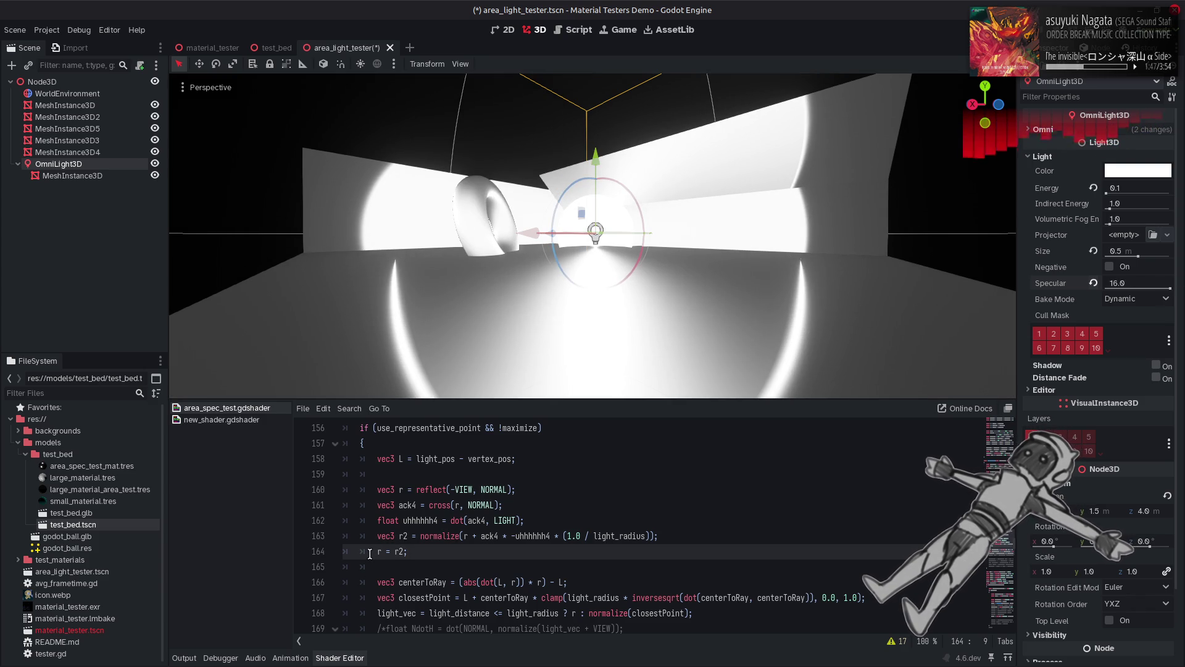
pyautogui.hotkey('ctrl', 's')
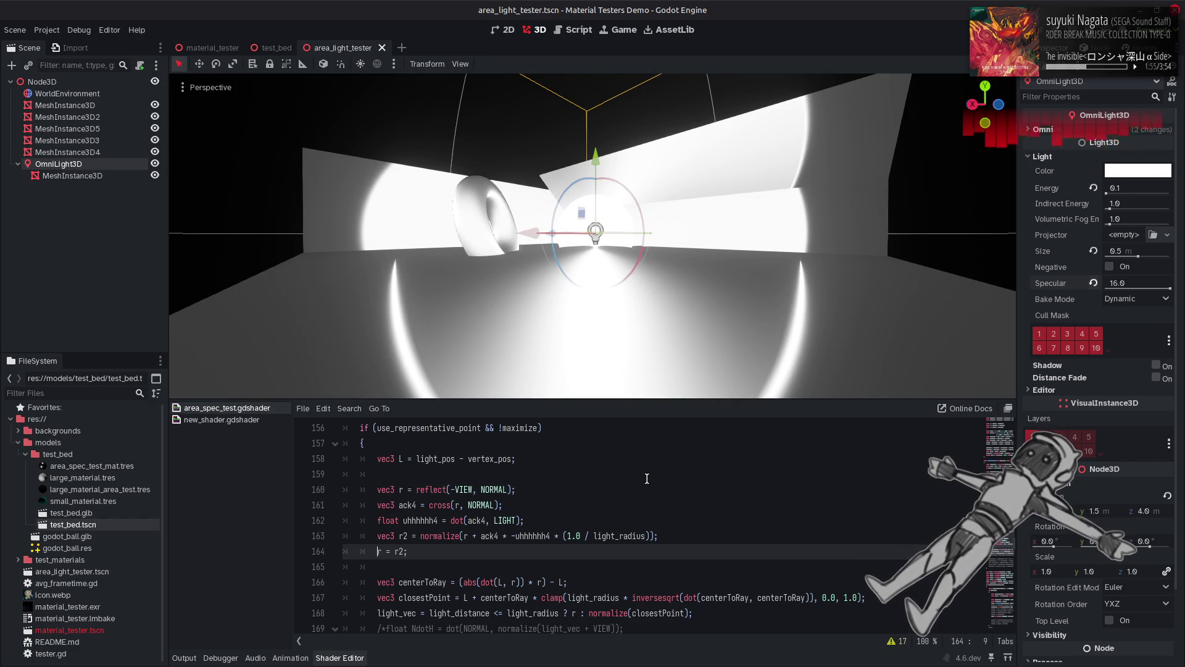
pyautogui.moveTo(1168, 288)
pyautogui.mouseDown()
pyautogui.moveTo(1108, 288)
pyautogui.moveTo(1120, 288)
pyautogui.mouseUp()
pyautogui.click(1120, 289)
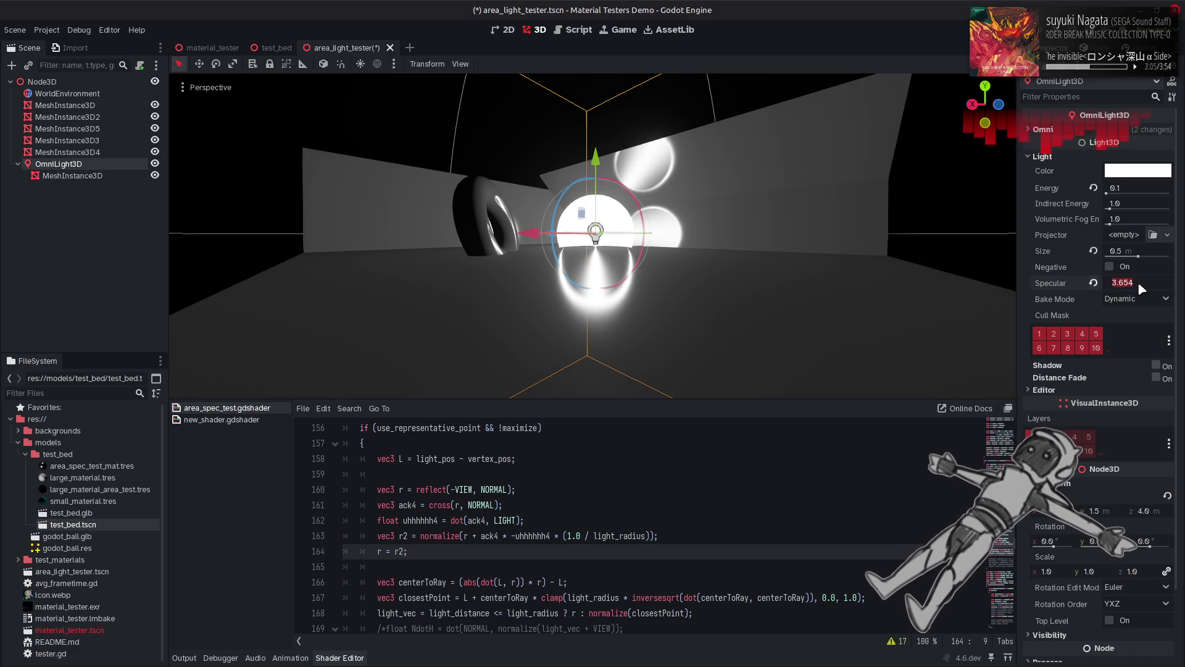
pyautogui.write('4')
pyautogui.press('Return')
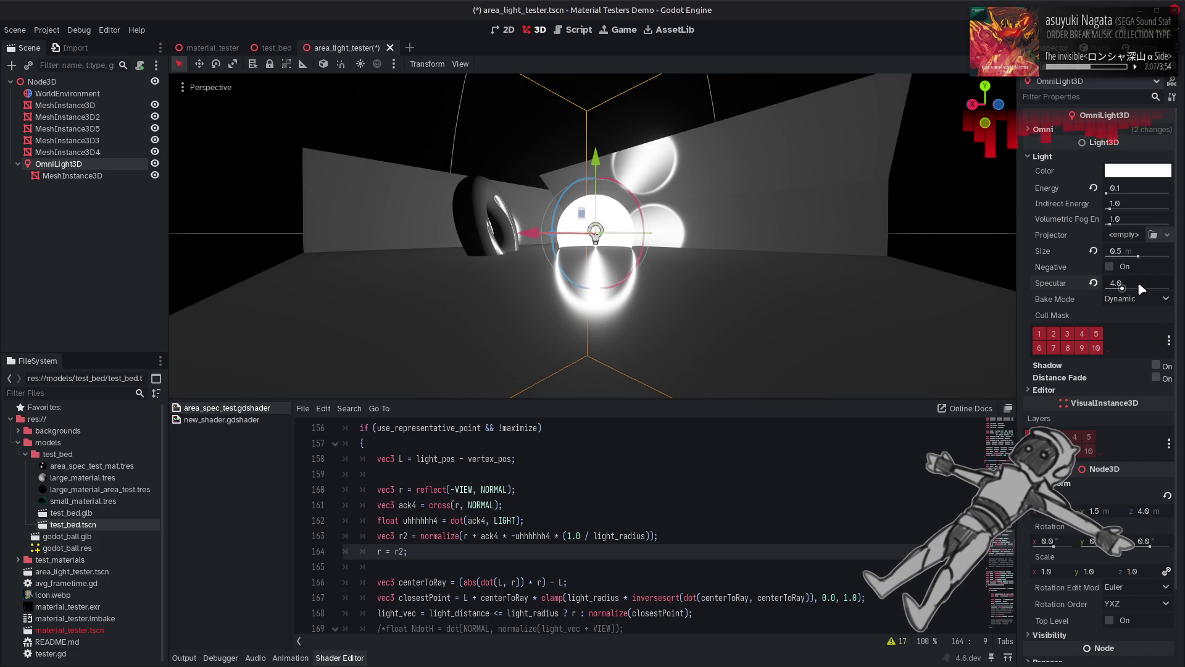
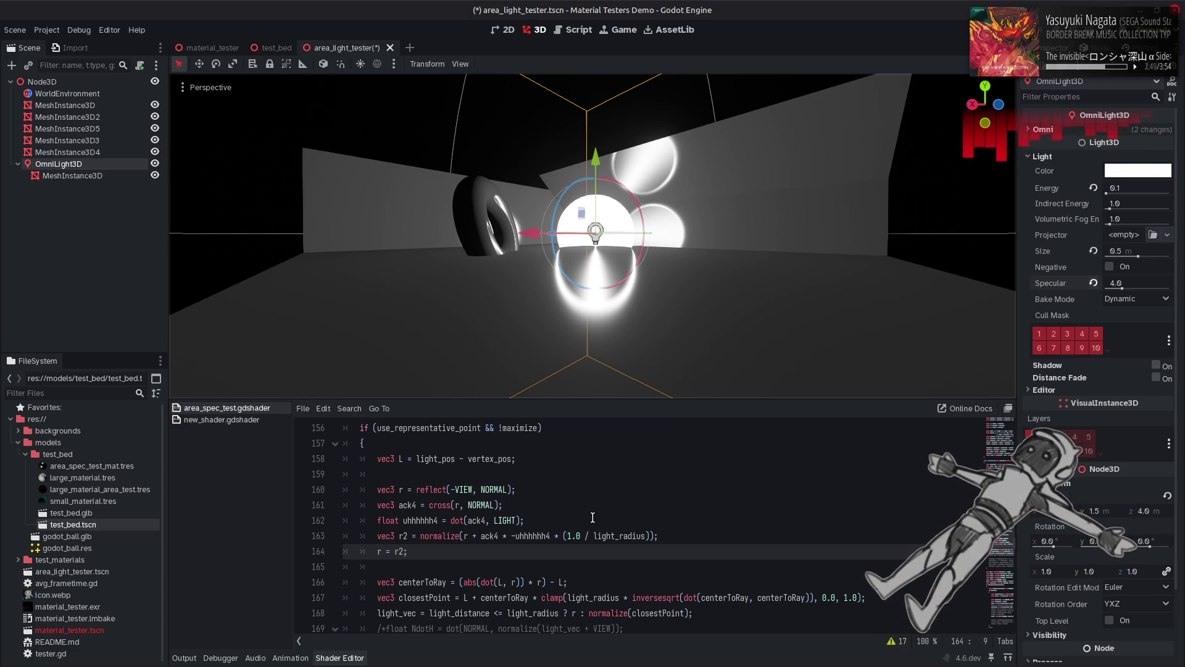
# Step: Copy the RdotL line and paste it twice below the r2 line, renaming the second copy RdotL2
pyautogui.scroll(2, 585, 521)
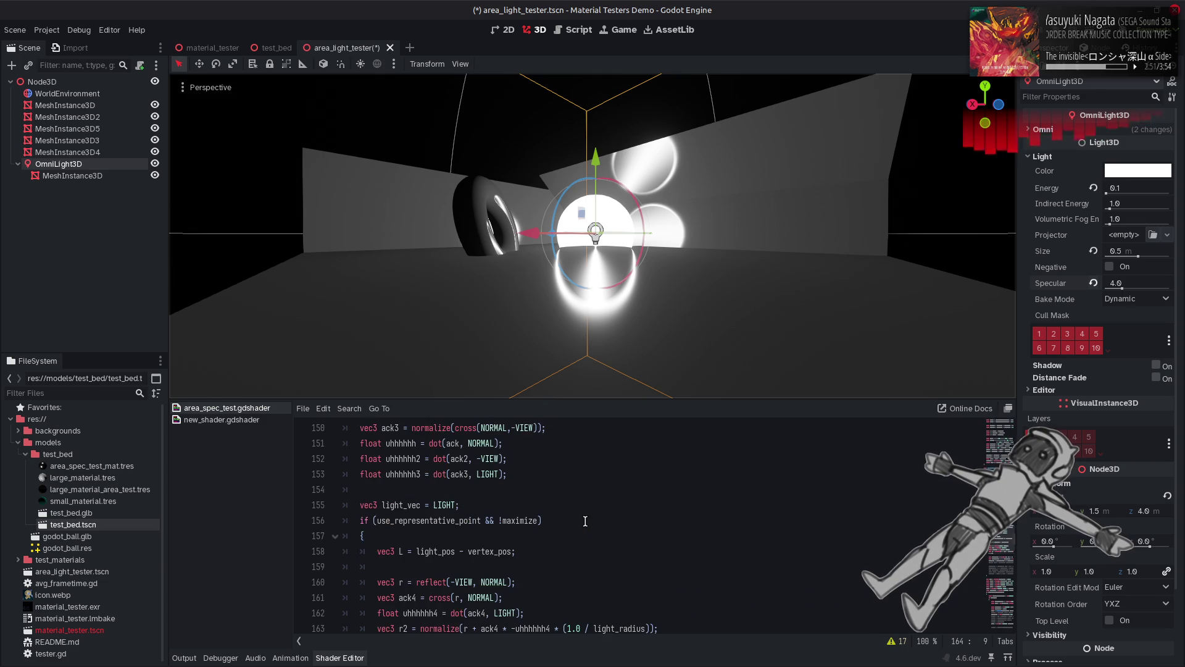
pyautogui.scroll(3, 585, 521)
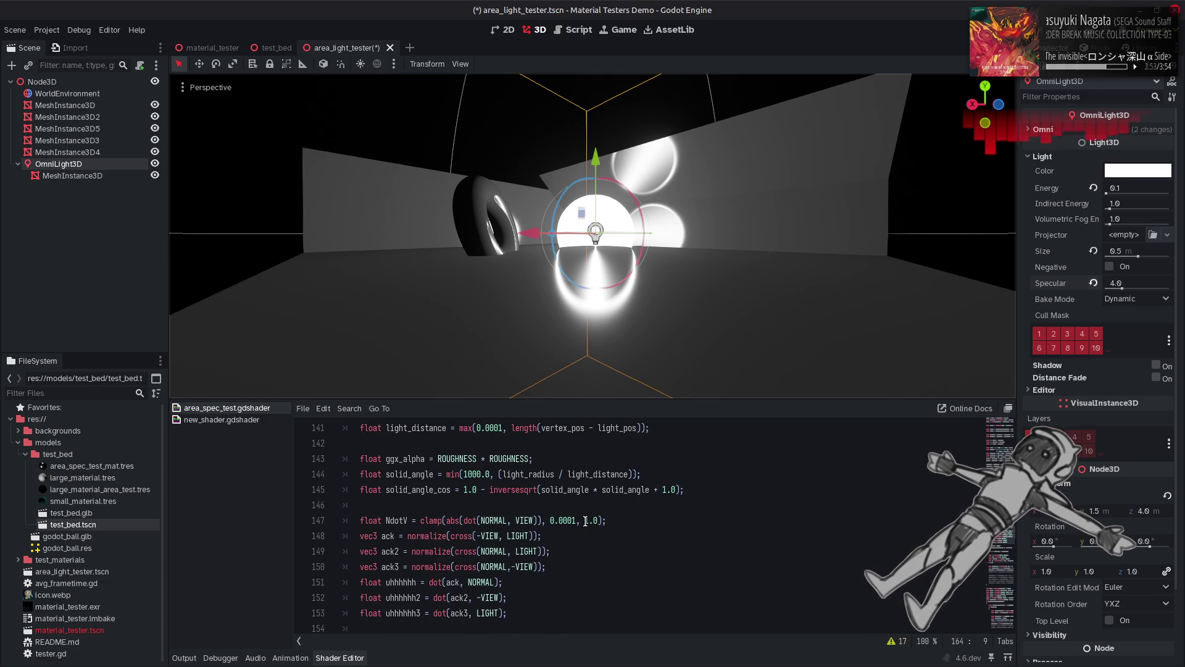
pyautogui.doubleClick(402, 491)
pyautogui.scroll(-2, 475, 519)
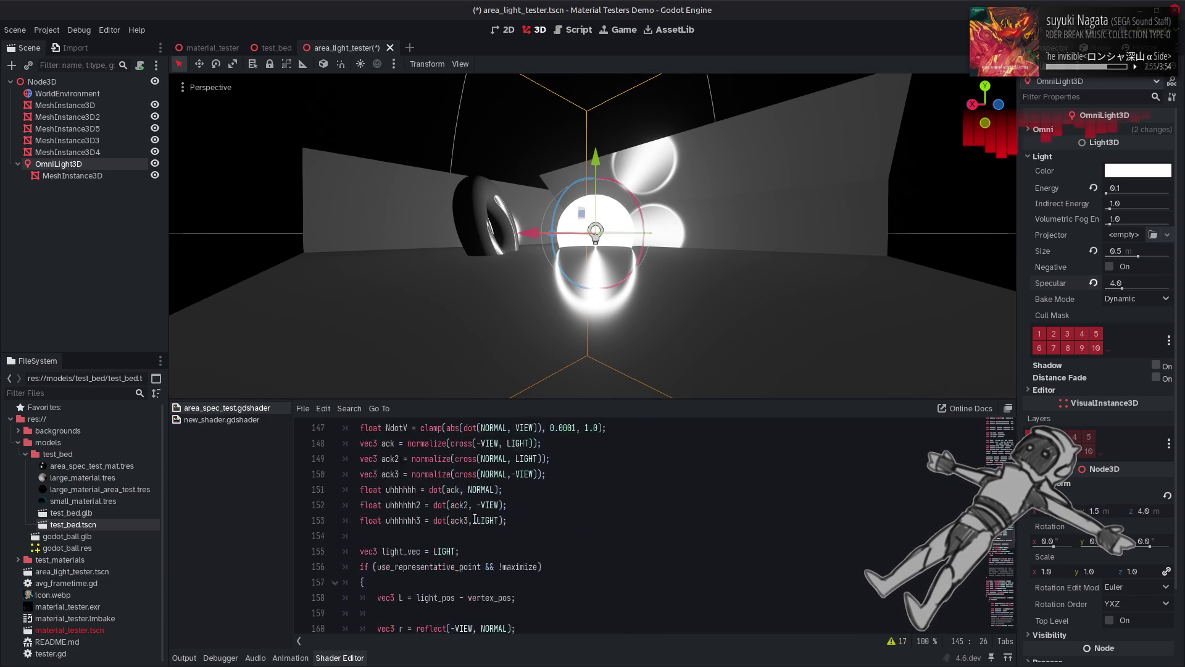
pyautogui.scroll(-3, 475, 520)
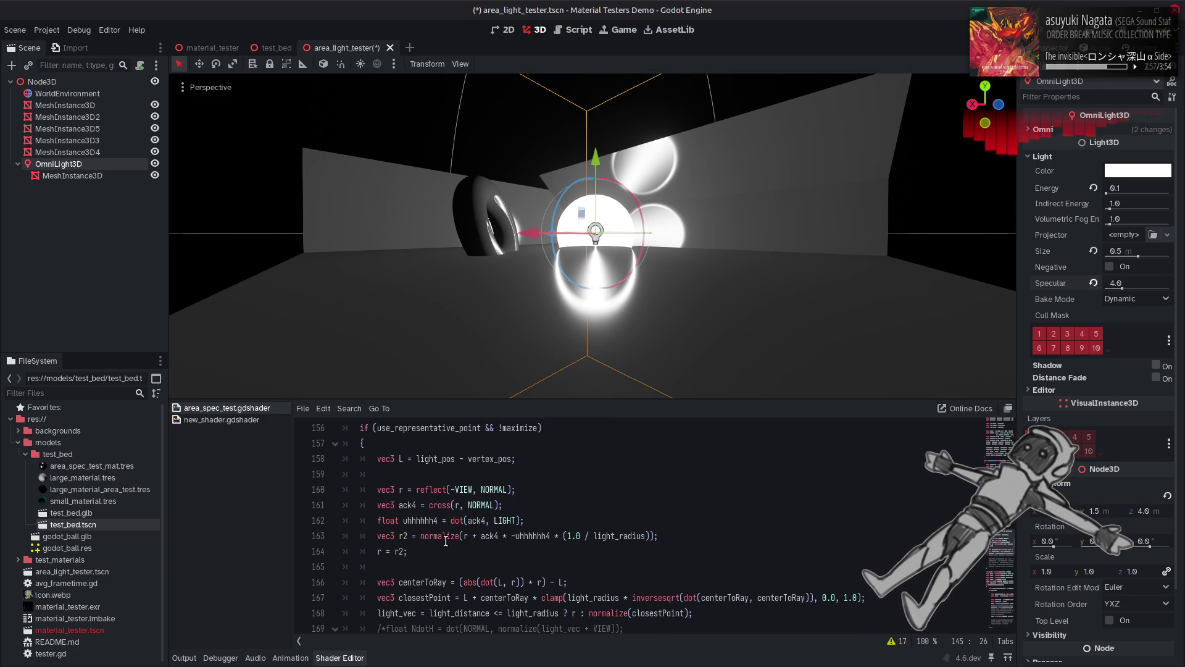
pyautogui.scroll(-8, 514, 524)
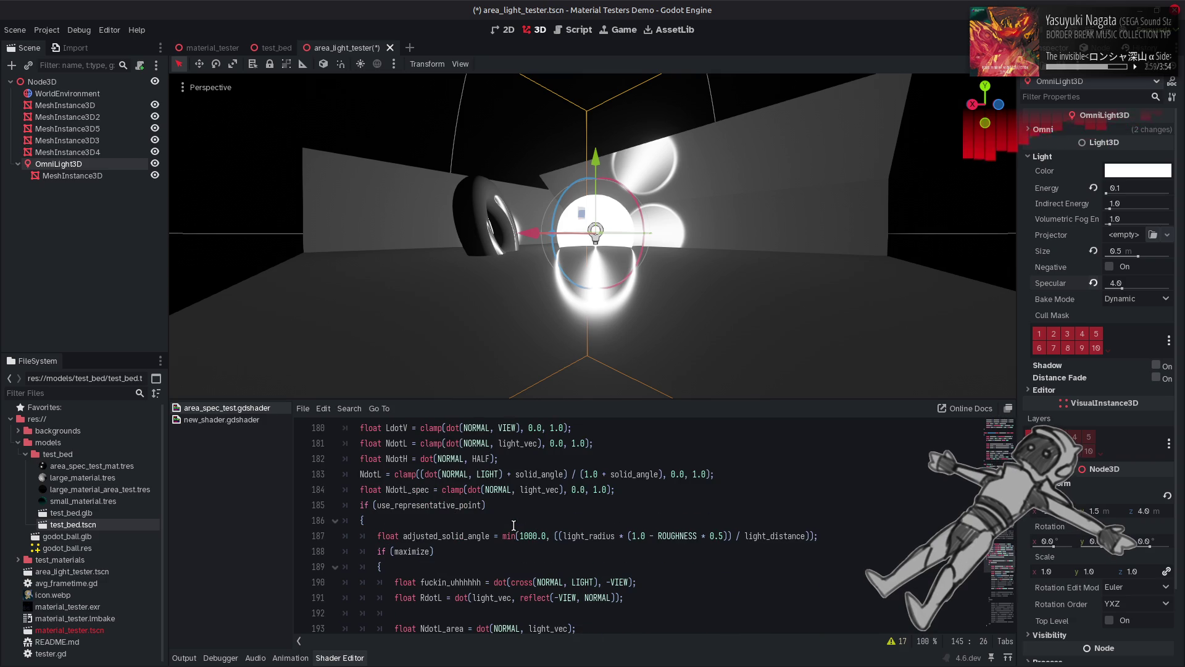
pyautogui.moveTo(625, 599); pyautogui.dragTo(389, 601)
pyautogui.hotkey('ctrl', 'c')
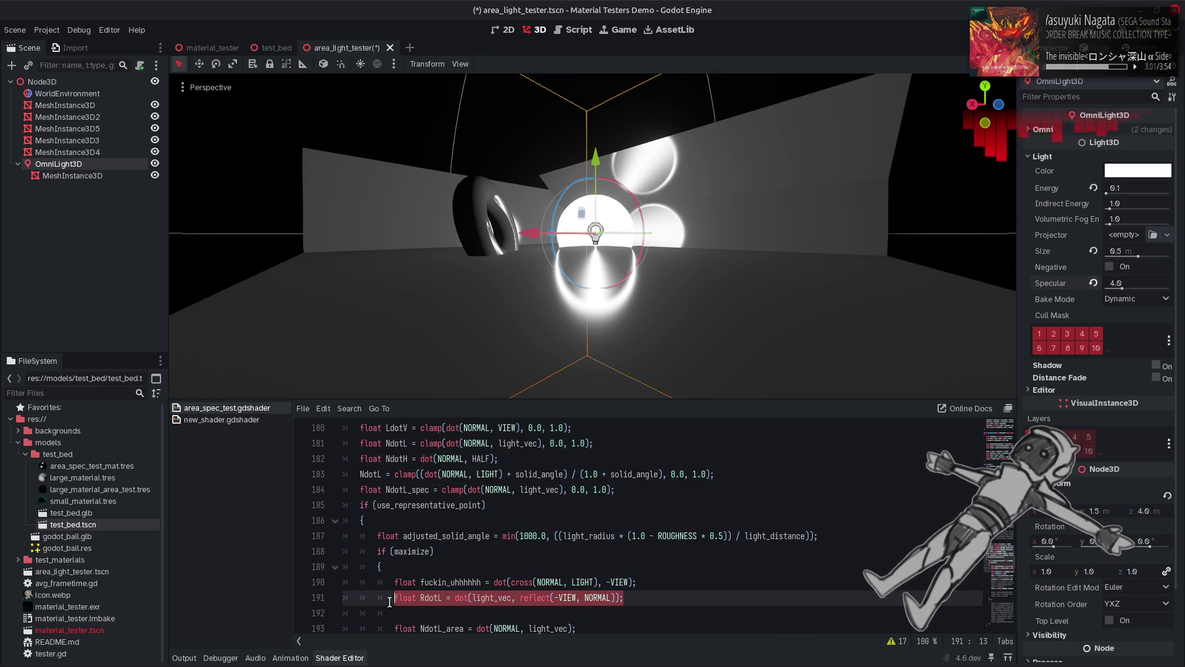
pyautogui.scroll(8, 479, 541)
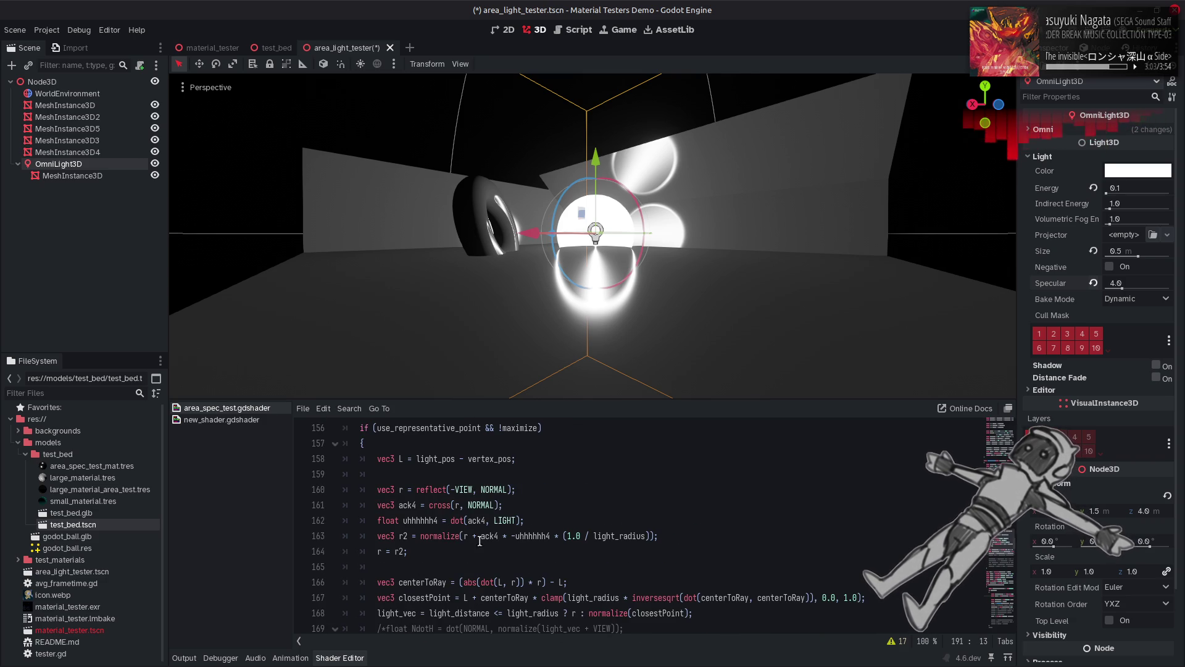
pyautogui.click(668, 535)
pyautogui.press('Return')
pyautogui.hotkey('ctrl', 'v')
pyautogui.press('Return')
pyautogui.hotkey('ctrl', 'v')
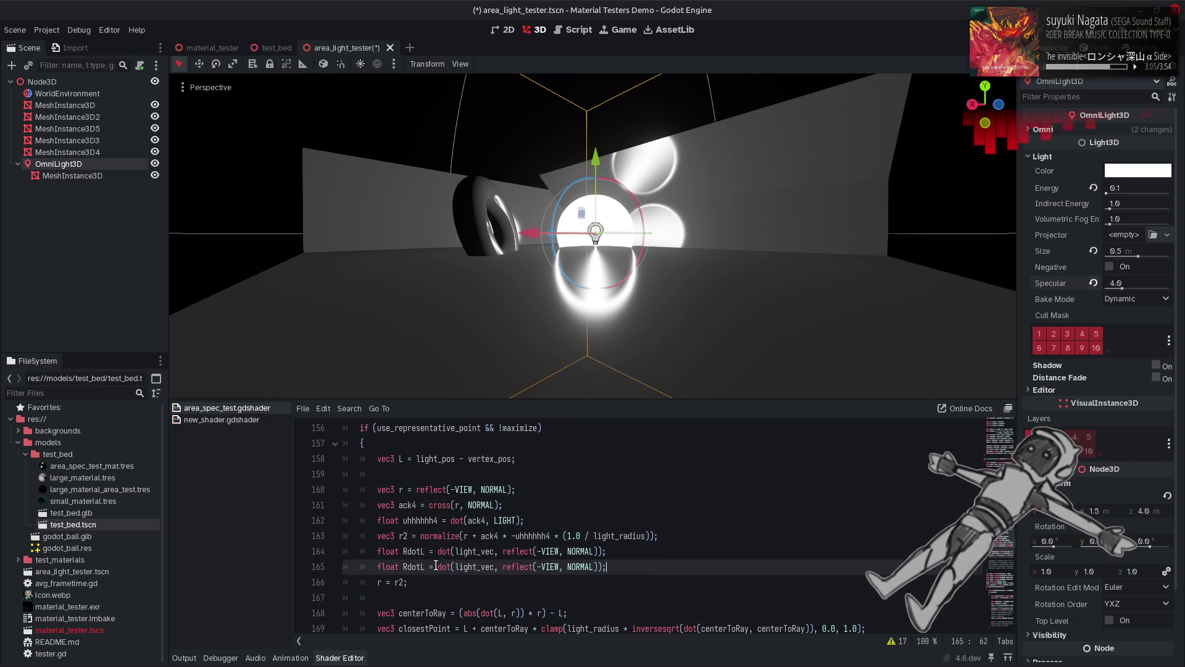
pyautogui.click(428, 566)
pyautogui.write('2')
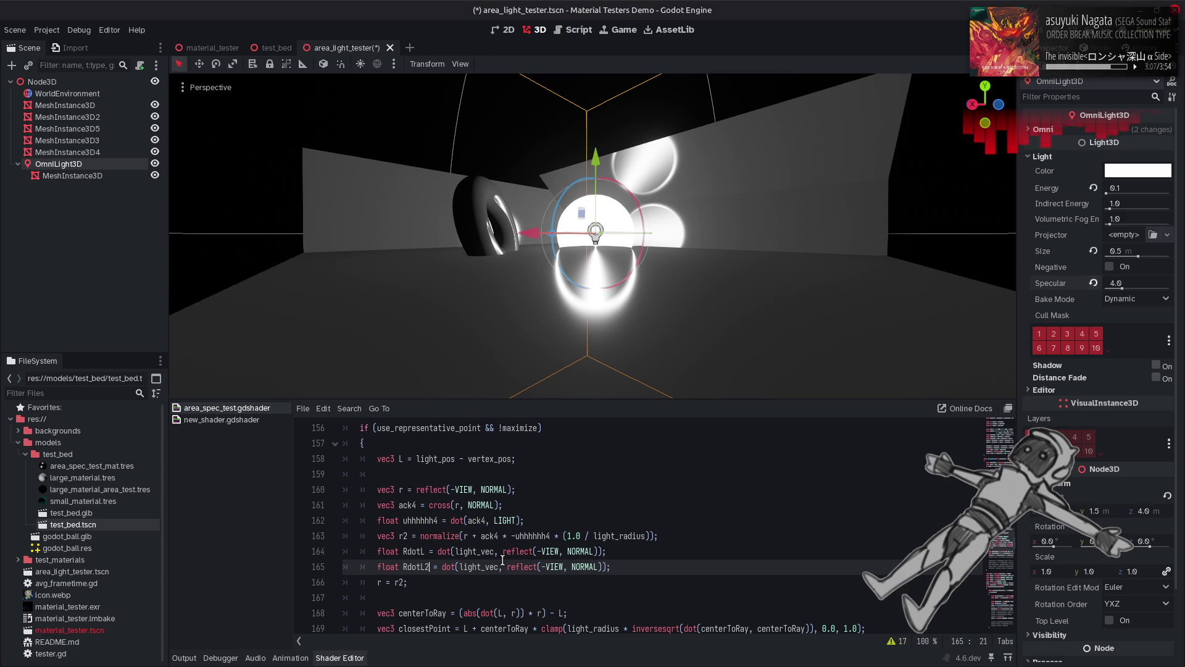
# Step: Make RdotL use r and RdotL2 use r2 in their reflect expressions, and save
pyautogui.moveTo(503, 551)
pyautogui.mouseDown()
pyautogui.moveTo(603, 552)
pyautogui.moveTo(507, 567)
pyautogui.mouseUp()
pyautogui.write('r')
pyautogui.doubleClick(584, 567)
pyautogui.write('r2')
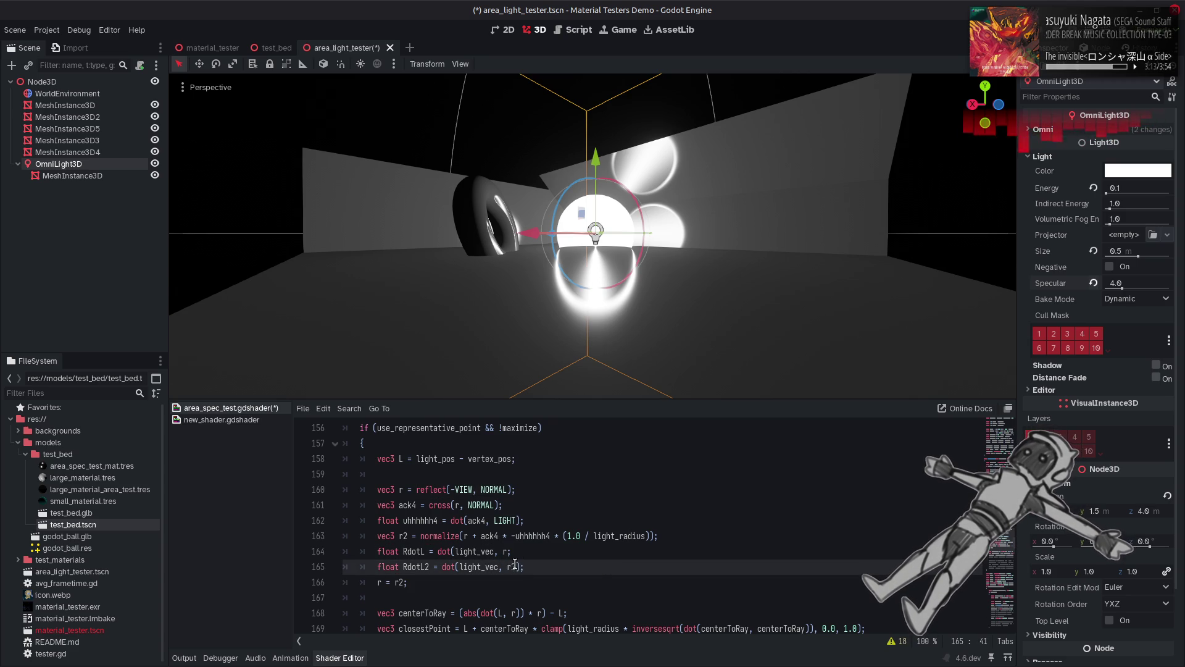
pyautogui.click(510, 551)
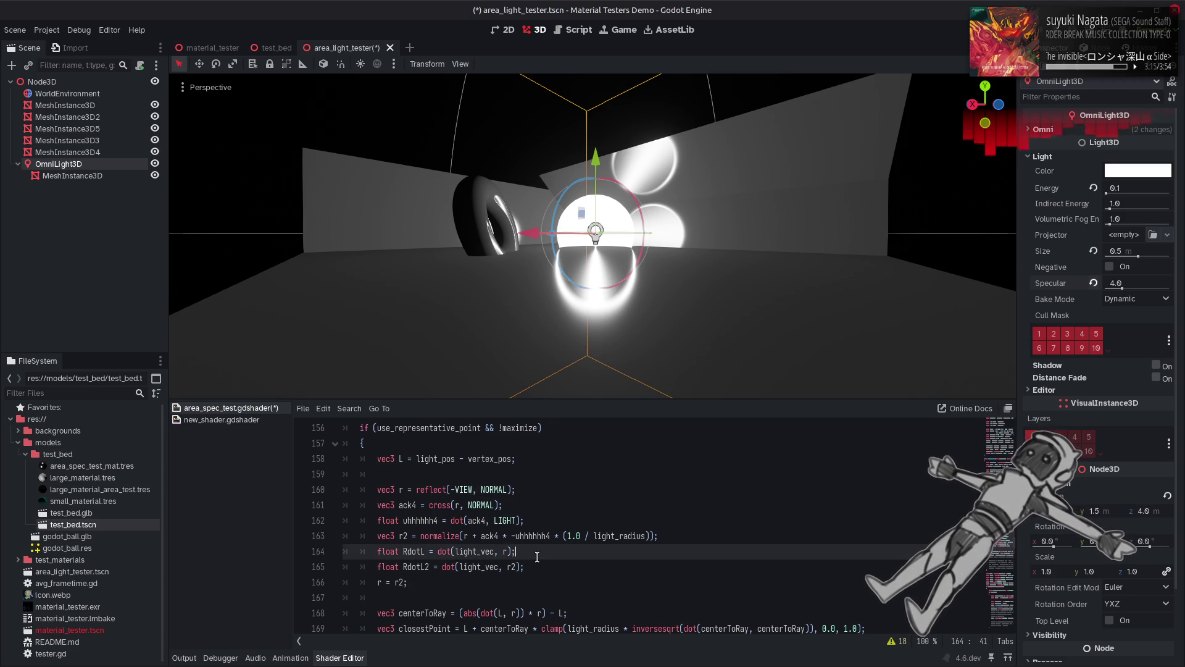
pyautogui.hotkey('ctrl', 's')
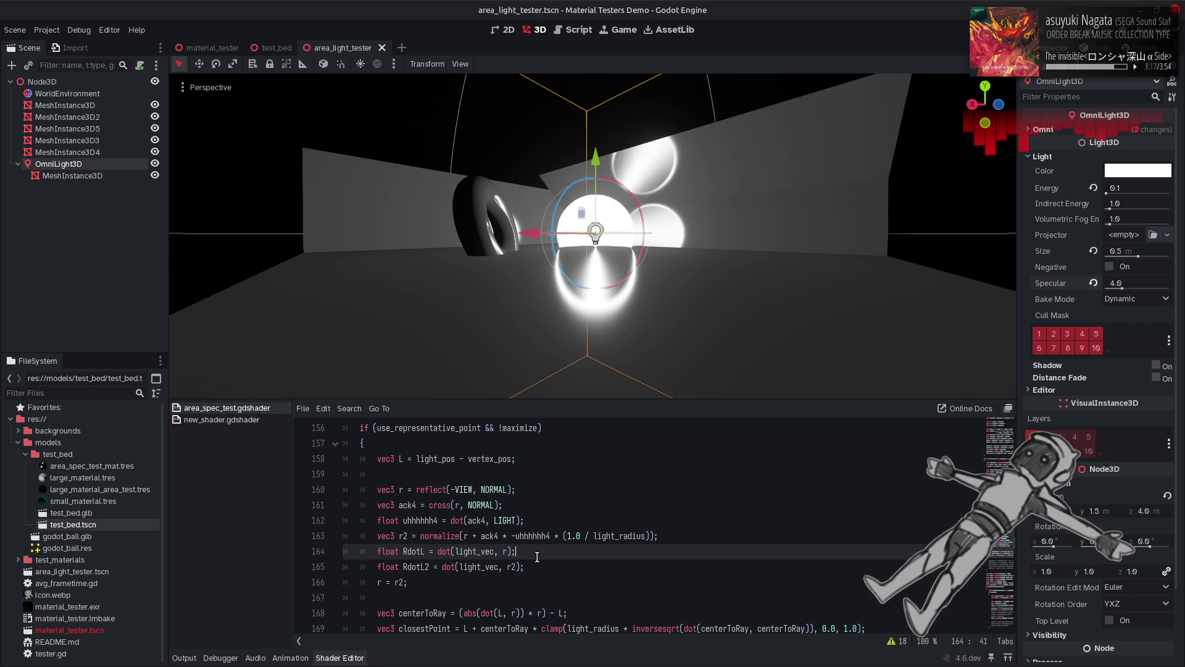
# Step: Change the assignment to r = RdotL <= solid_angle_cos ? r : r2; and save
pyautogui.scroll(4, 476, 550)
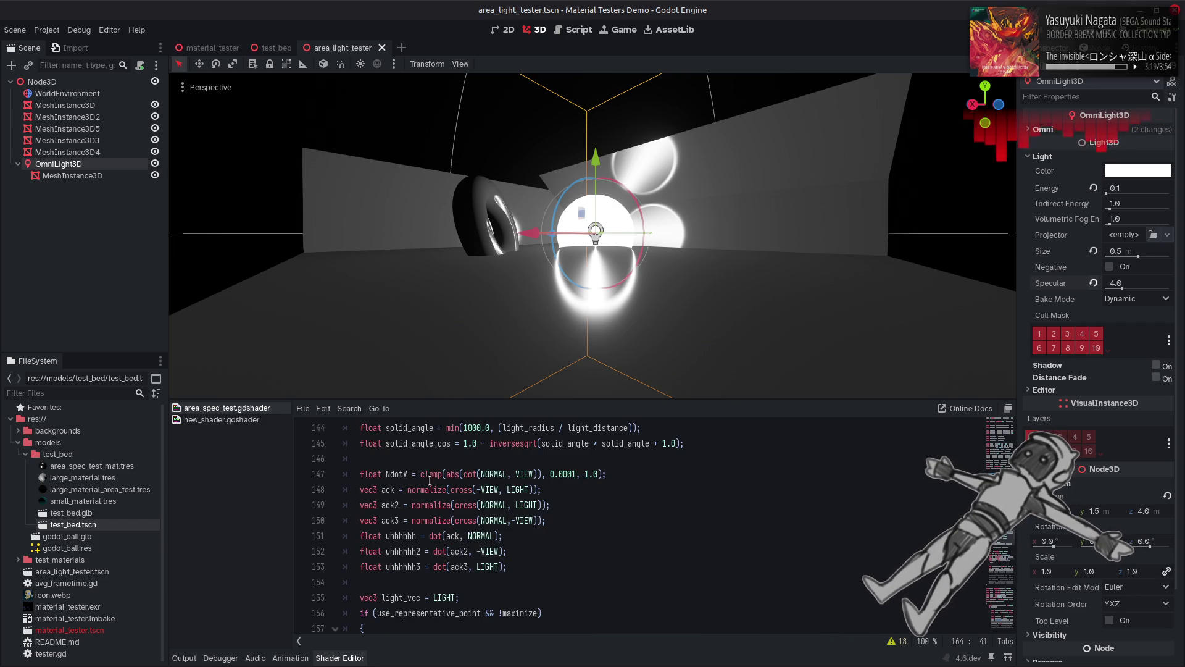
pyautogui.click(423, 447)
pyautogui.scroll(-3, 443, 555)
pyautogui.scroll(-2, 414, 569)
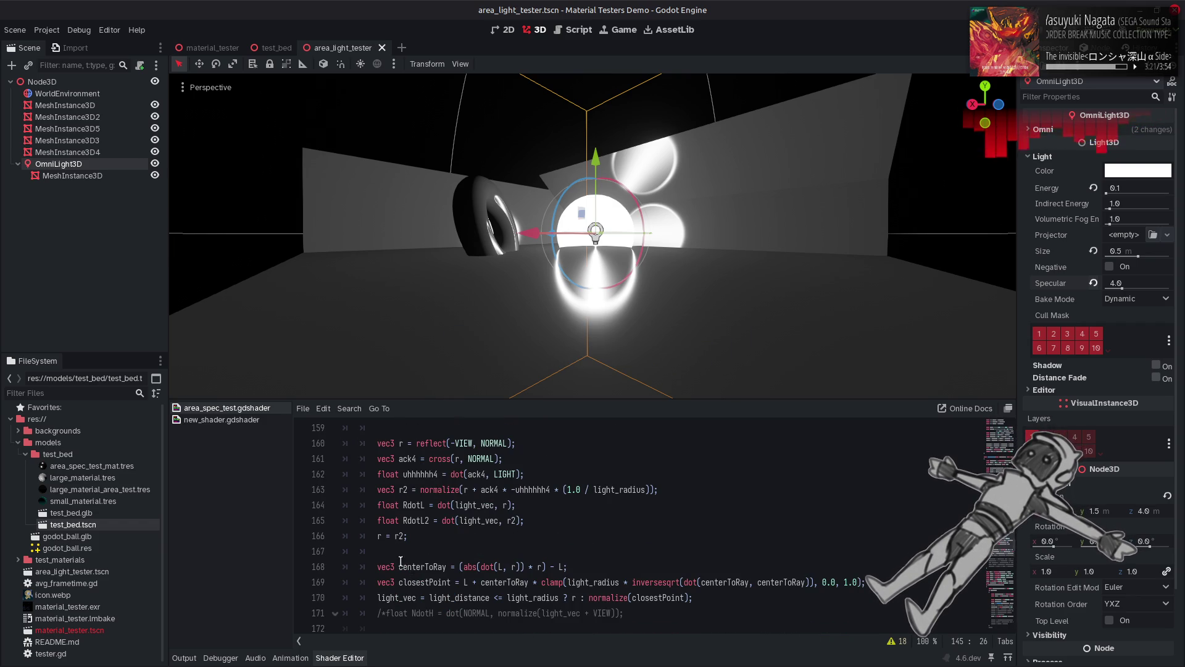
pyautogui.click(395, 536)
pyautogui.write('Rdot')
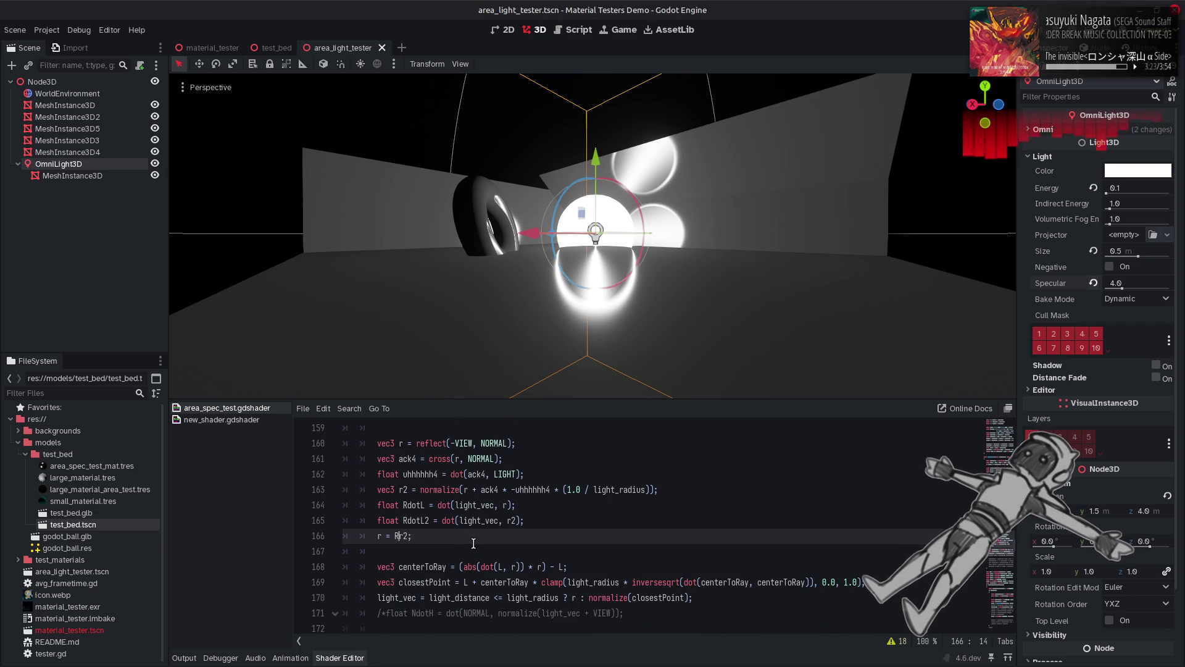
pyautogui.write('L <= solid_angle_cos')
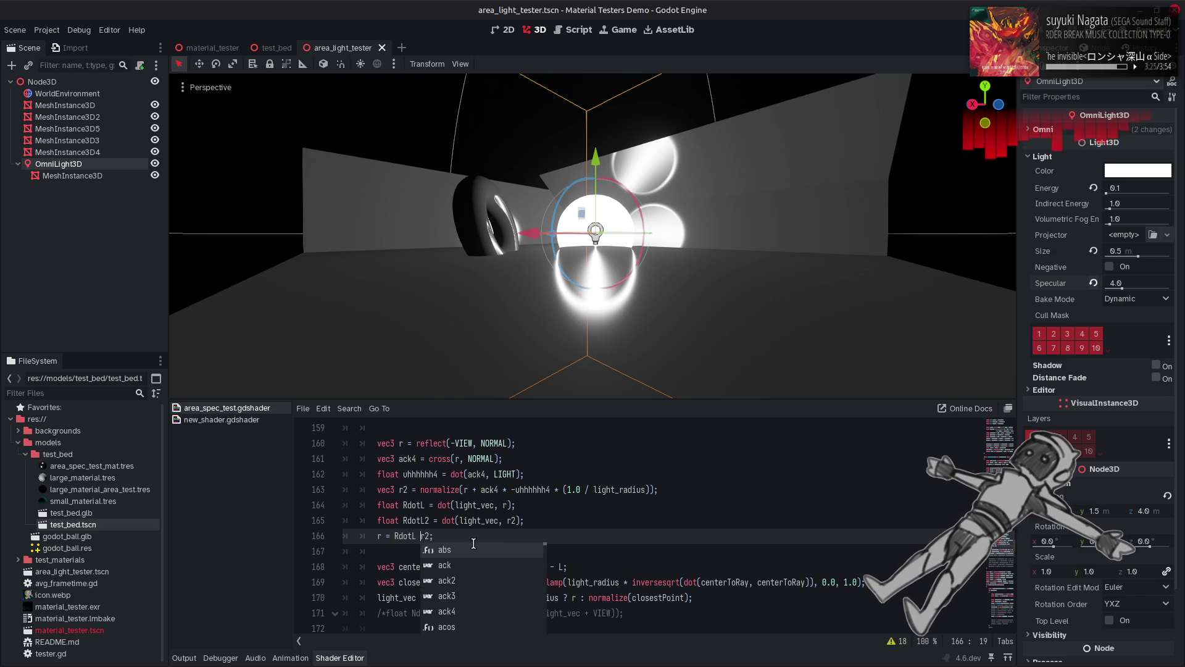
pyautogui.write(' ? r :')
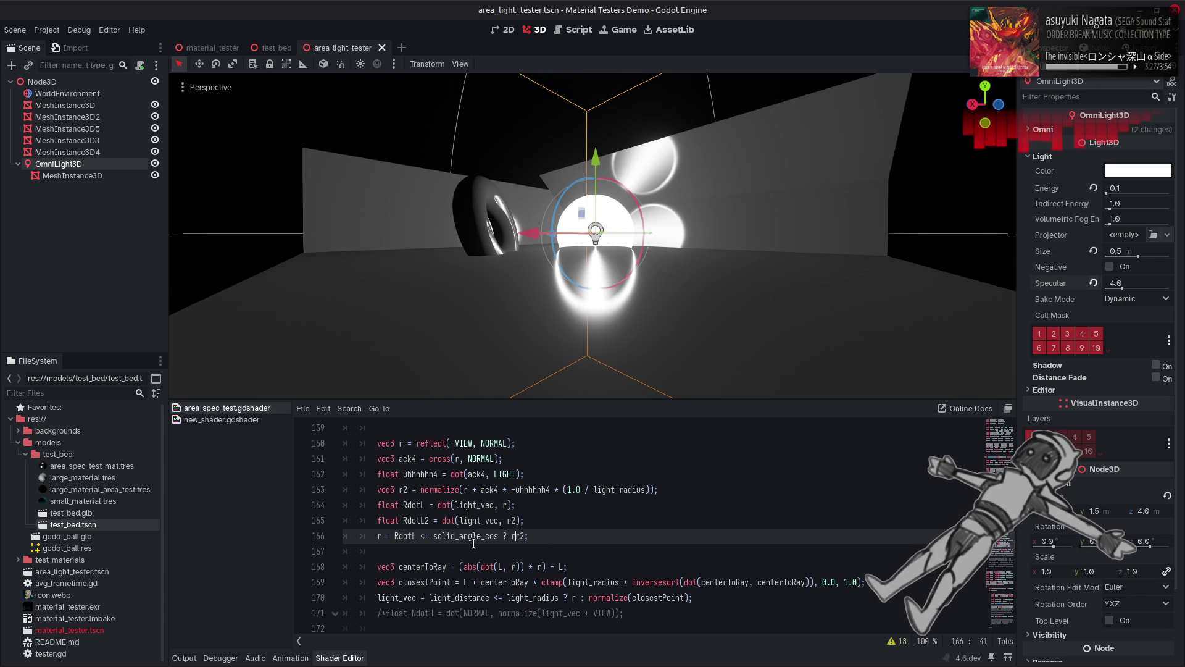
pyautogui.hotkey('ctrl', 's')
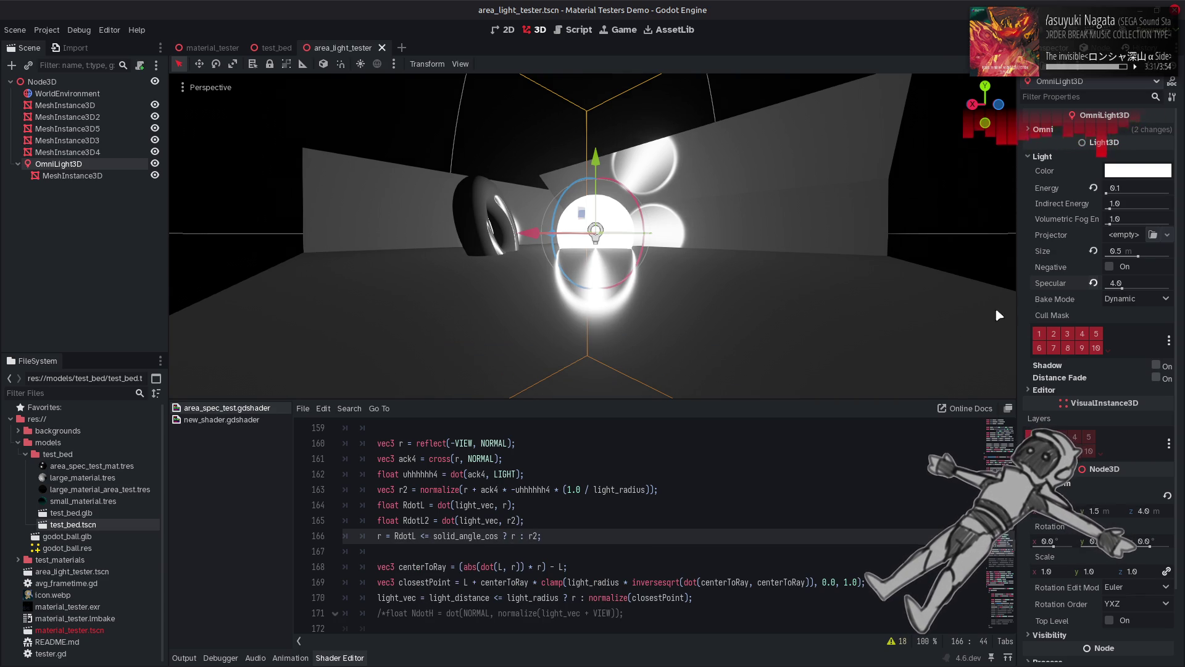
# Step: Set the omni light's Specular from 4.0 to 2.0
pyautogui.moveTo(1078, 295)
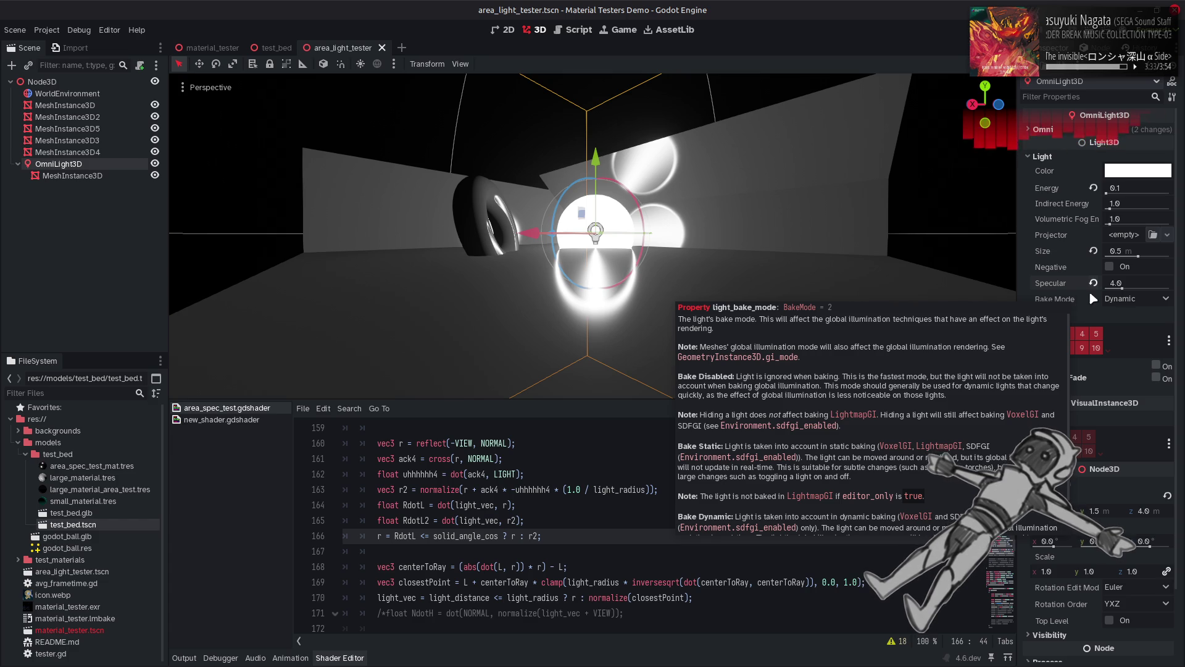
pyautogui.moveTo(1111, 284)
pyautogui.mouseDown()
pyautogui.moveTo(1101, 284)
pyautogui.moveTo(1116, 289)
pyautogui.mouseUp()
pyautogui.click(1132, 284)
pyautogui.write('2')
pyautogui.press('Return')
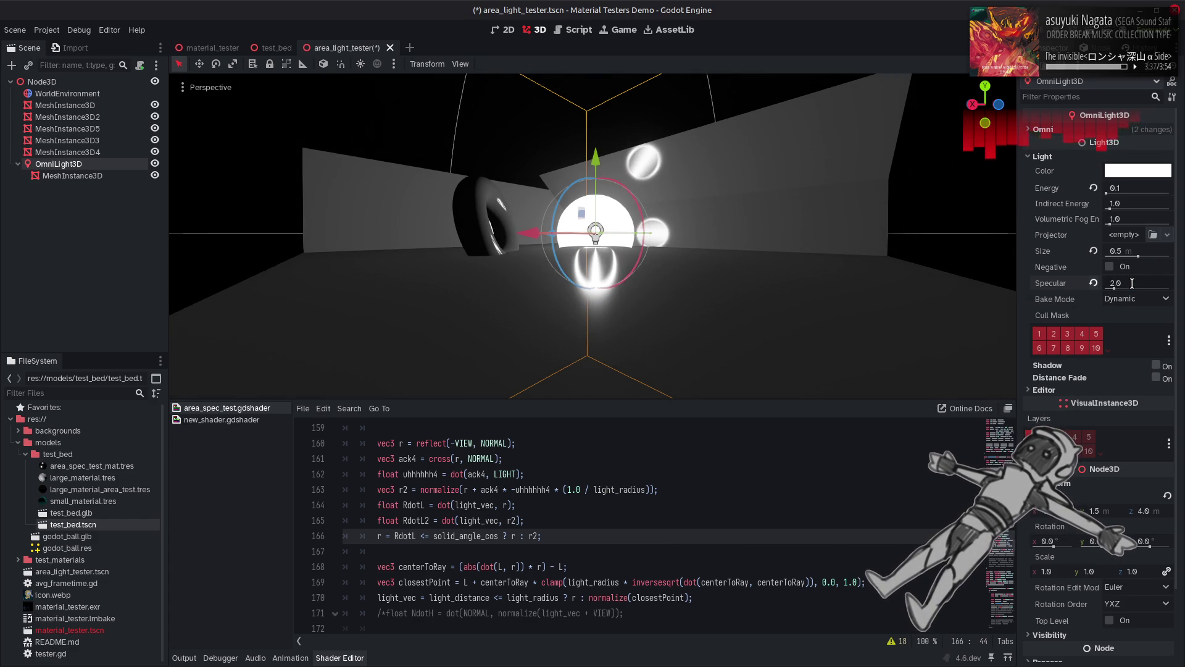
# Step: Change the condition to (RdotL > solid_angle_cos) with brackets around it
pyautogui.click(431, 535)
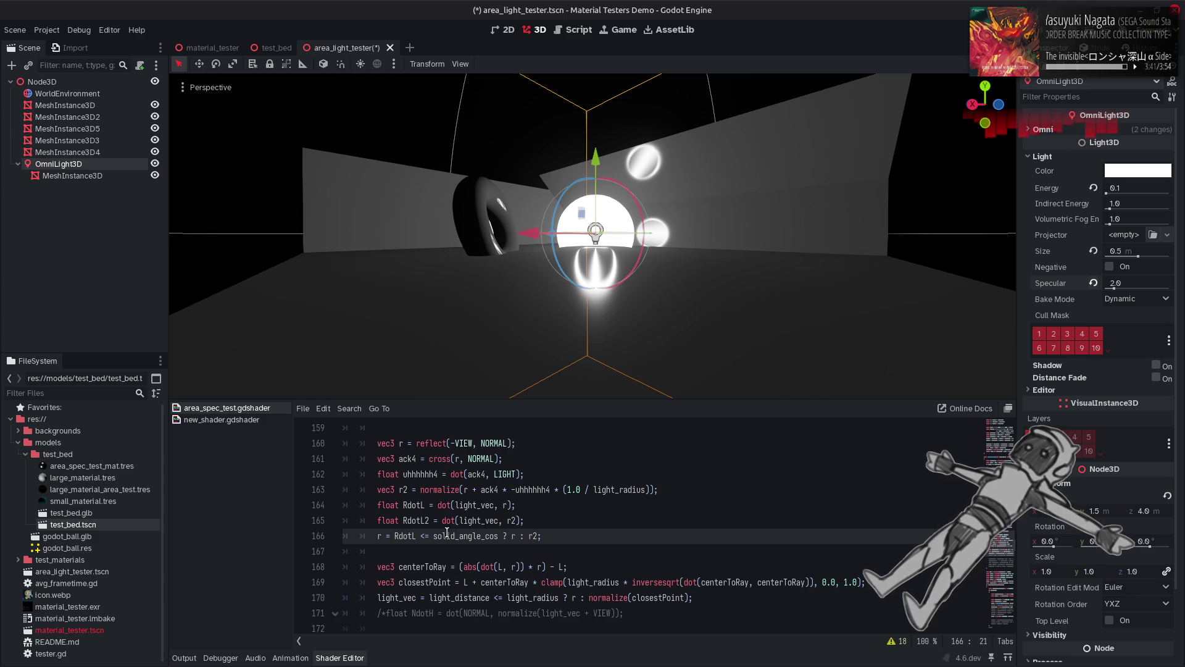
pyautogui.press('BackSpace')
pyautogui.press('BackSpace')
pyautogui.write('>')
pyautogui.hotkey('ctrl', 's')
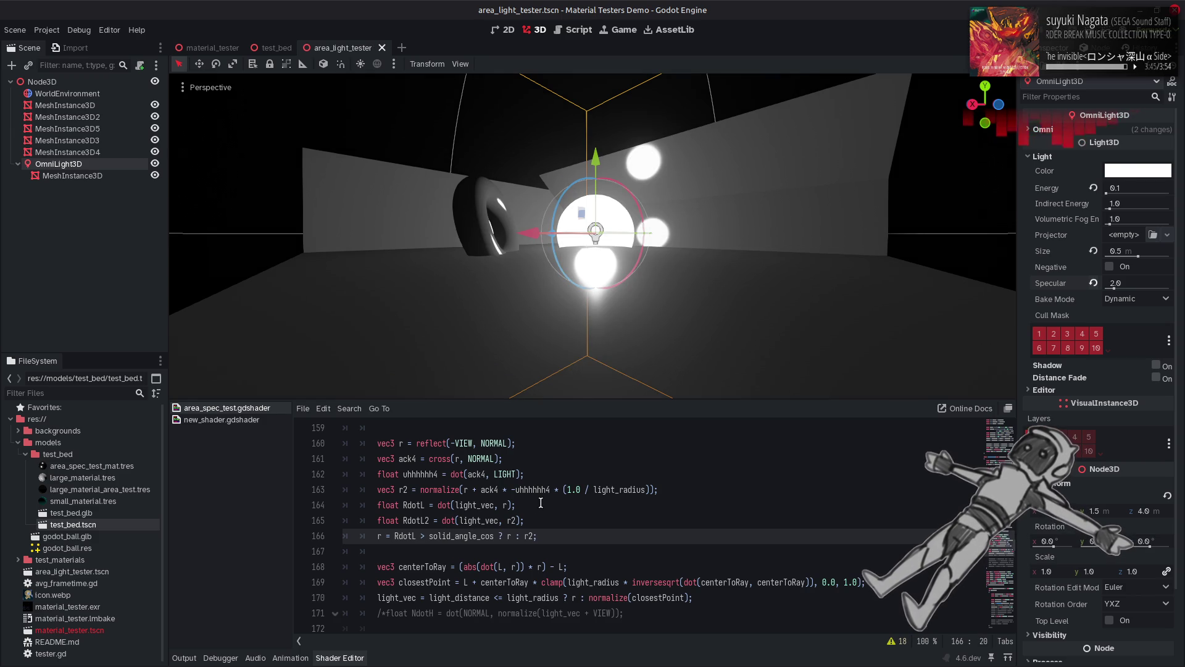
pyautogui.click(498, 536)
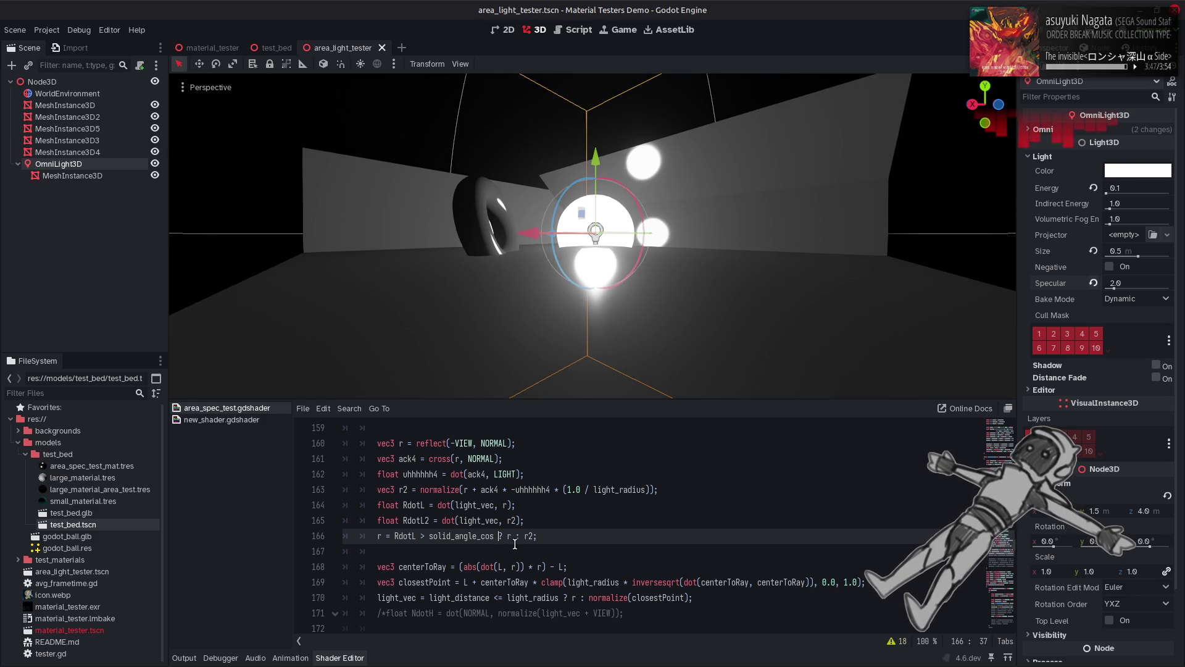
pyautogui.write(')')
pyautogui.click(395, 536)
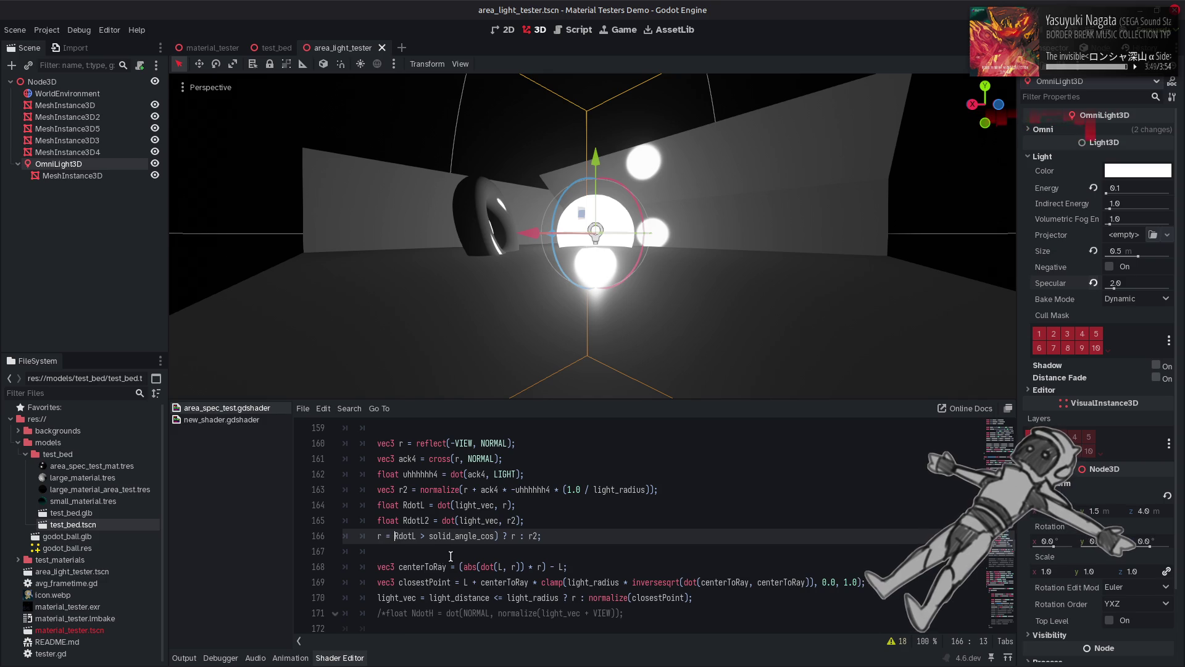
pyautogui.write('(')
# Step: Extend the condition with && RdotL2 > solid_angle_cos and save the shader
pyautogui.click(500, 536)
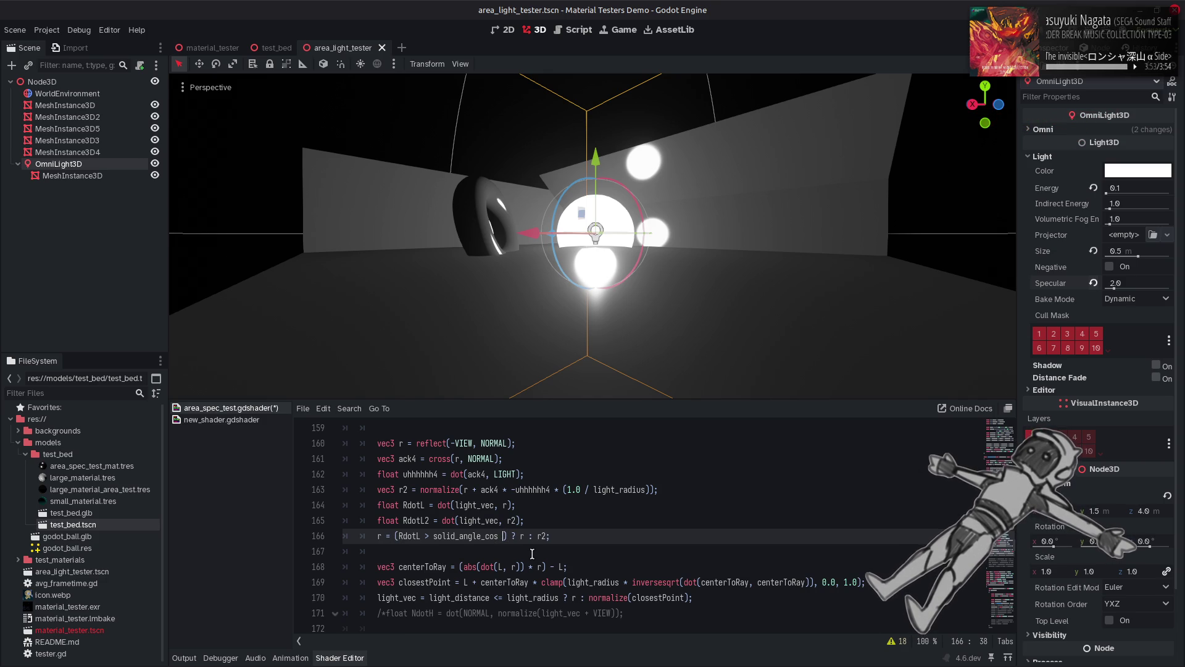
pyautogui.write('&& R')
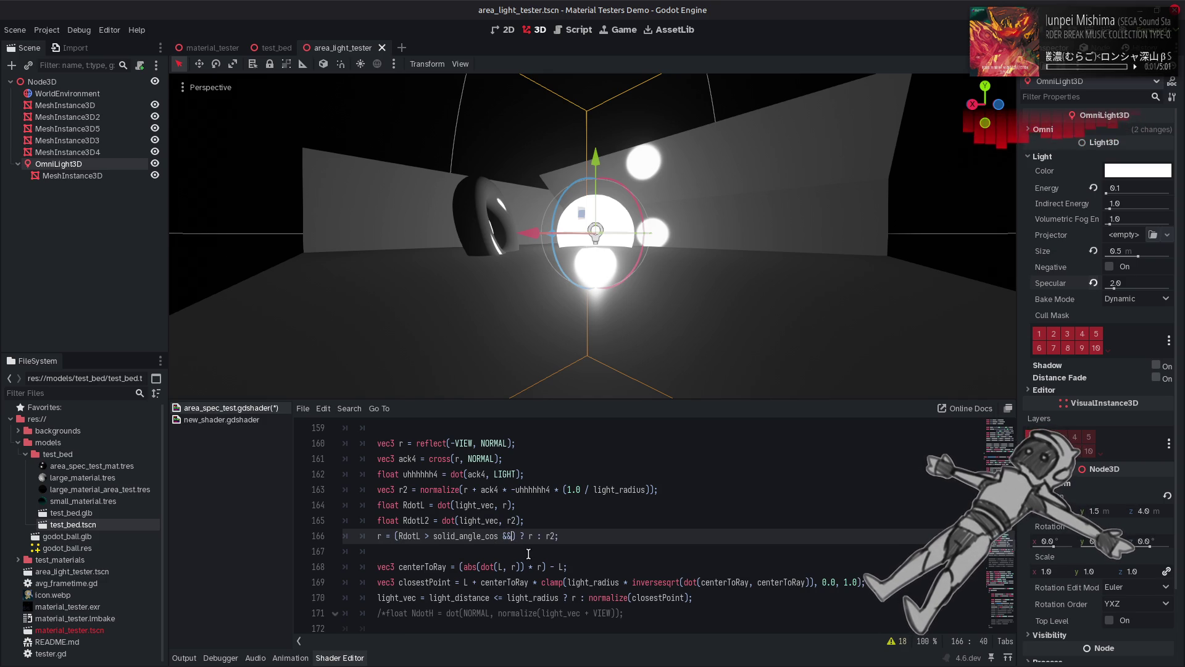
pyautogui.write('dotL2')
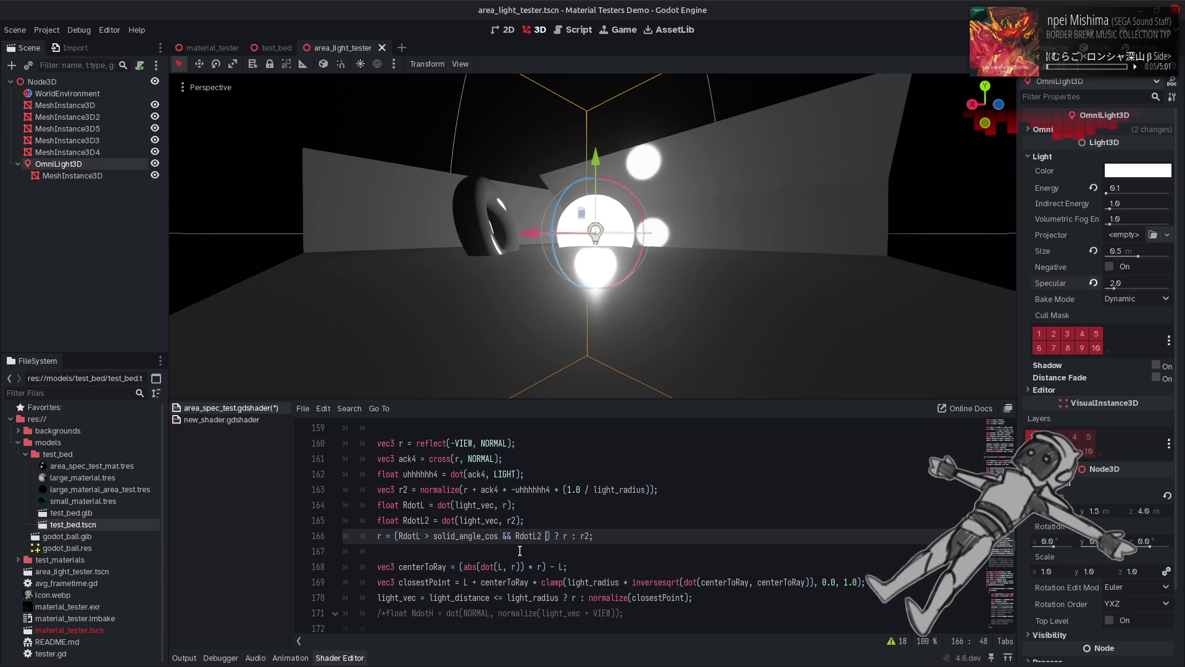
pyautogui.write(' <')
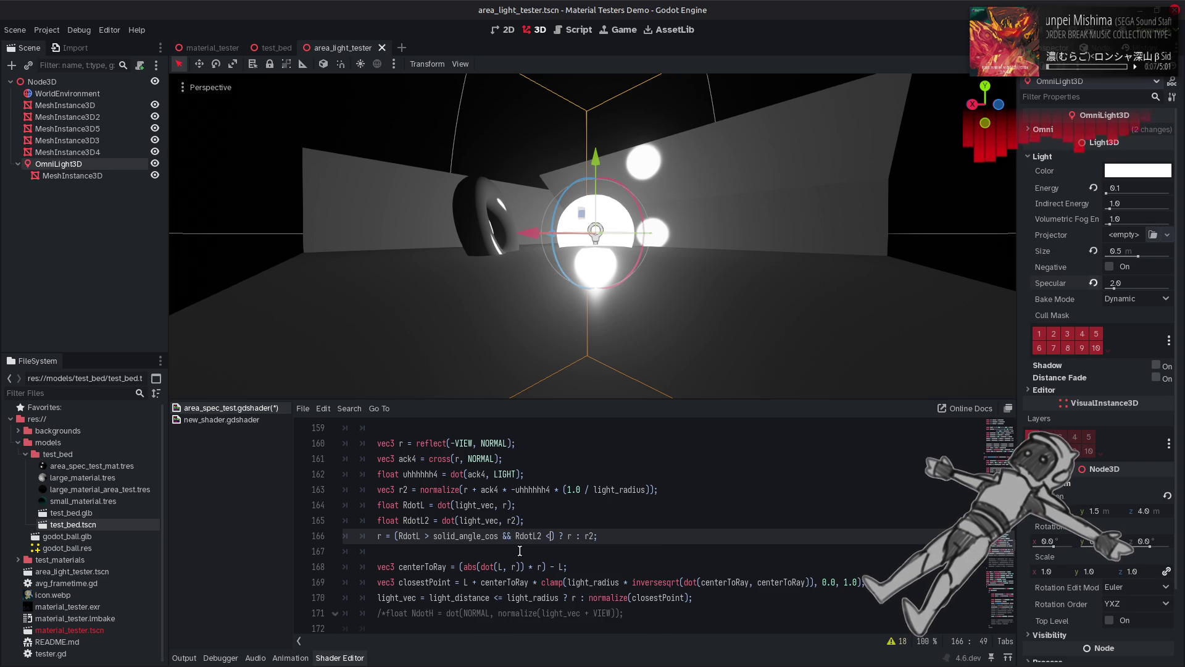
pyautogui.write(' solid')
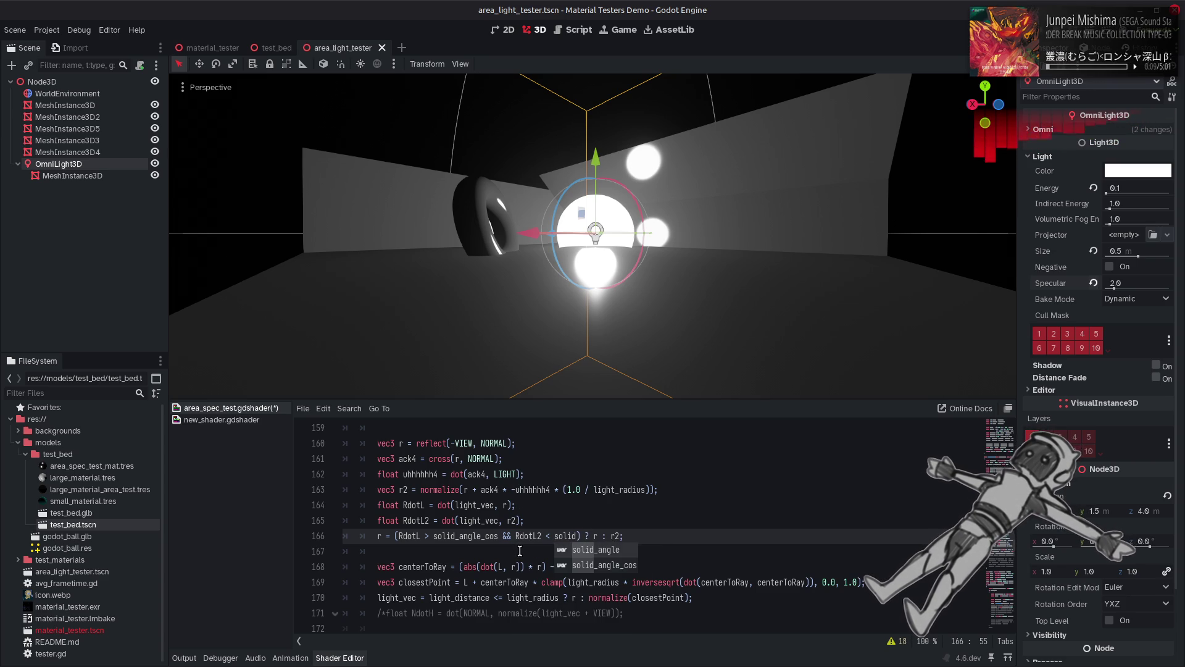
pyautogui.press('Down')
pyautogui.press('Return')
pyautogui.hotkey('ctrl', 's')
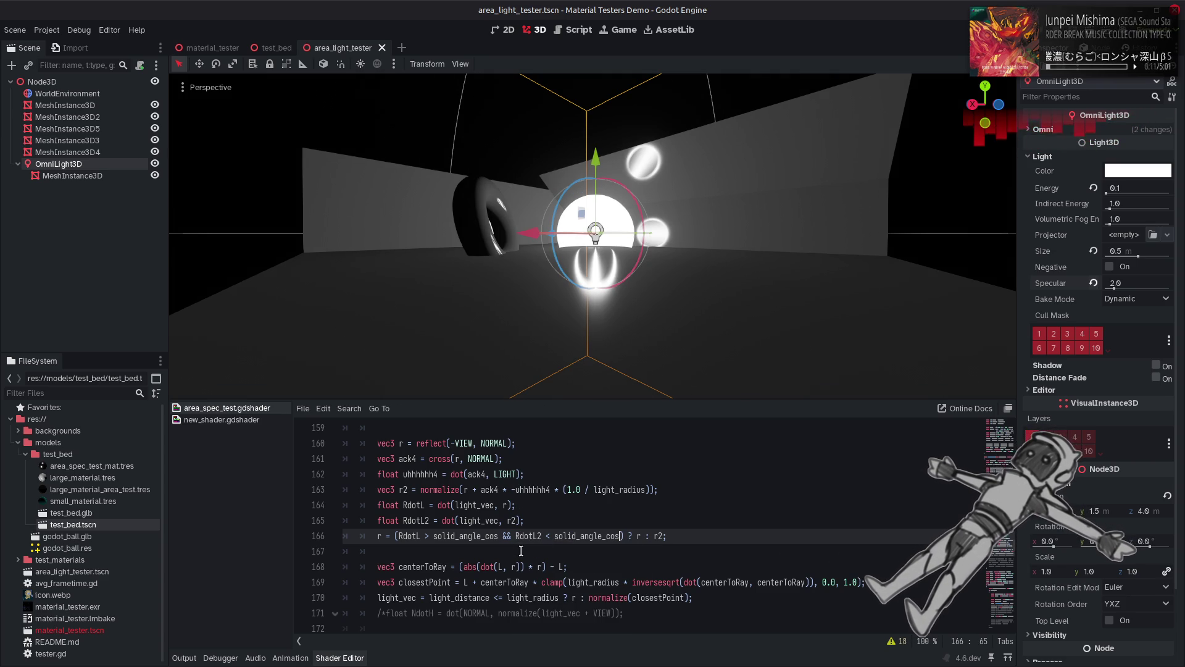
pyautogui.click(549, 535)
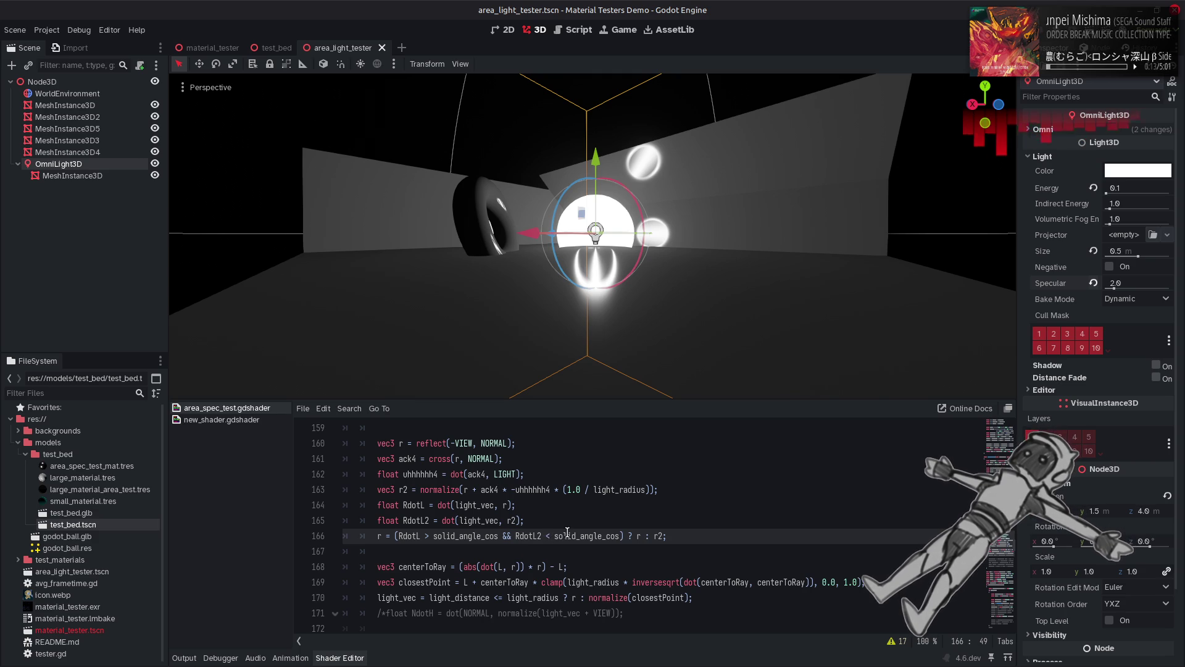
pyautogui.press('BackSpace')
pyautogui.write('>')
pyautogui.hotkey('ctrl', 's')
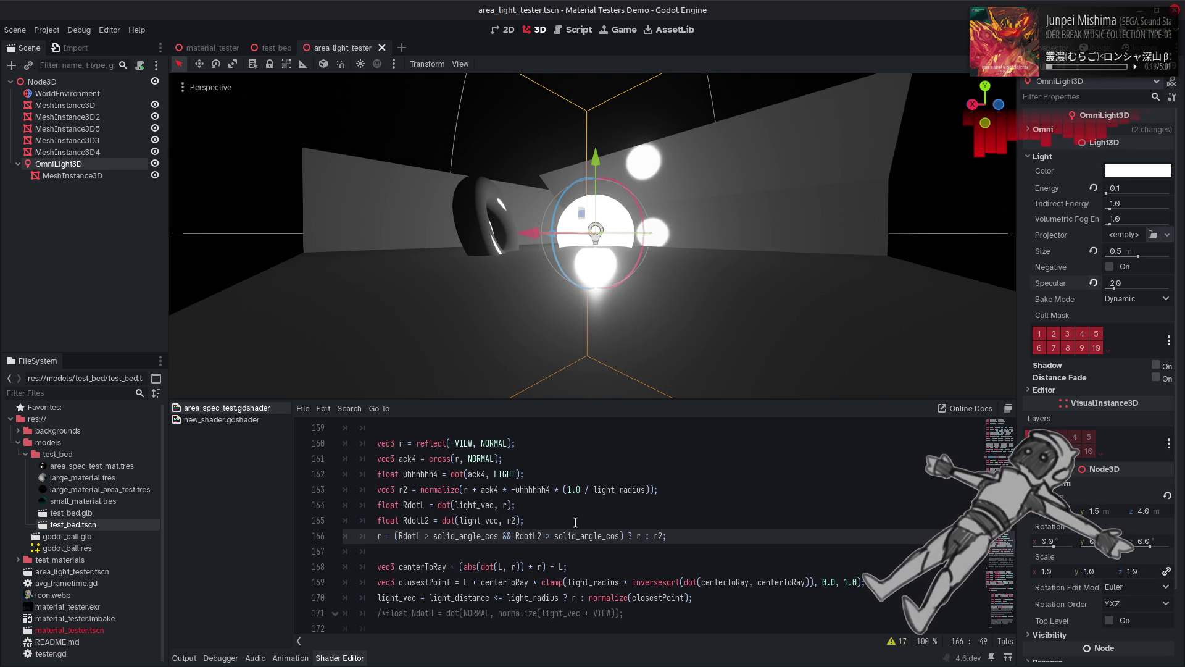
# Step: Inspect the left wall, then briefly comment out and restore line 166
pyautogui.click(314, 158)
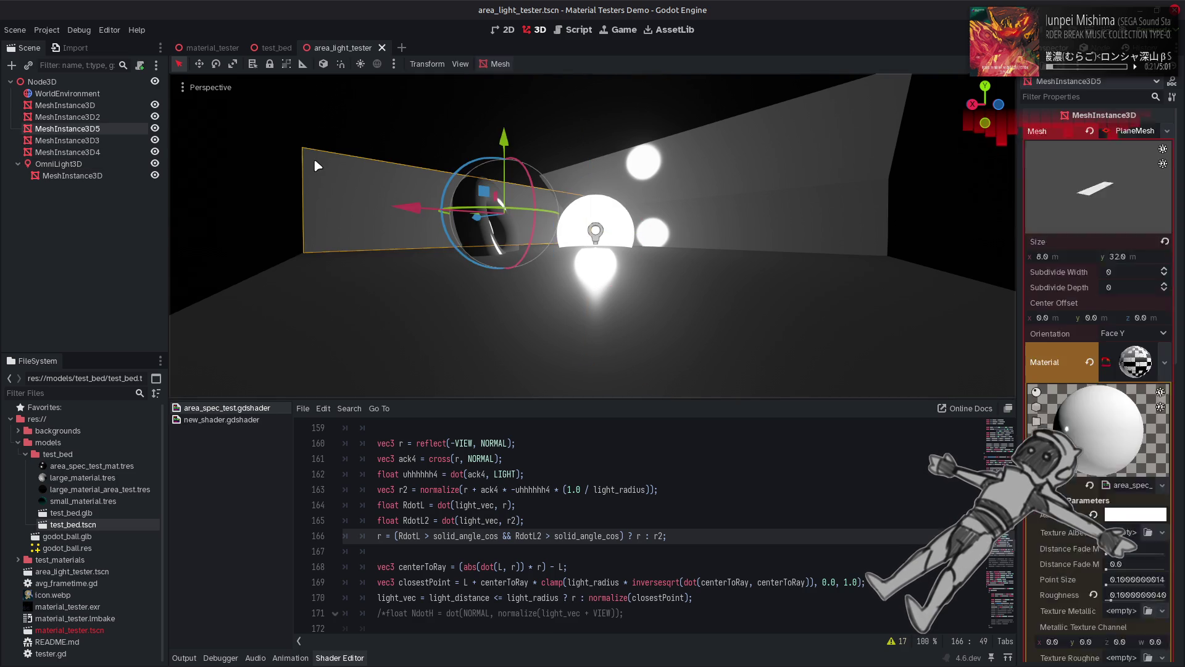
pyautogui.click(279, 183)
pyautogui.press('Home')
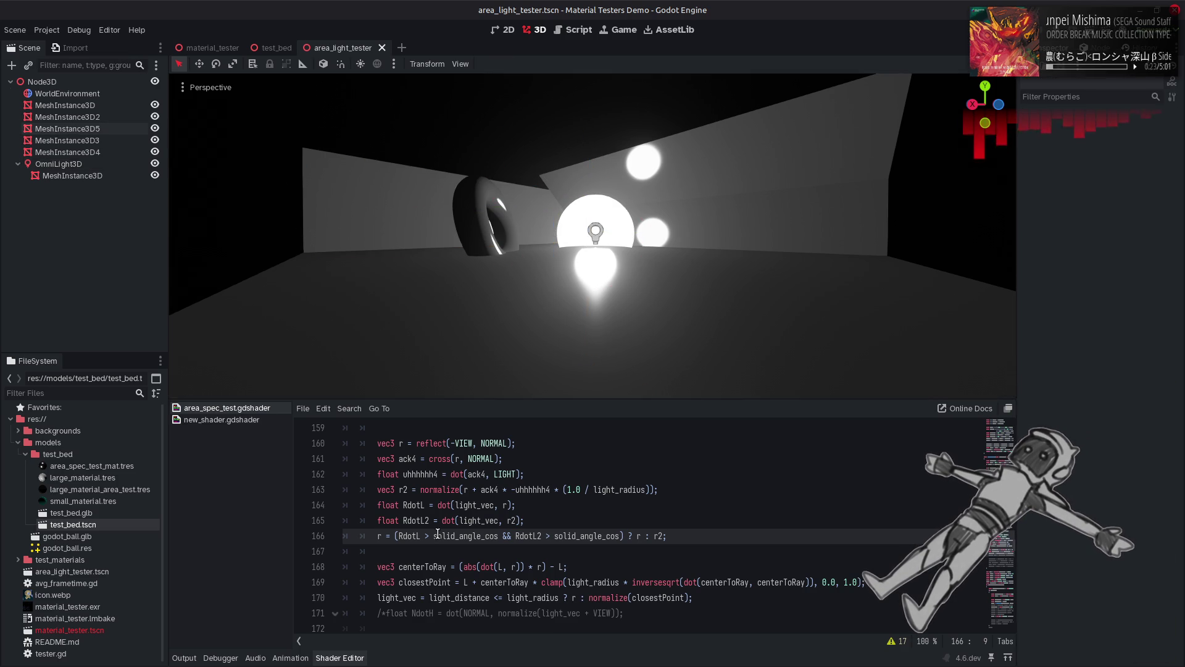
pyautogui.write('//')
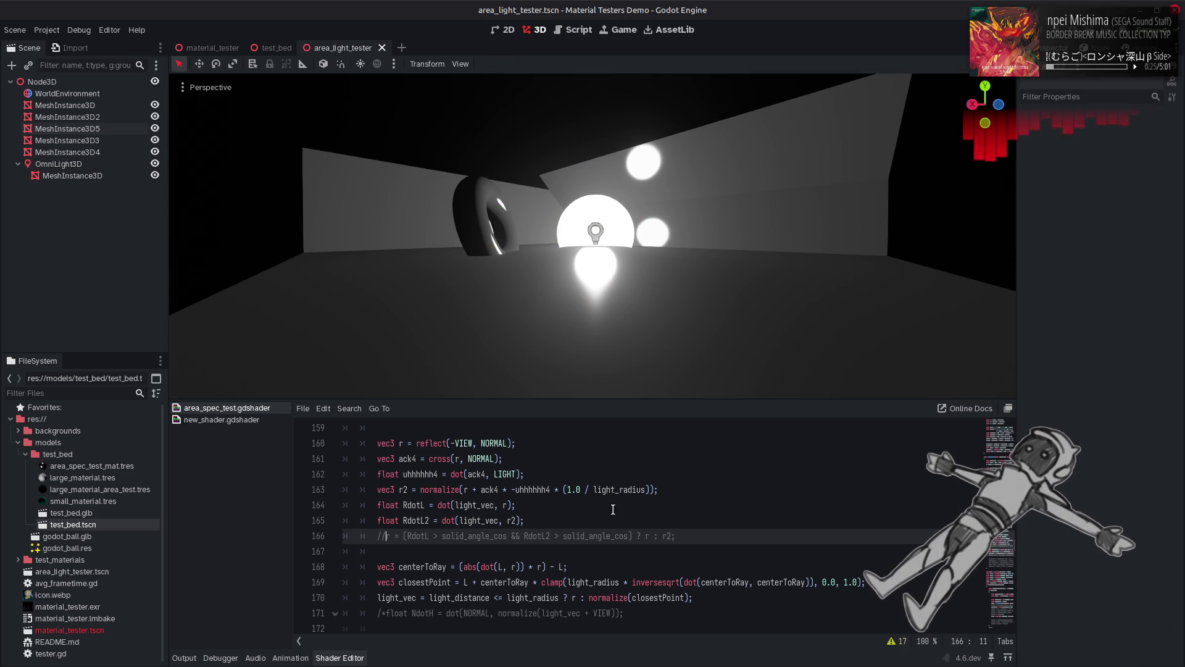
pyautogui.press('BackSpace')
pyautogui.press('BackSpace')
# Step: Drag the OmniLight3D Specular value down from 2.0 to 1.0
pyautogui.click(59, 164)
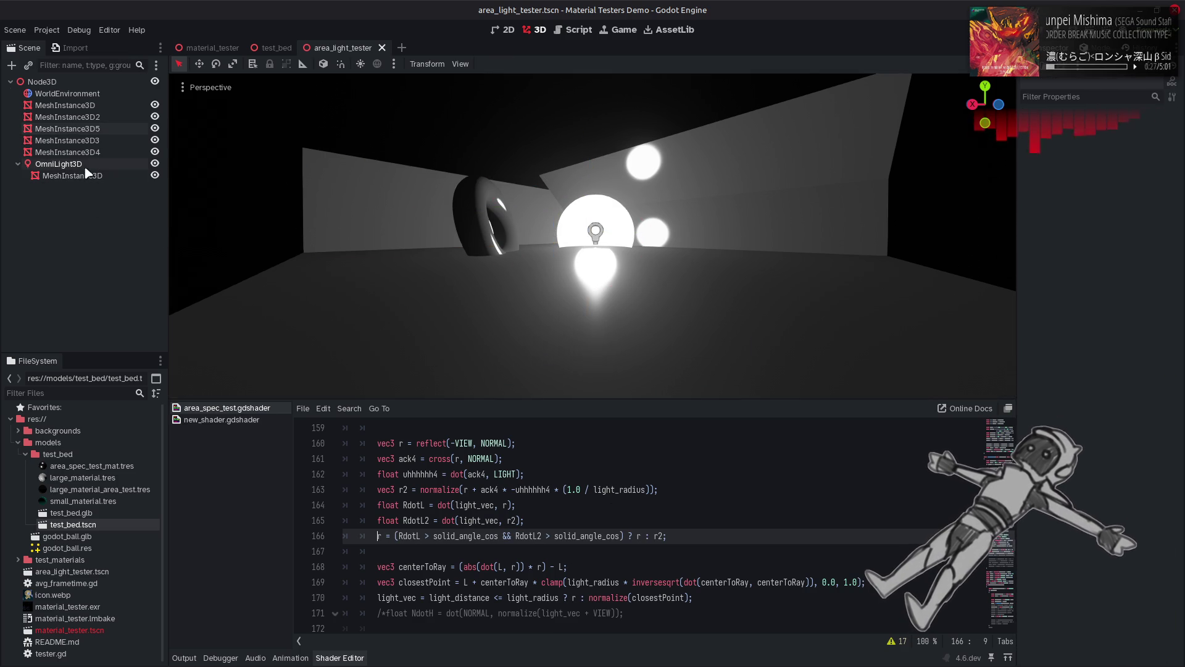
pyautogui.moveTo(1120, 285); pyautogui.dragTo(1105, 285)
pyautogui.click(206, 250)
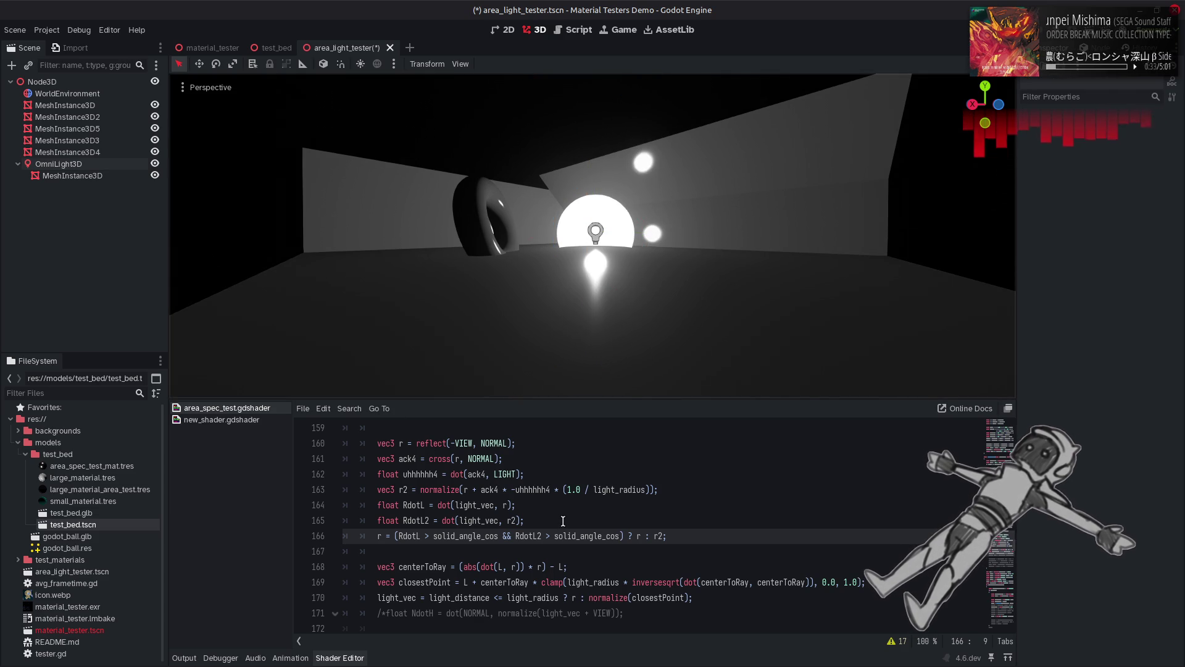
pyautogui.click(542, 536)
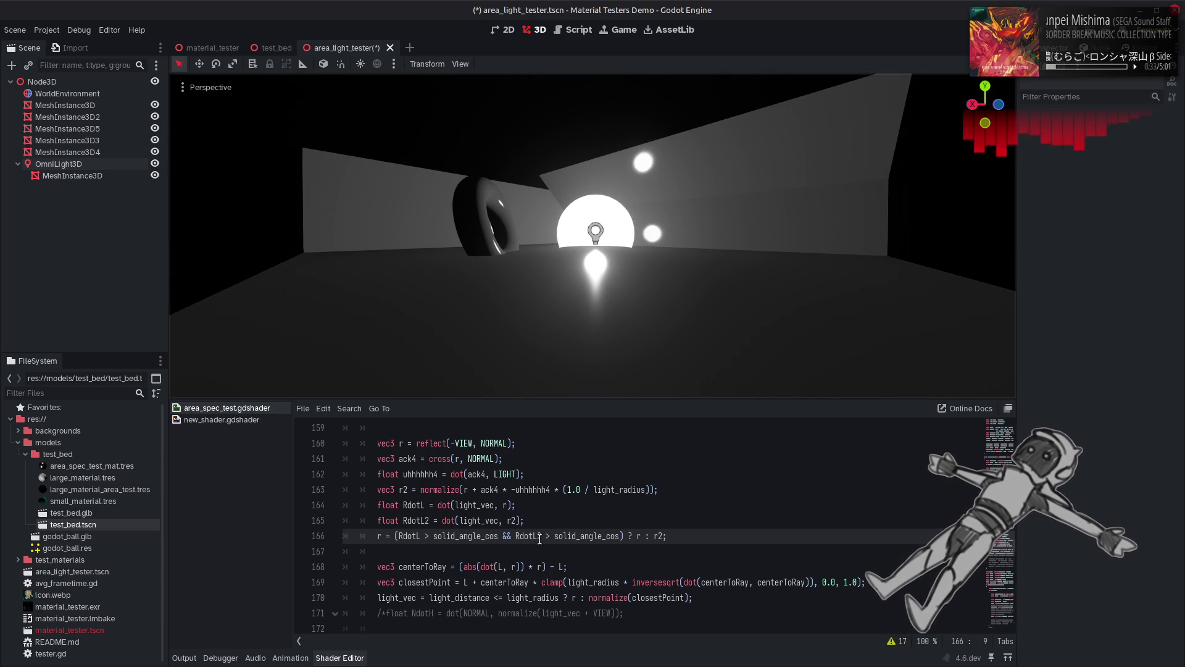
pyautogui.click(443, 521)
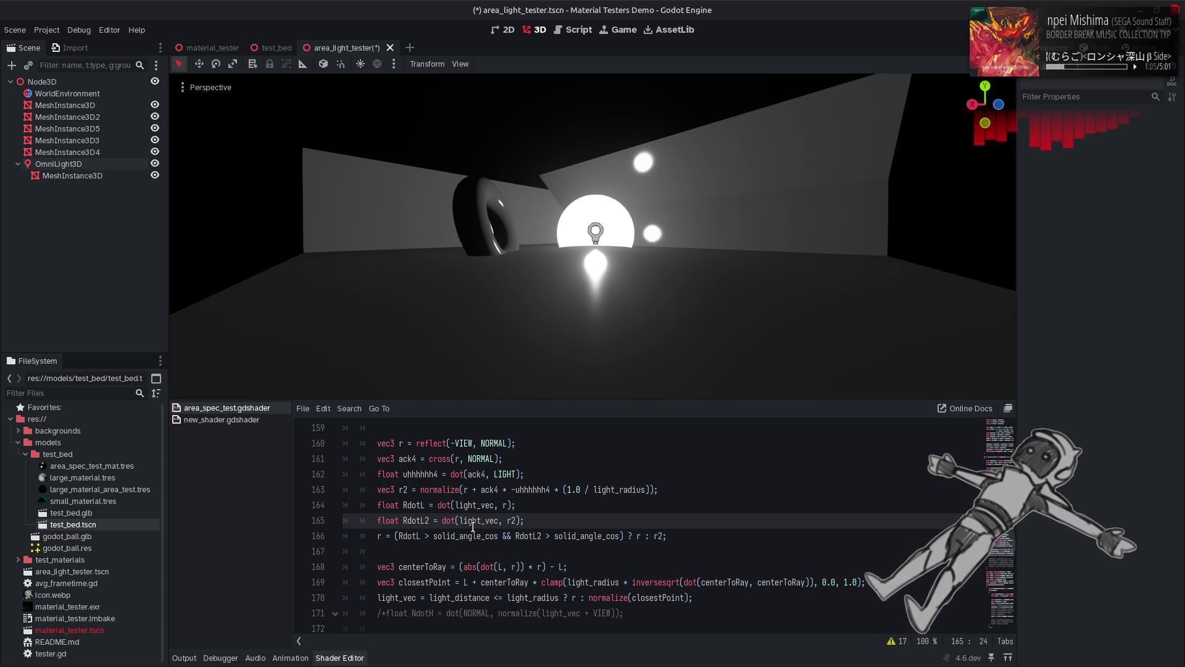
# Step: Try RdotL <= solid_angle_cos on line 166, then revert it to >, saving each time
pyautogui.click(429, 536)
pyautogui.press('BackSpace')
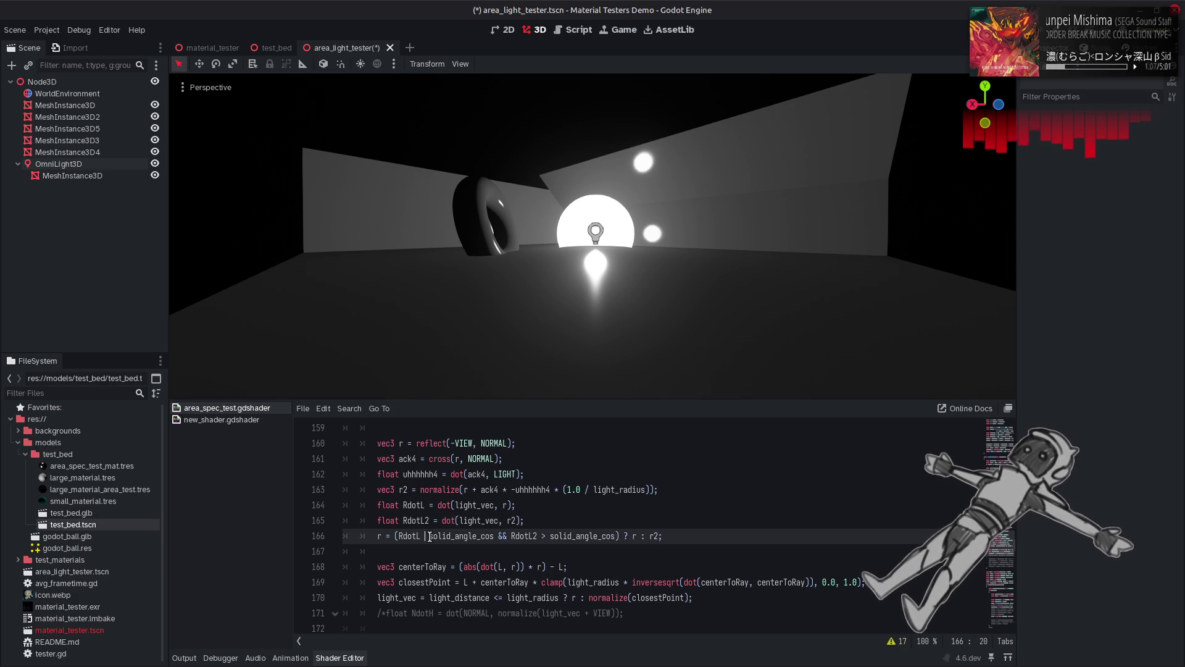
pyautogui.write('<=')
pyautogui.hotkey('ctrl', 's')
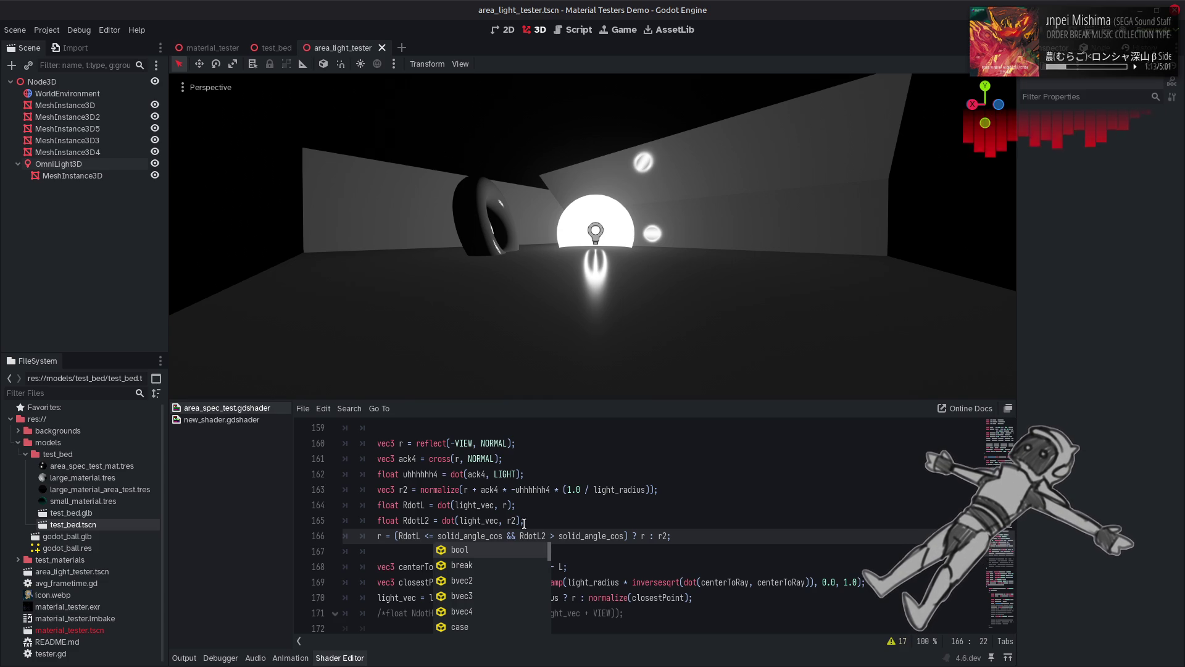
pyautogui.press('BackSpace')
pyautogui.press('BackSpace')
pyautogui.write('>')
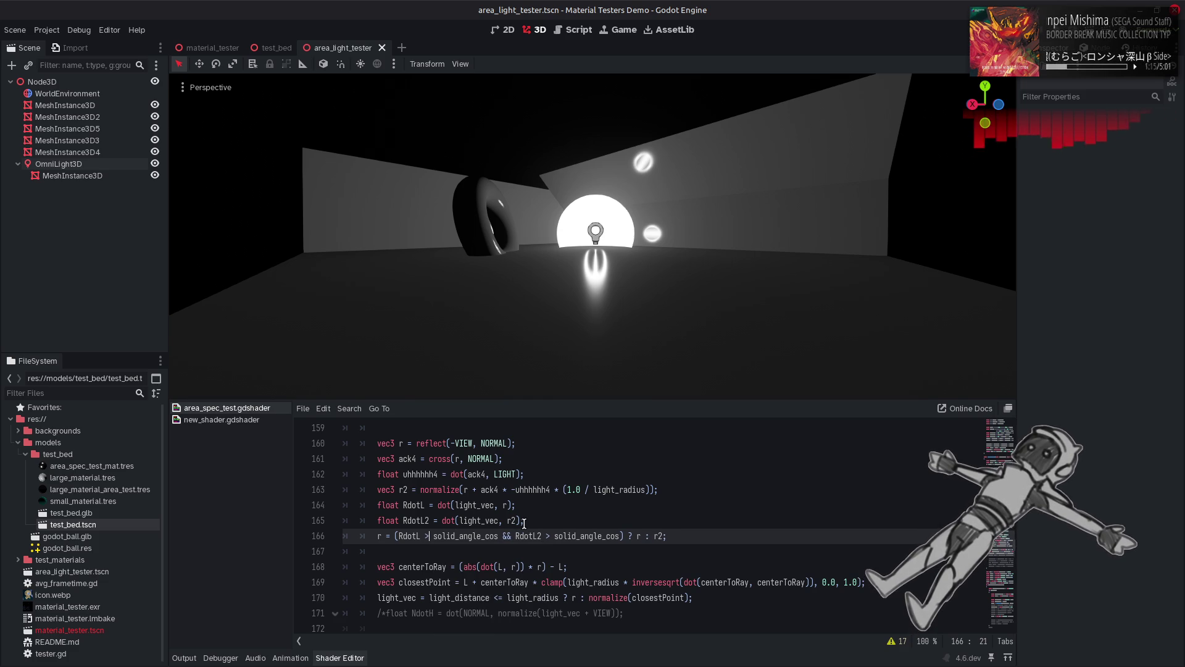
pyautogui.hotkey('ctrl', 's')
# Step: Change the RdotL2 test to <= solid_angle_cos and the results to ? r2 : r
pyautogui.click(554, 536)
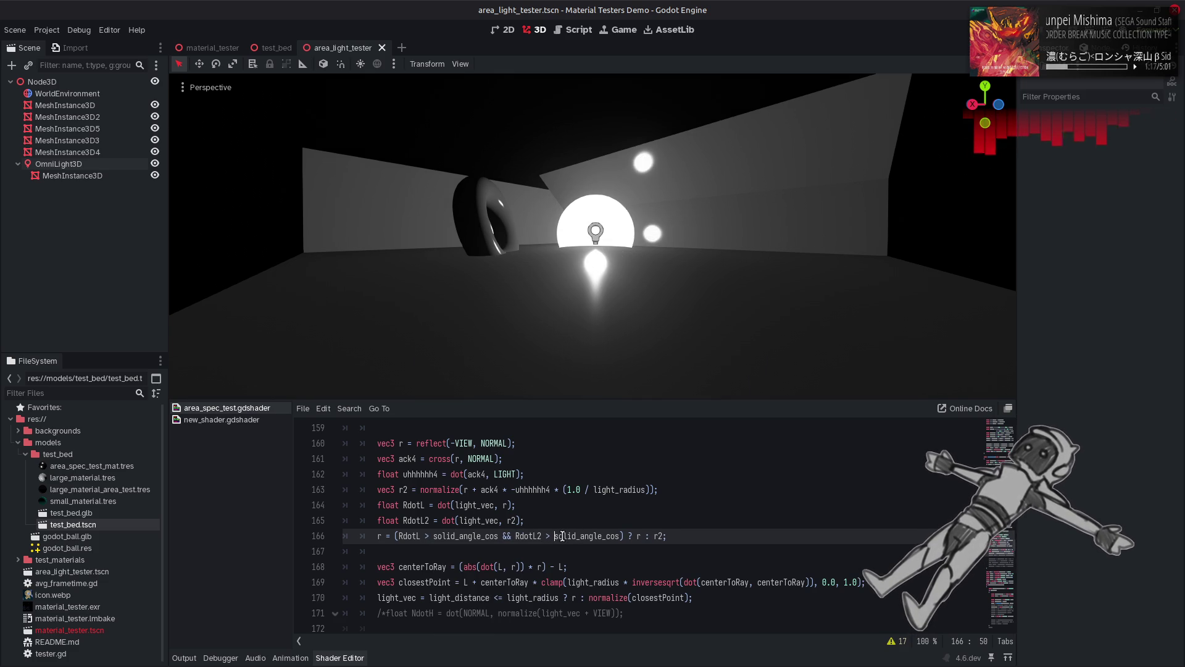
pyautogui.press('BackSpace')
pyautogui.write('<=')
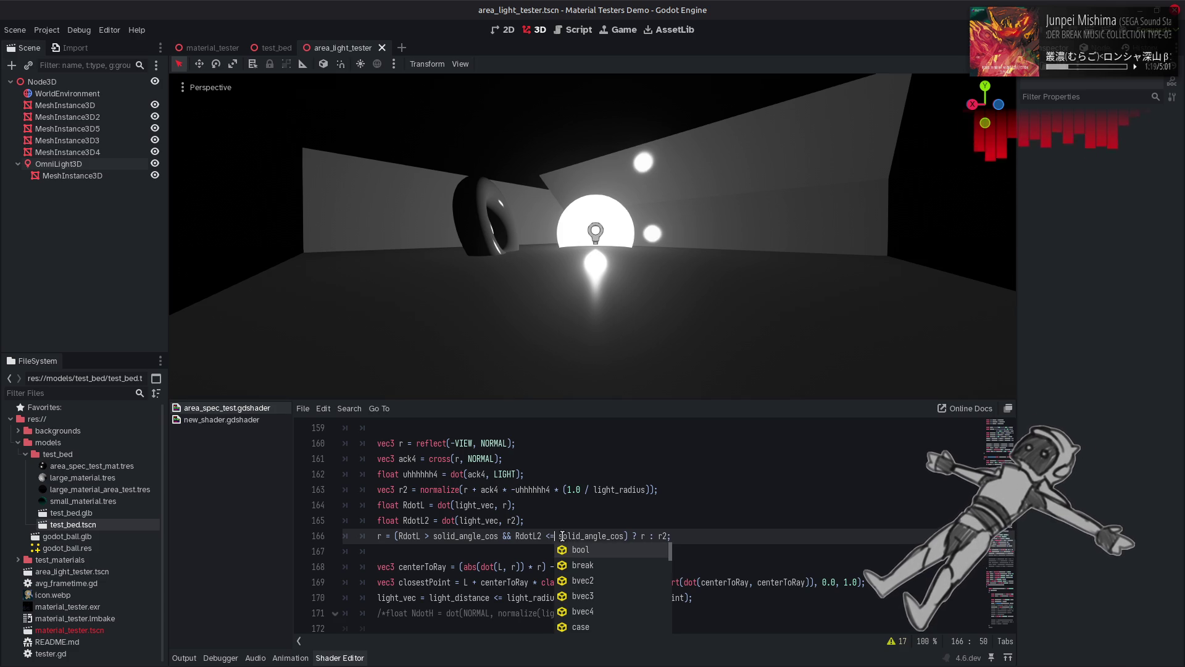
pyautogui.hotkey('ctrl', 's')
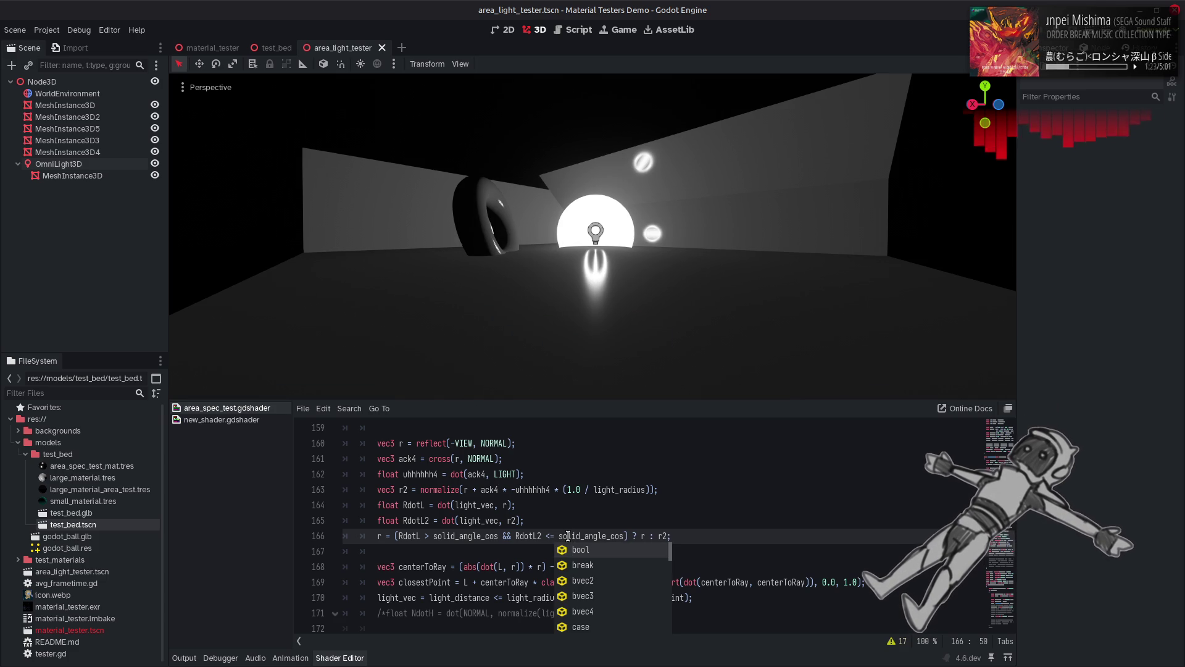
pyautogui.click(646, 535)
pyautogui.write('2')
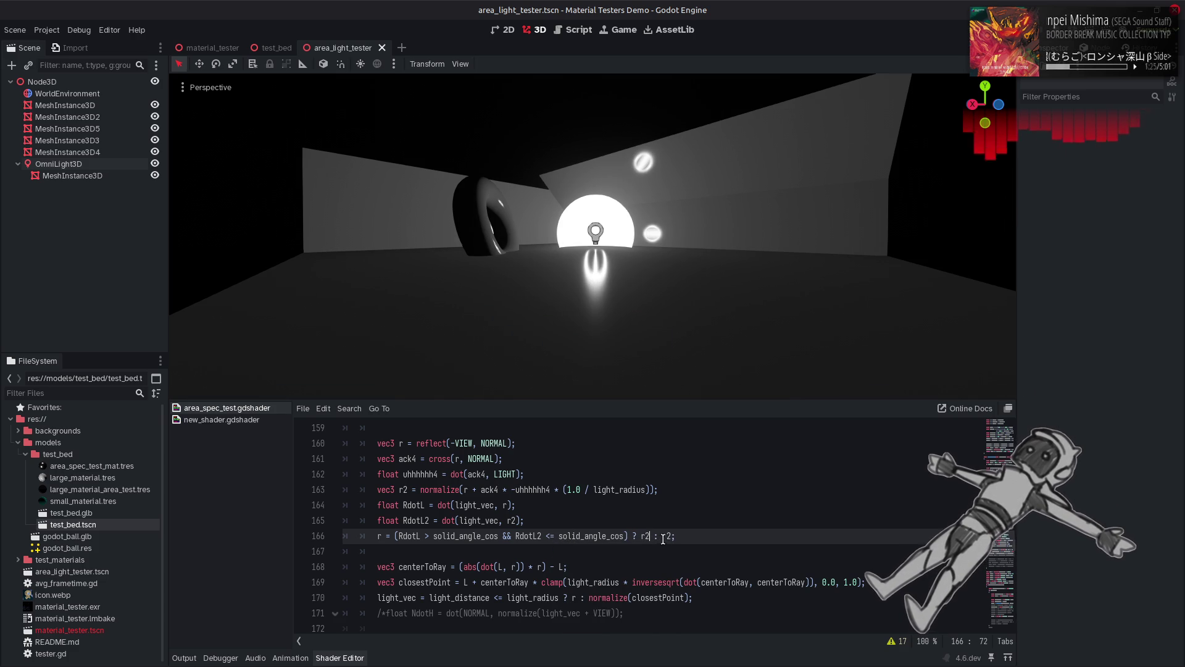
pyautogui.click(673, 536)
pyautogui.press('BackSpace')
pyautogui.click(676, 505)
# Step: Save the shader and bring up the GIMP comparison image
pyautogui.hotkey('ctrl', 's')
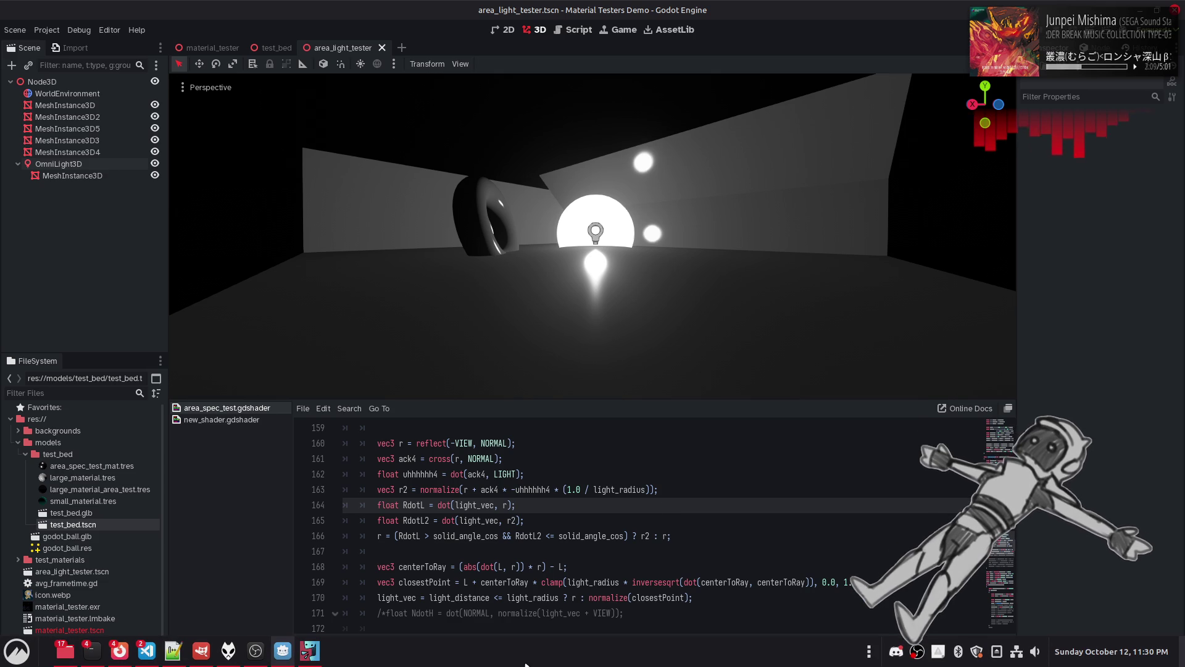
pyautogui.click(208, 659)
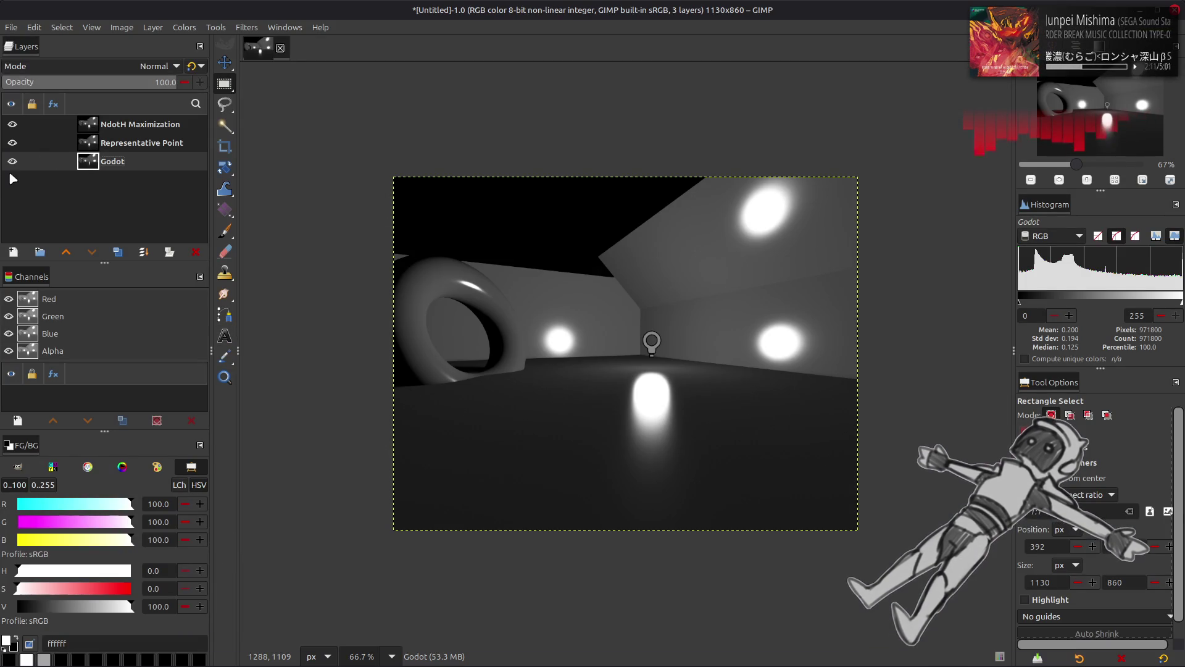
# Step: Flip the Representative Point layer's visibility repeatedly against the Godot render, then return to Godot
pyautogui.click(8, 145)
pyautogui.click(7, 146)
pyautogui.click(7, 146)
pyautogui.click(8, 146)
pyautogui.click(7, 146)
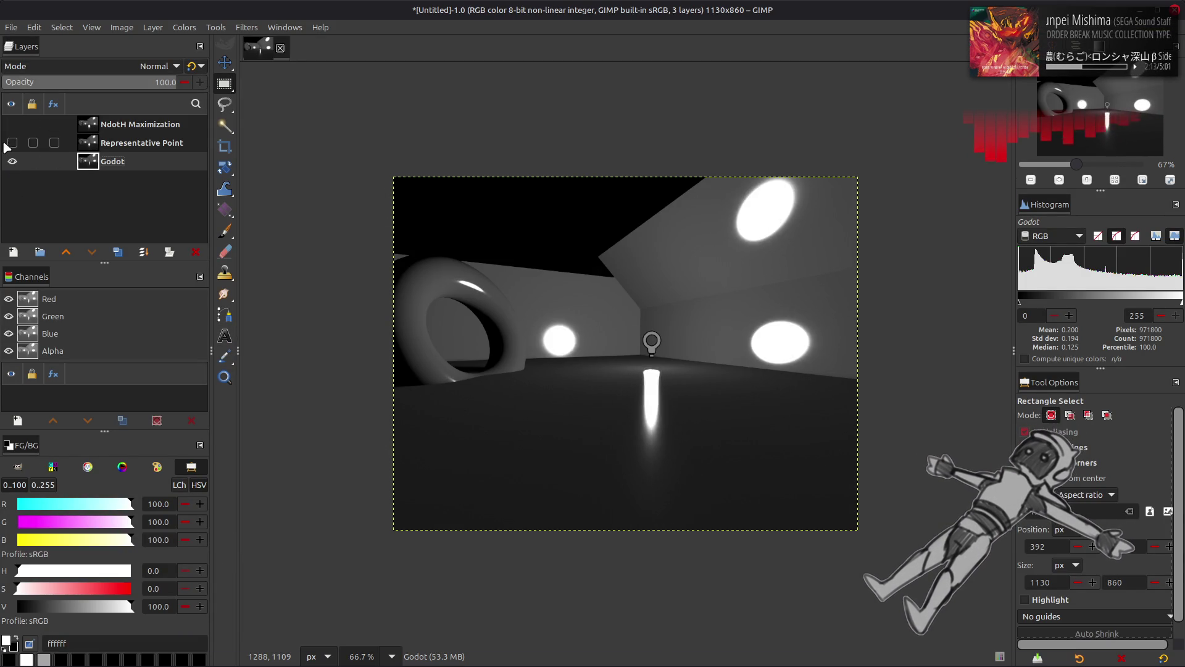
pyautogui.click(7, 145)
pyautogui.click(7, 145)
pyautogui.click(8, 146)
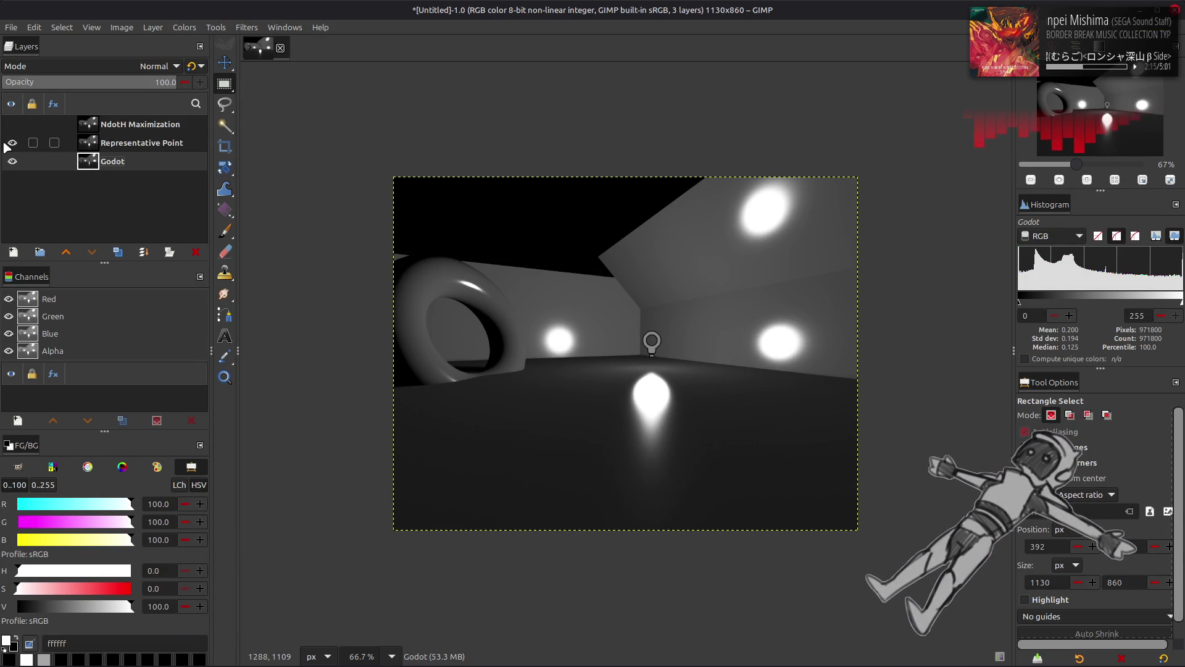
pyautogui.click(7, 145)
pyautogui.click(7, 146)
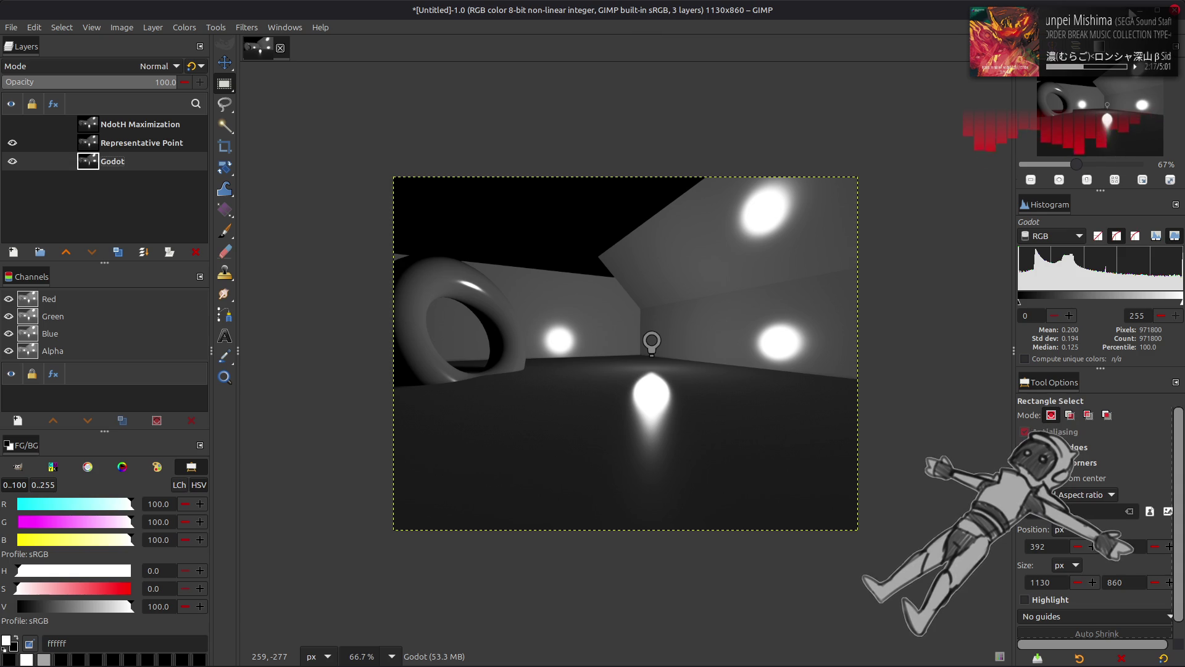
pyautogui.hotkey('alt', 'Tab')
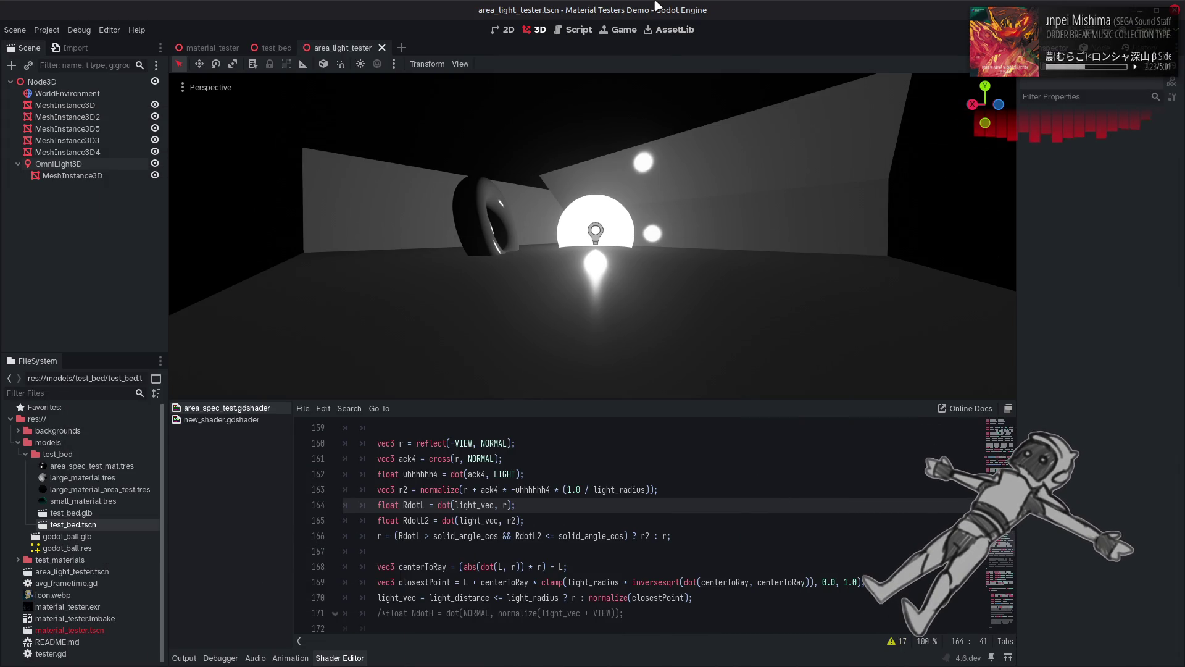
# Step: Toggle OmniLight3D's Negative checkbox back and forth, ending with it unchecked
pyautogui.click(654, 481)
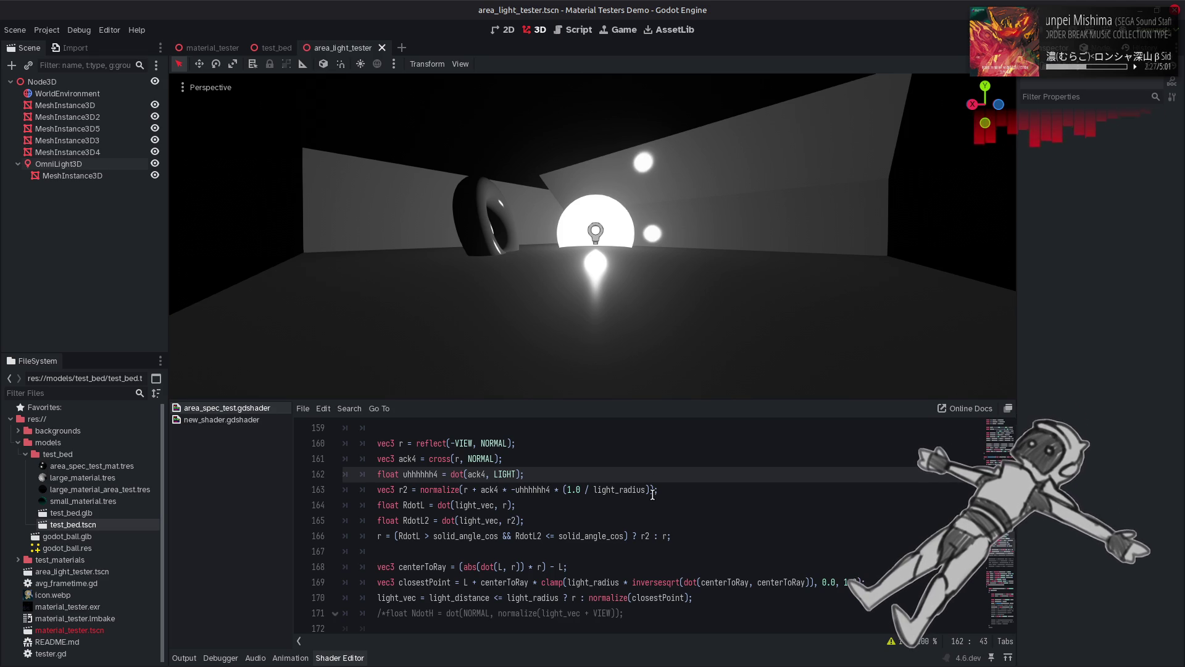
pyautogui.click(59, 164)
pyautogui.click(1113, 270)
pyautogui.click(1113, 270)
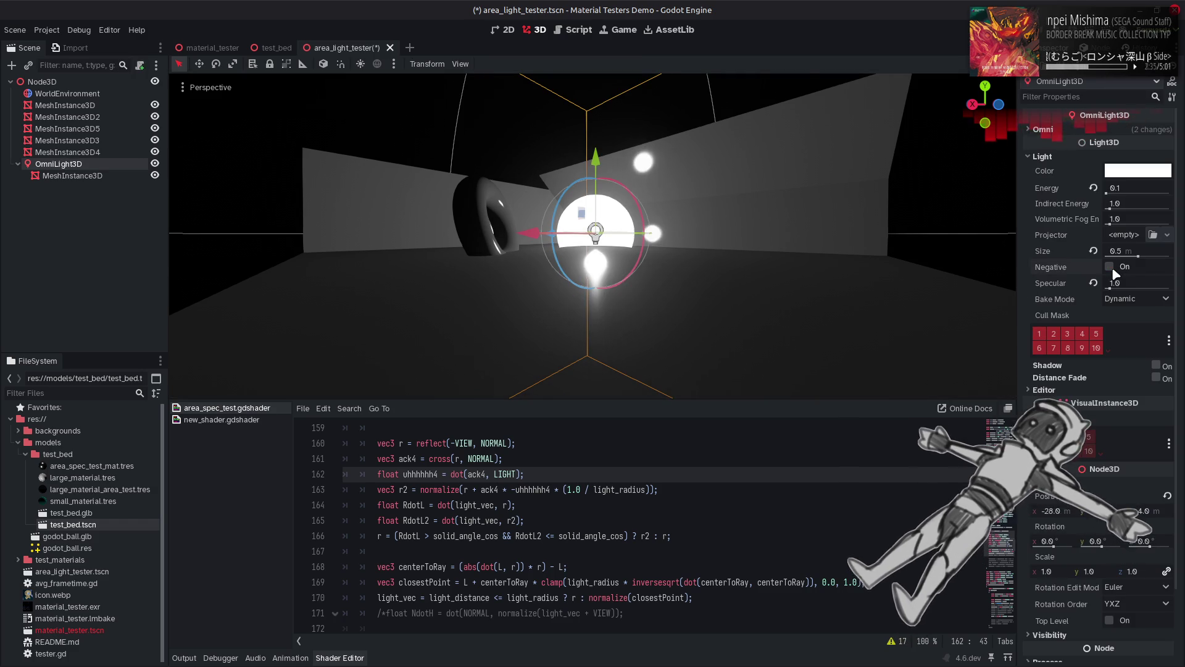
pyautogui.click(1113, 270)
pyautogui.click(1113, 270)
pyautogui.click(1113, 270)
pyautogui.click(1113, 270)
pyautogui.click(1113, 270)
pyautogui.click(1114, 270)
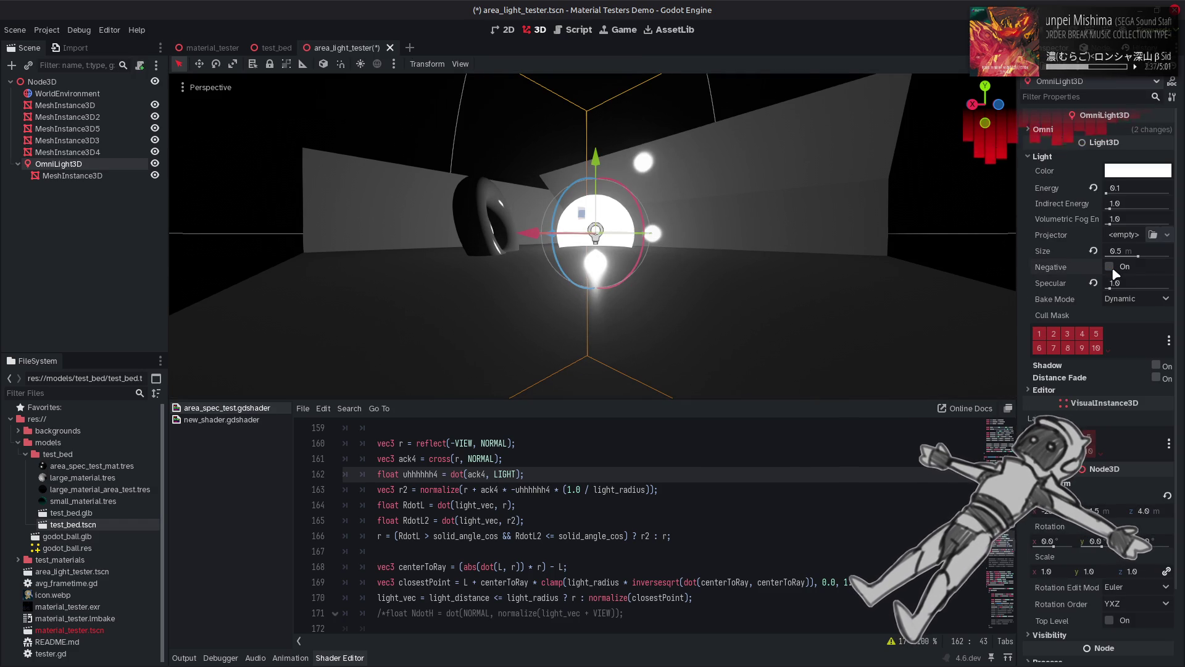
pyautogui.click(1113, 270)
pyautogui.click(1113, 269)
pyautogui.click(1113, 270)
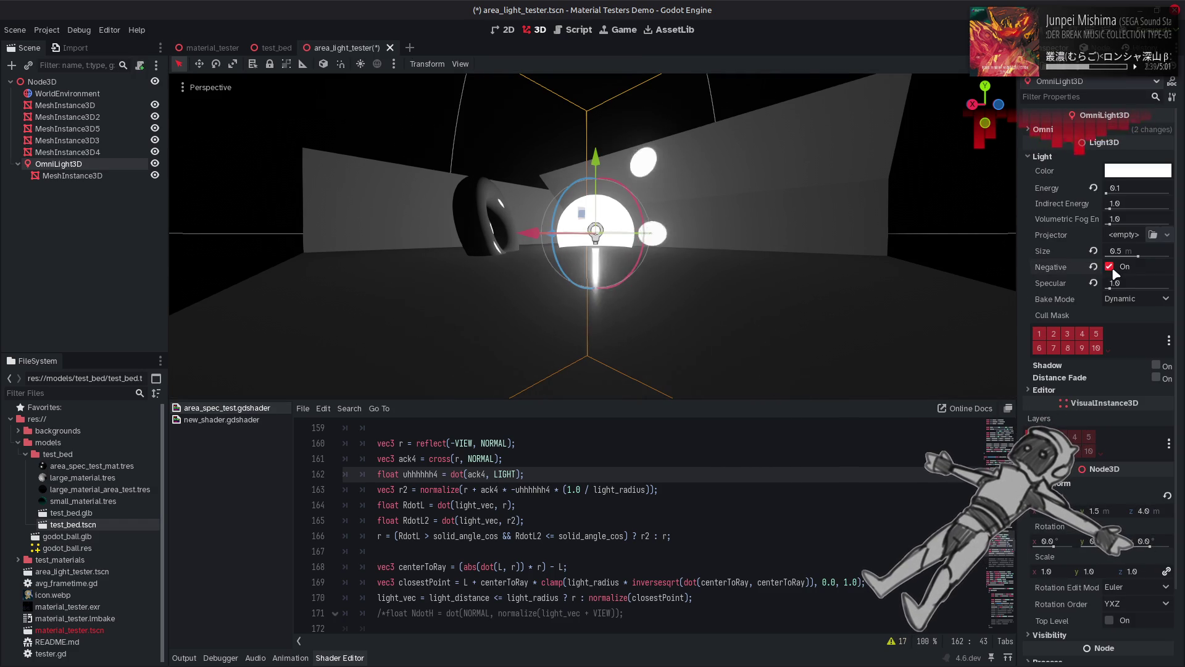
pyautogui.click(1113, 270)
pyautogui.click(1113, 270)
pyautogui.click(1113, 270)
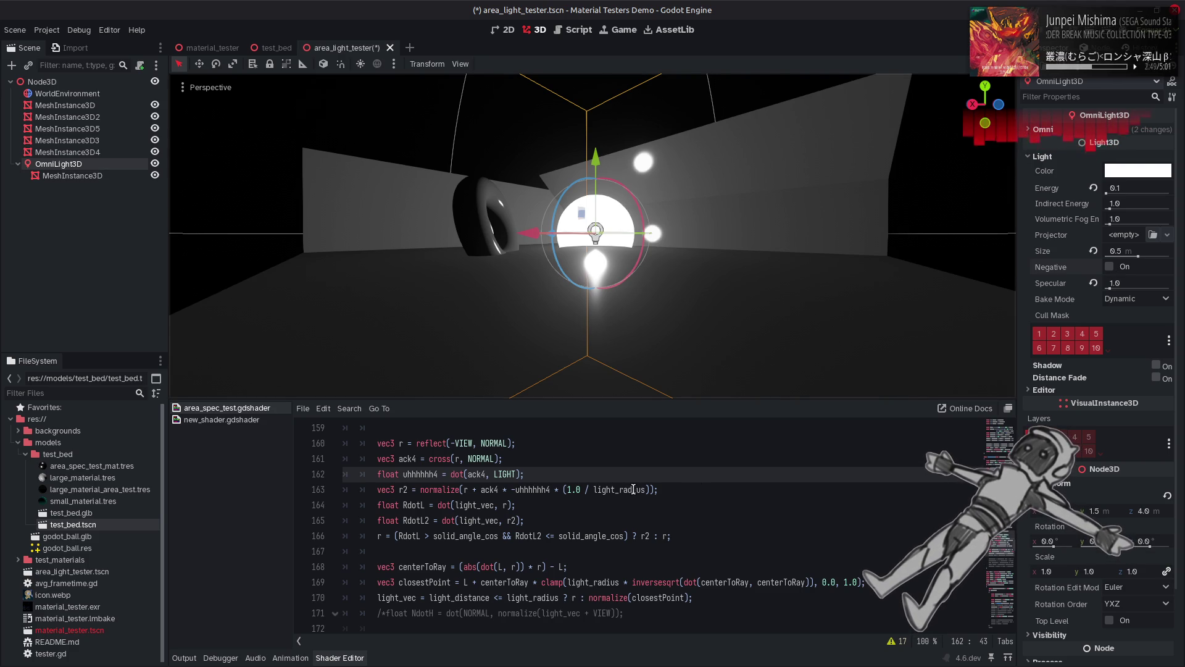
# Step: Remove the light_radius scaling from the r2 line 163 and save
pyautogui.moveTo(650, 489); pyautogui.dragTo(550, 490)
pyautogui.press('BackSpace')
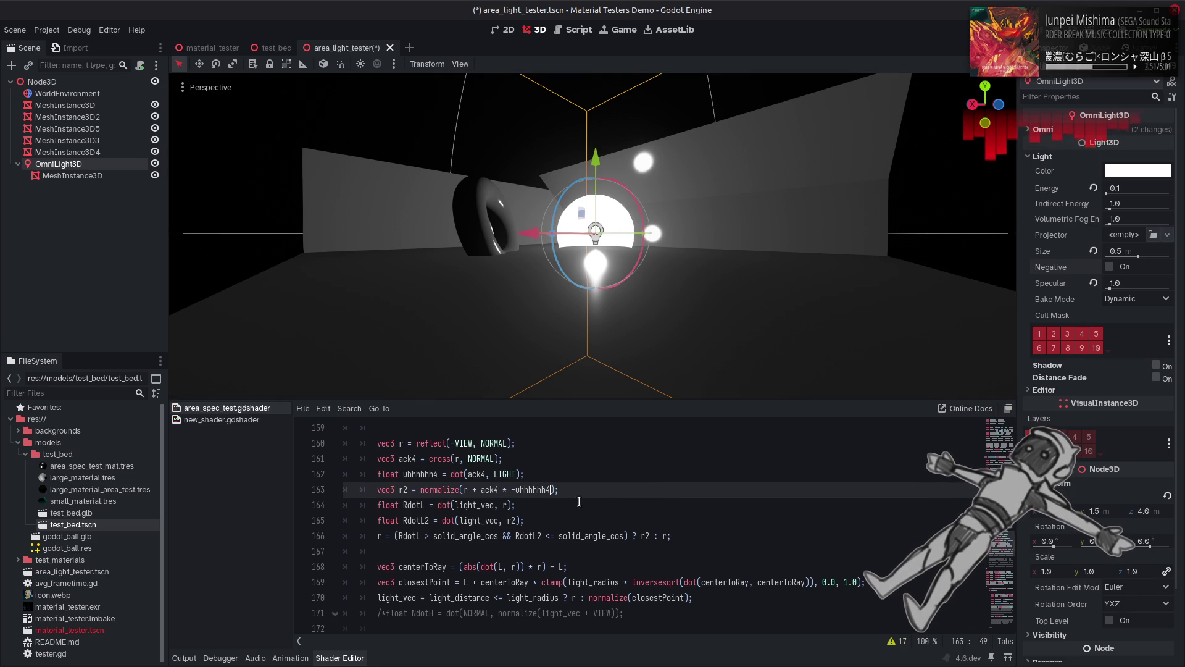
pyautogui.hotkey('ctrl', 's')
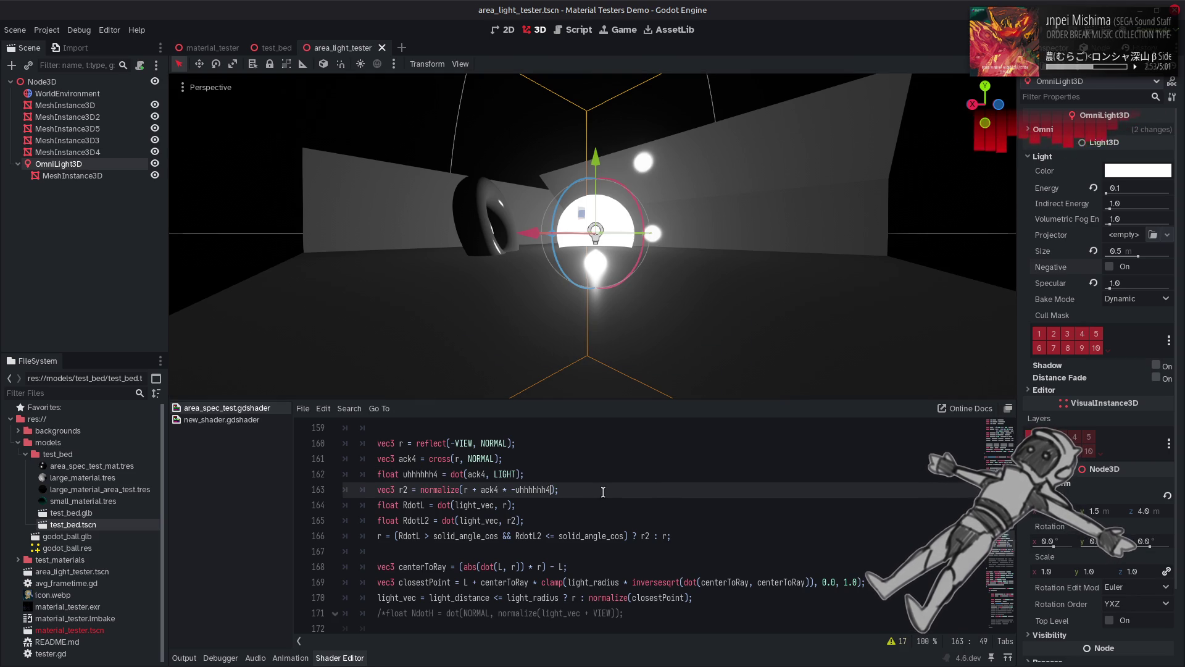
pyautogui.click(374, 536)
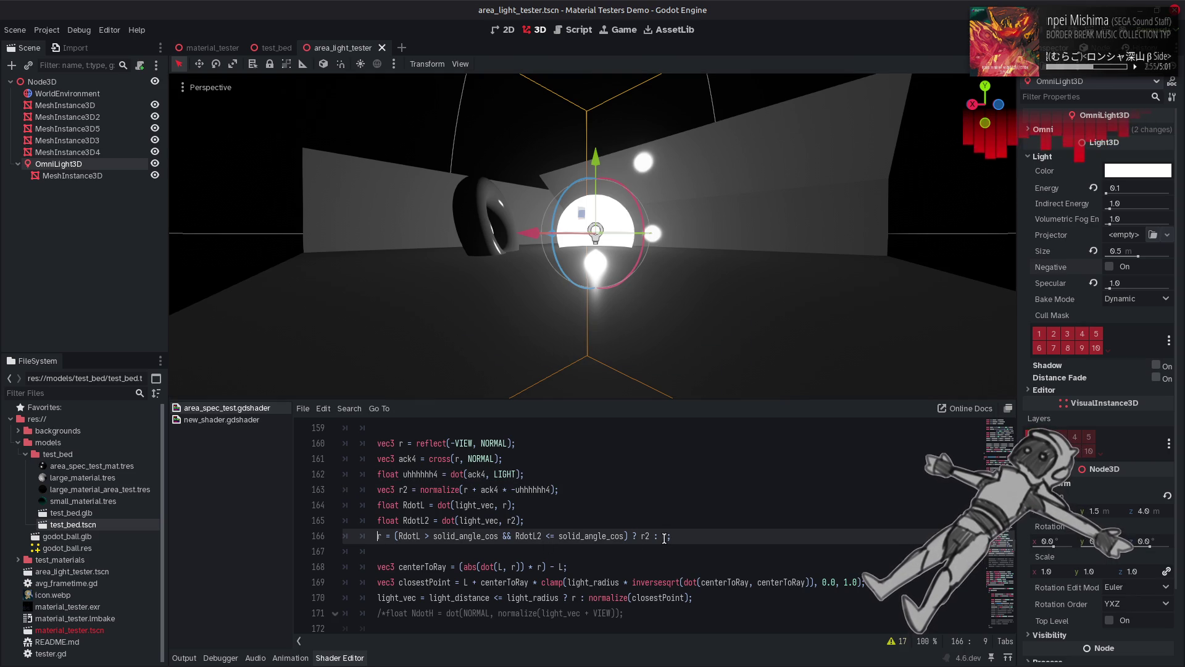
pyautogui.hotkey('ctrl', 's')
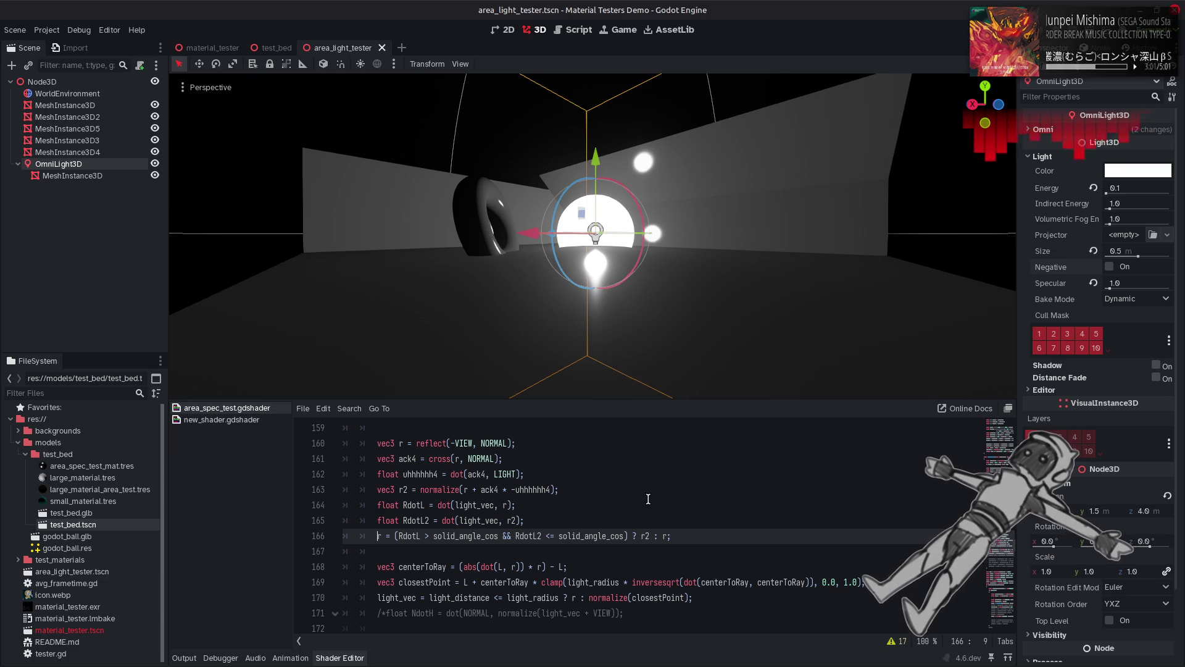
# Step: Rewrite line 166 as r = (RdotL > RdotL2) ? r : r2;
pyautogui.doubleClick(534, 535)
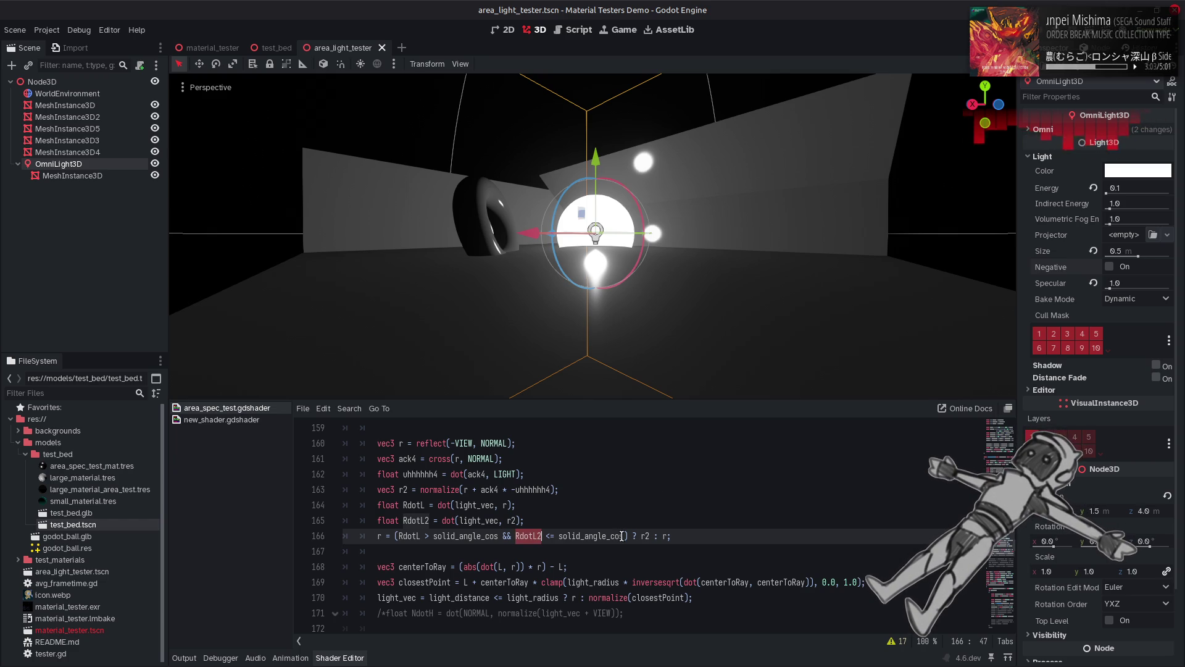
pyautogui.moveTo(625, 536); pyautogui.dragTo(436, 540)
pyautogui.hotkey('ctrl', 'v')
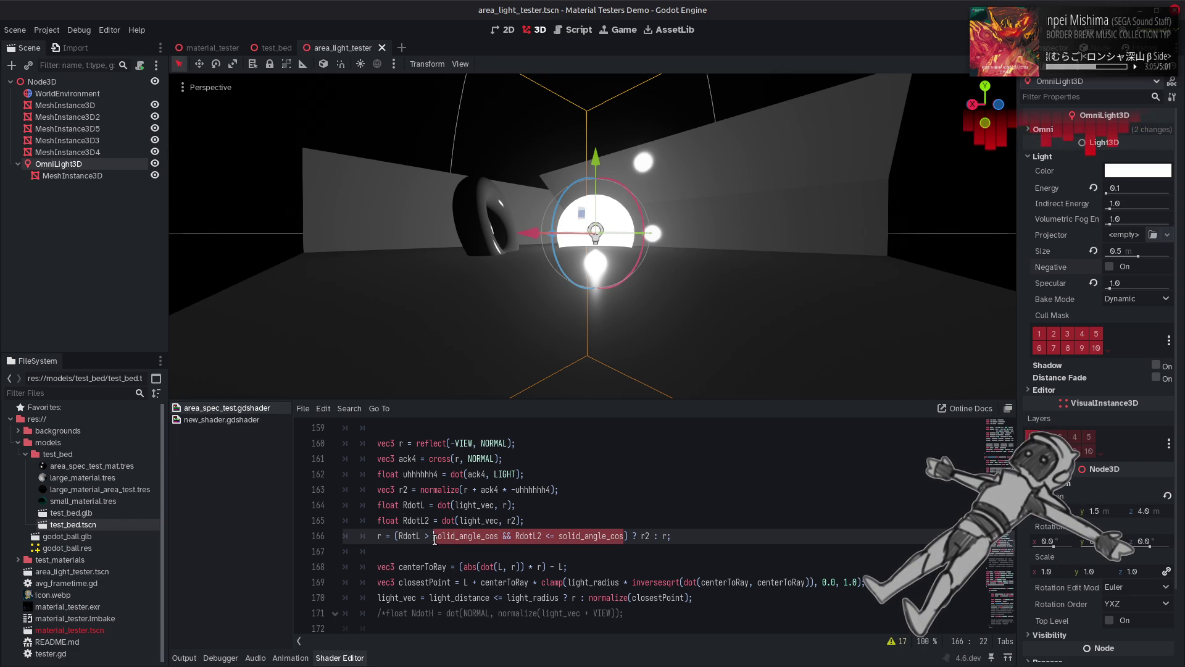
pyautogui.click(485, 536)
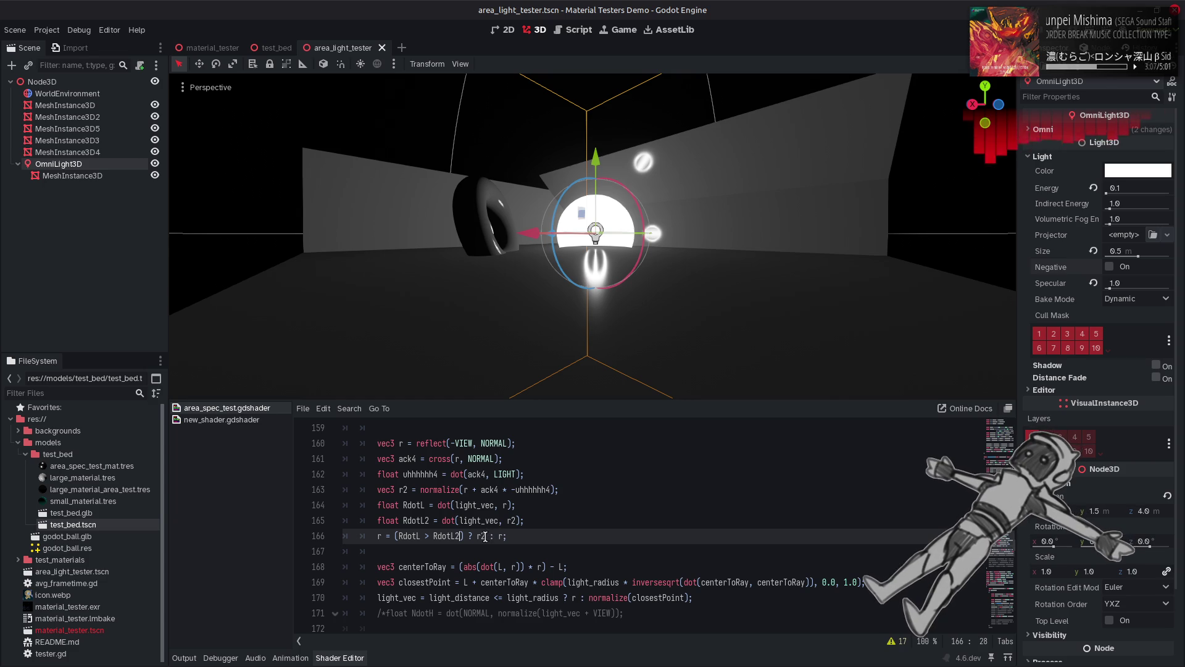
pyautogui.press('BackSpace')
pyautogui.click(499, 536)
pyautogui.write('2')
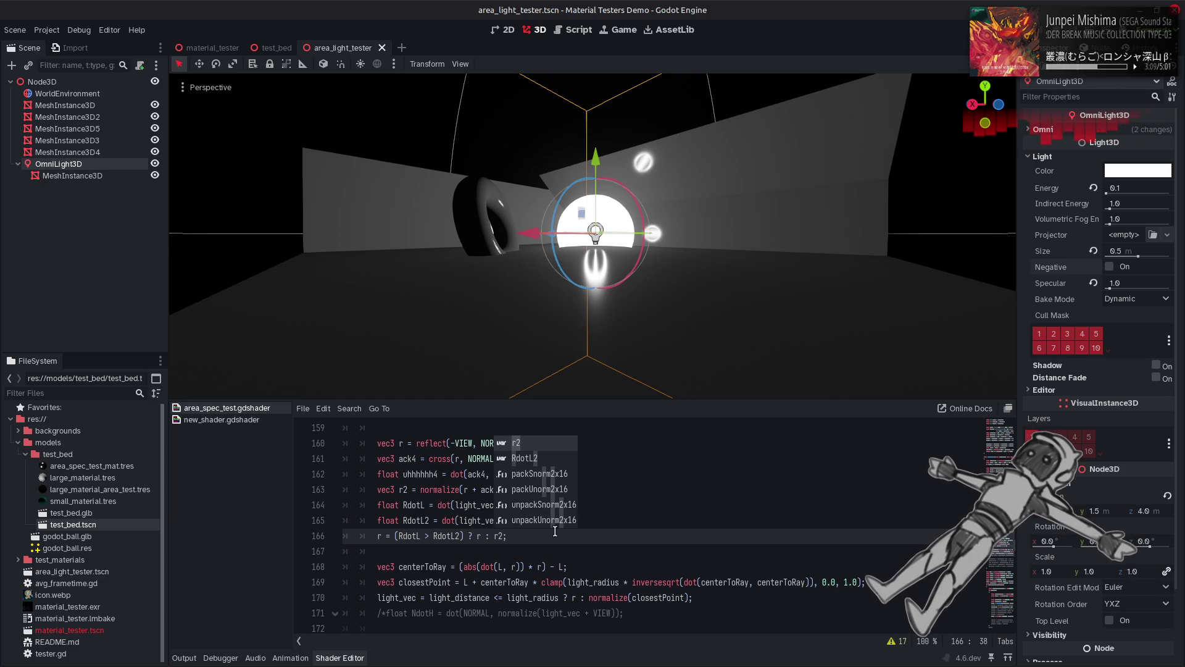
pyautogui.click(441, 505)
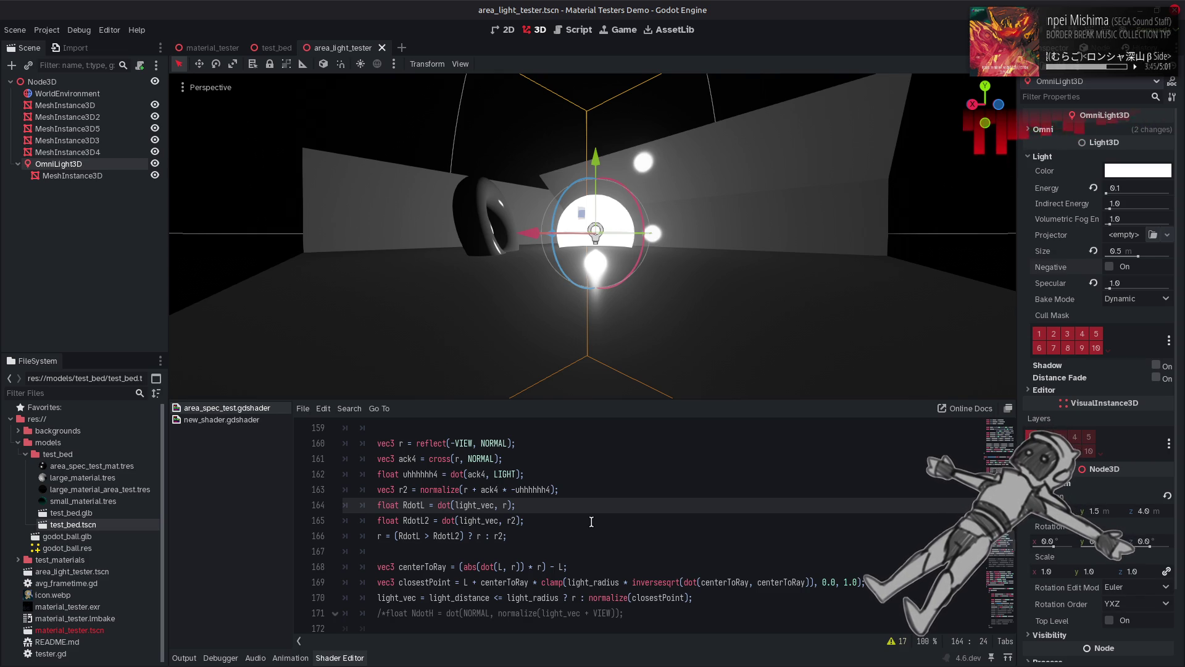
# Step: Delete the (RdotL > RdotL2) ? r : condition so line 166 reads r = r2;
pyautogui.click(591, 522)
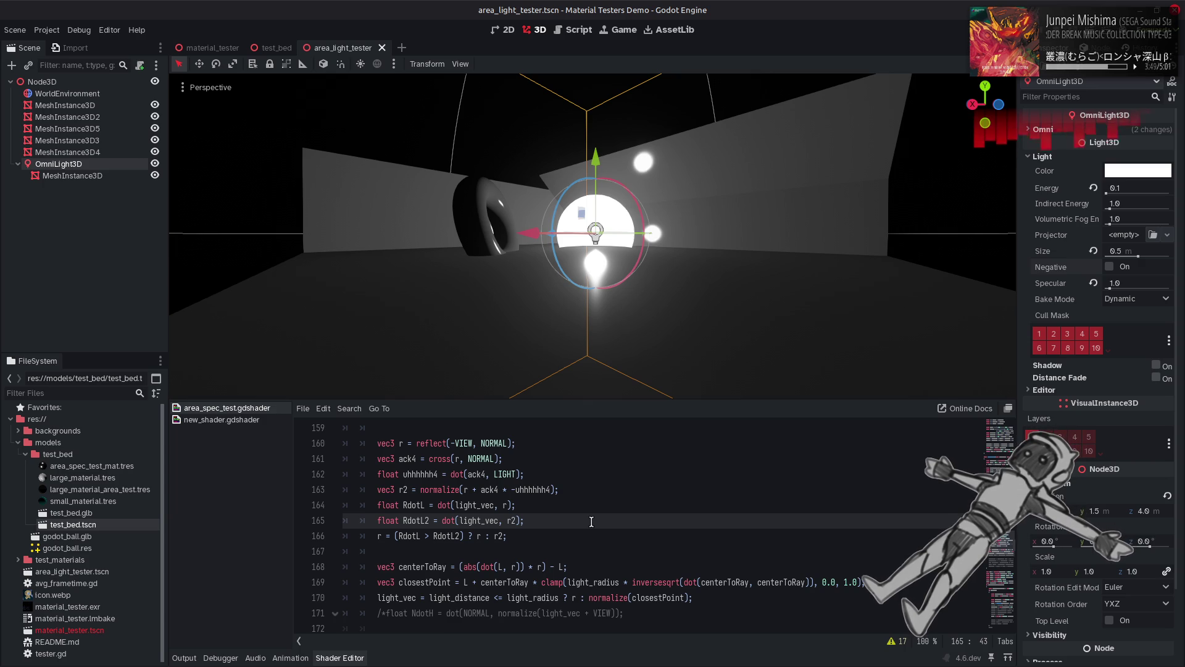
pyautogui.press('Down')
pyautogui.press('Left')
pyautogui.press('BackSpace')
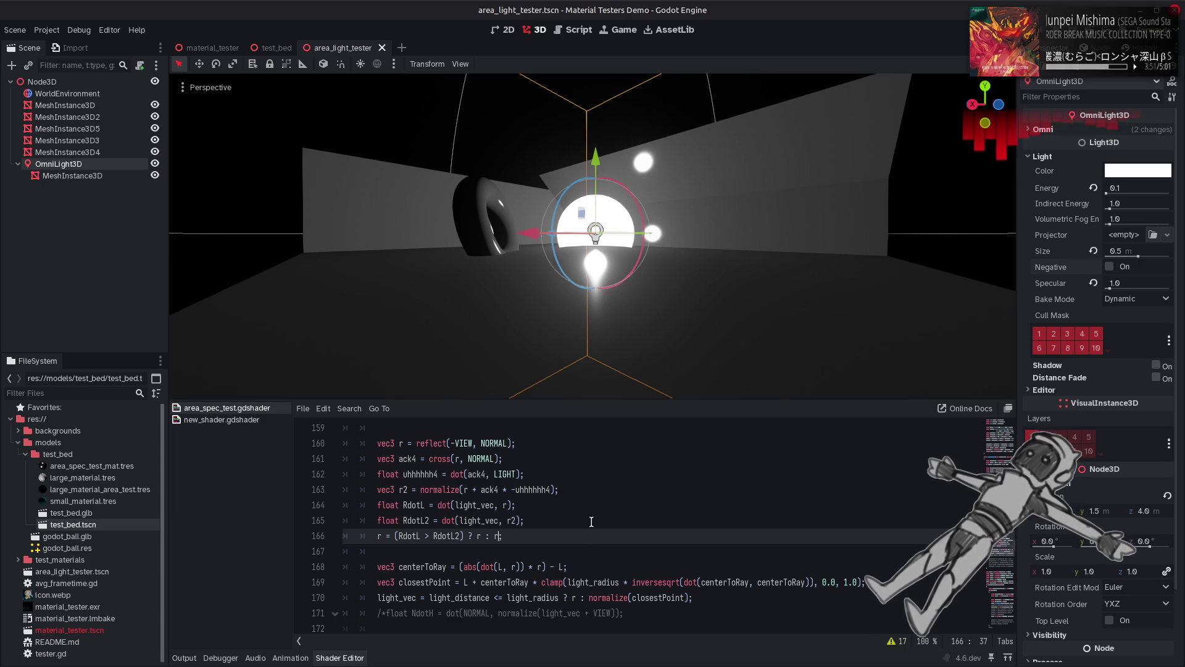
pyautogui.press('Left')
pyautogui.press('Left')
pyautogui.press('Left')
pyautogui.write('2')
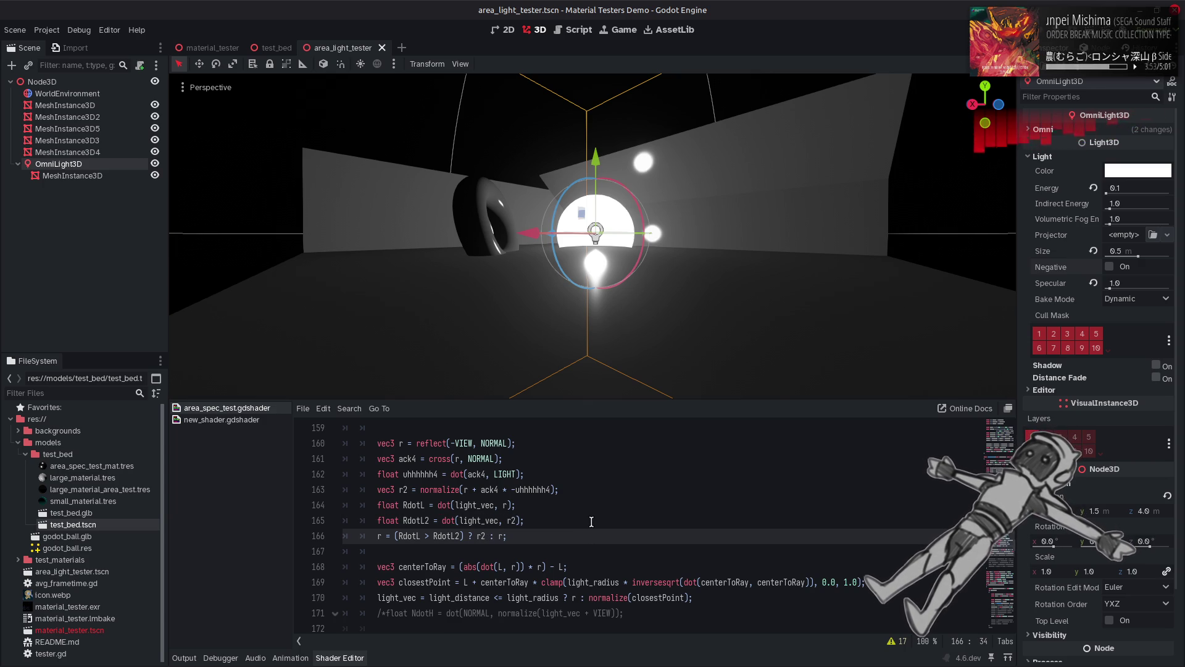
pyautogui.press('BackSpace')
pyautogui.click(502, 536)
pyautogui.write('2')
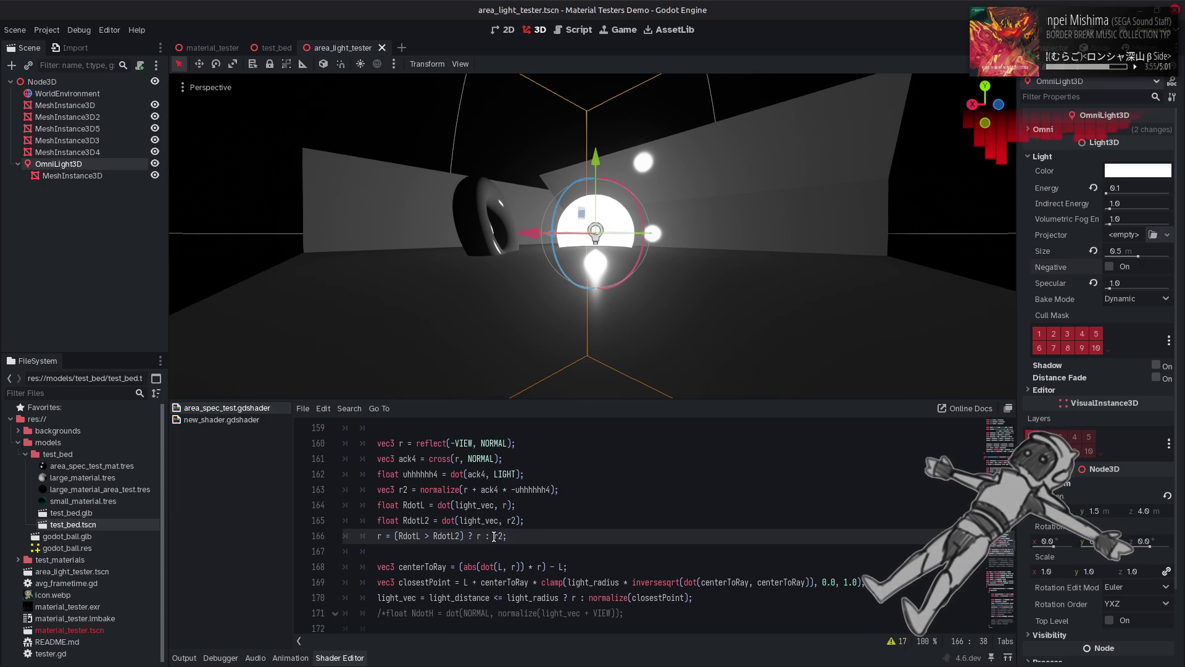
pyautogui.moveTo(497, 536); pyautogui.dragTo(402, 541)
pyautogui.press('BackSpace')
pyautogui.moveTo(526, 521); pyautogui.dragTo(245, 510)
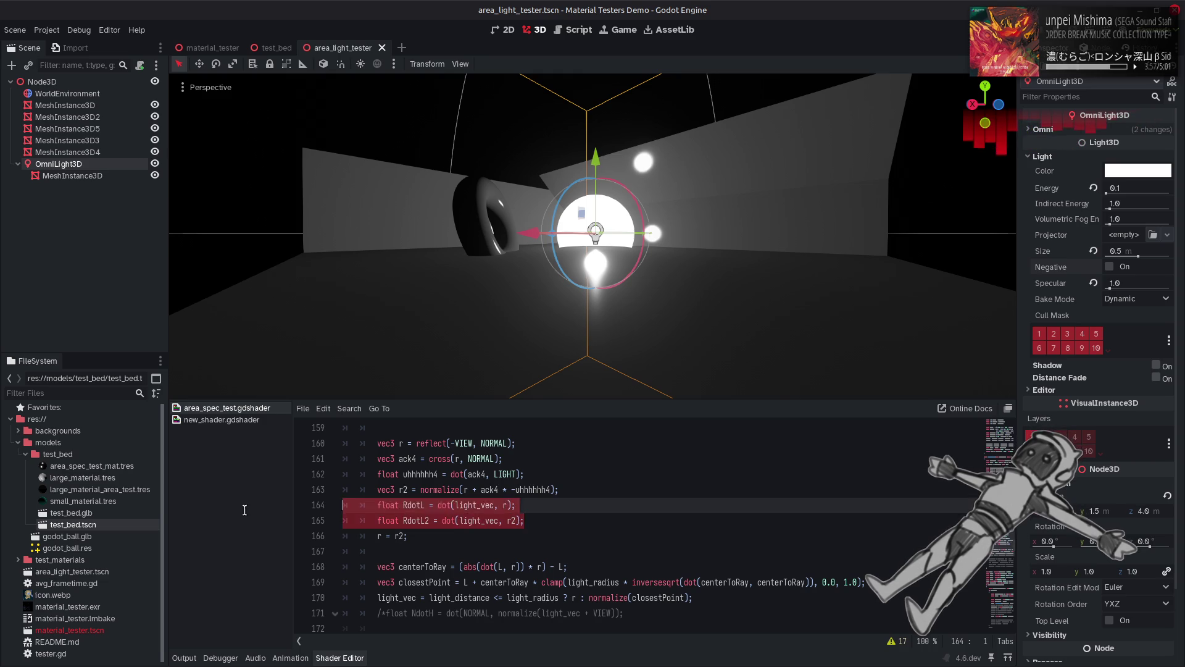
pyautogui.click(539, 520)
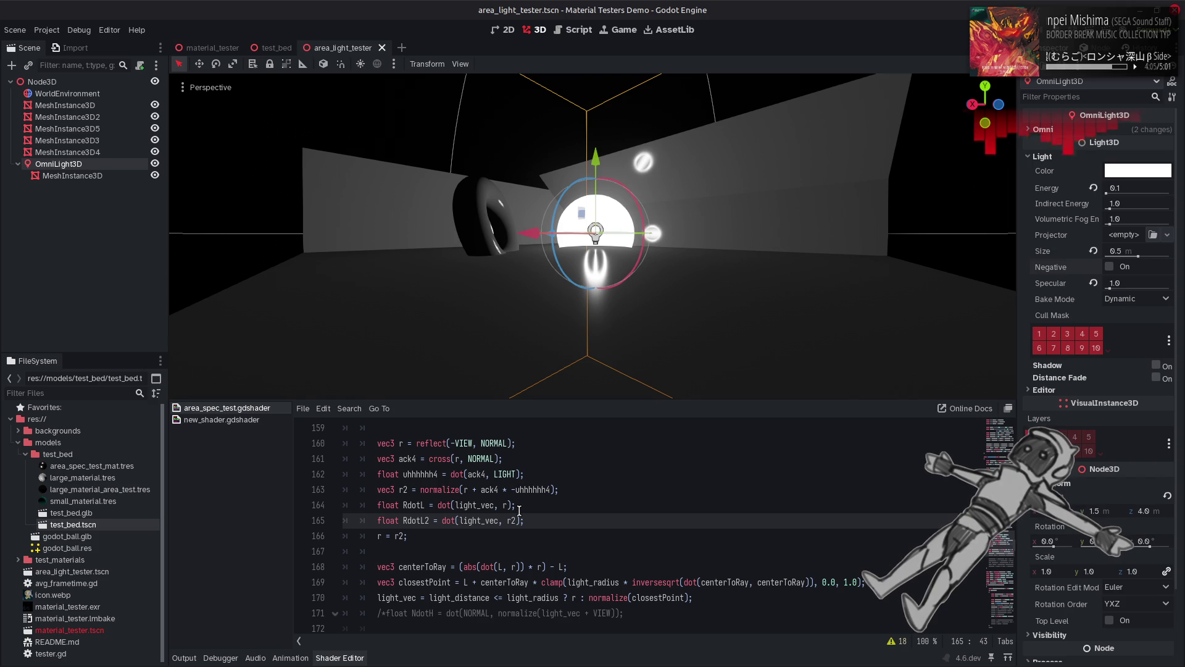
# Step: Move the RdotL line up so it sits above the r2 line
pyautogui.click(519, 507)
pyautogui.hotkey('shift', 'Home')
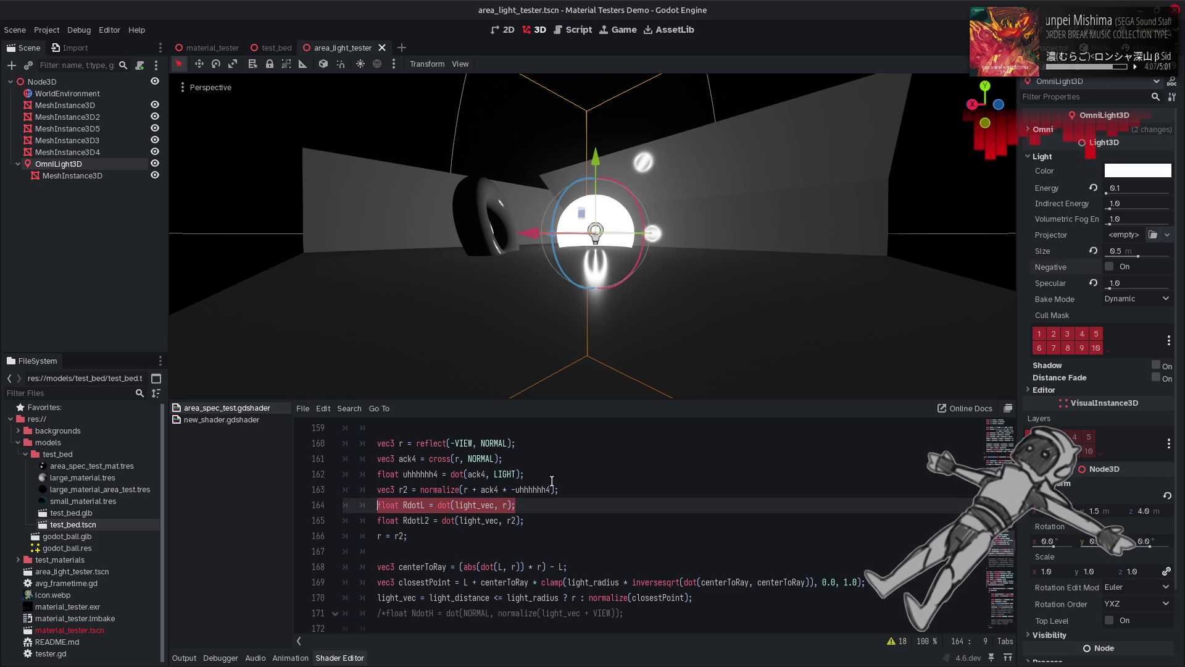
pyautogui.hotkey('ctrl', 'x')
pyautogui.click(552, 478)
pyautogui.press('Return')
pyautogui.hotkey('ctrl', 'v')
pyautogui.click(453, 524)
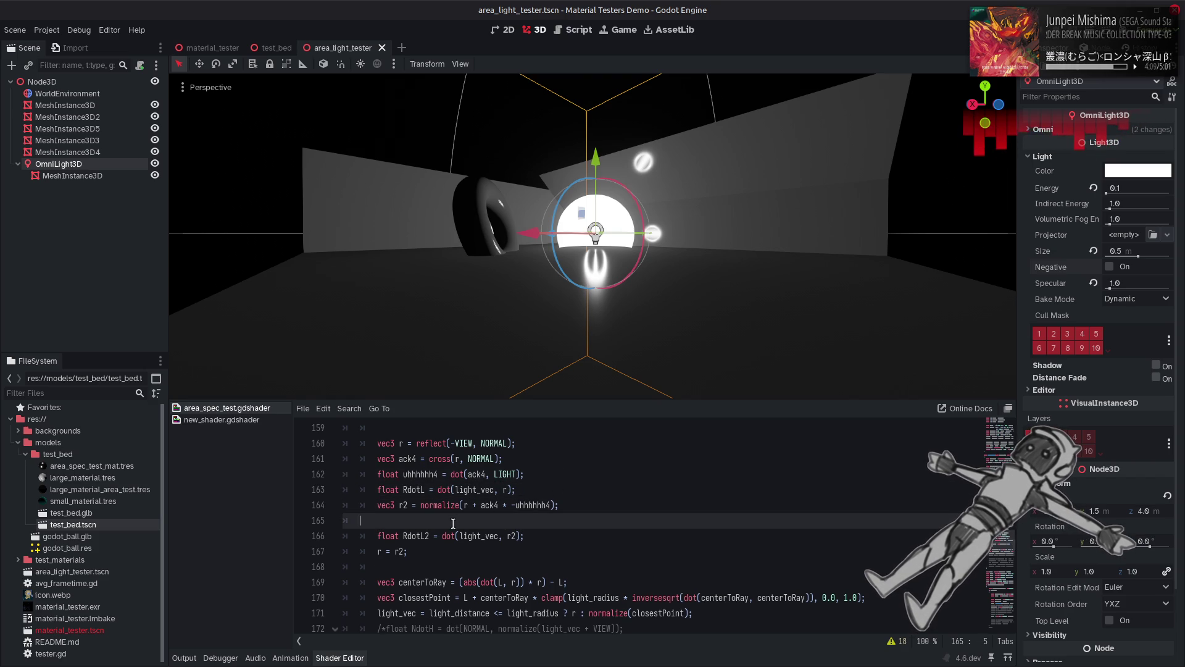
pyautogui.press('BackSpace')
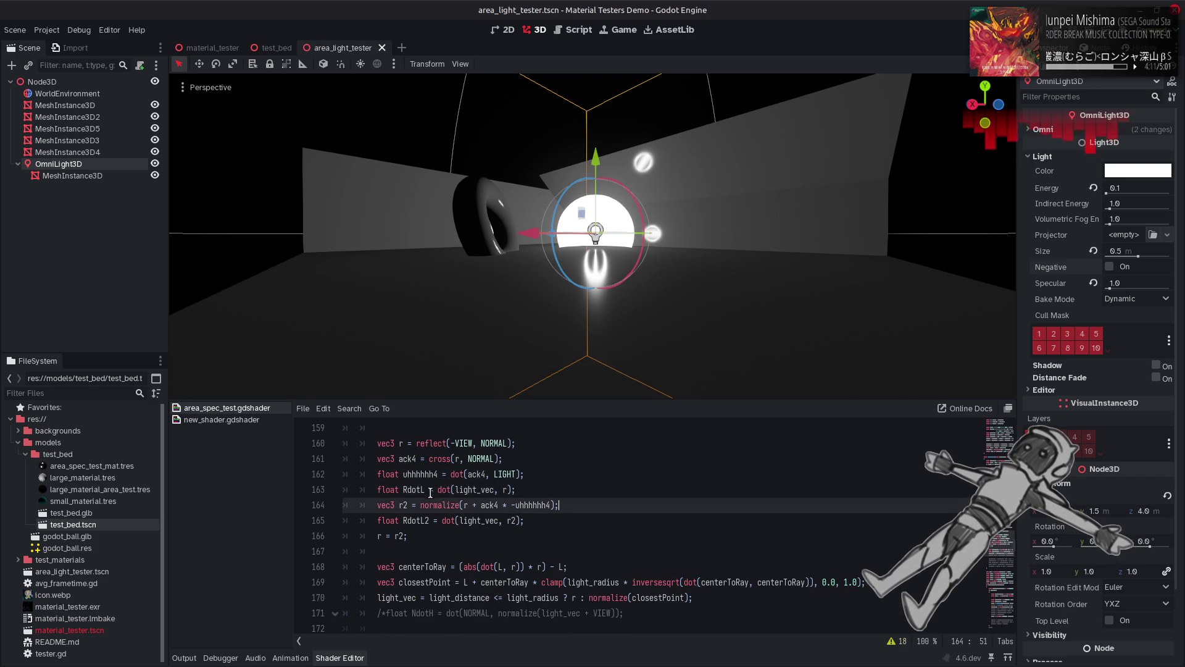
# Step: Wrap uhhhhhh4 in sign() in the r2 expression and save
pyautogui.click(430, 493)
pyautogui.click(552, 505)
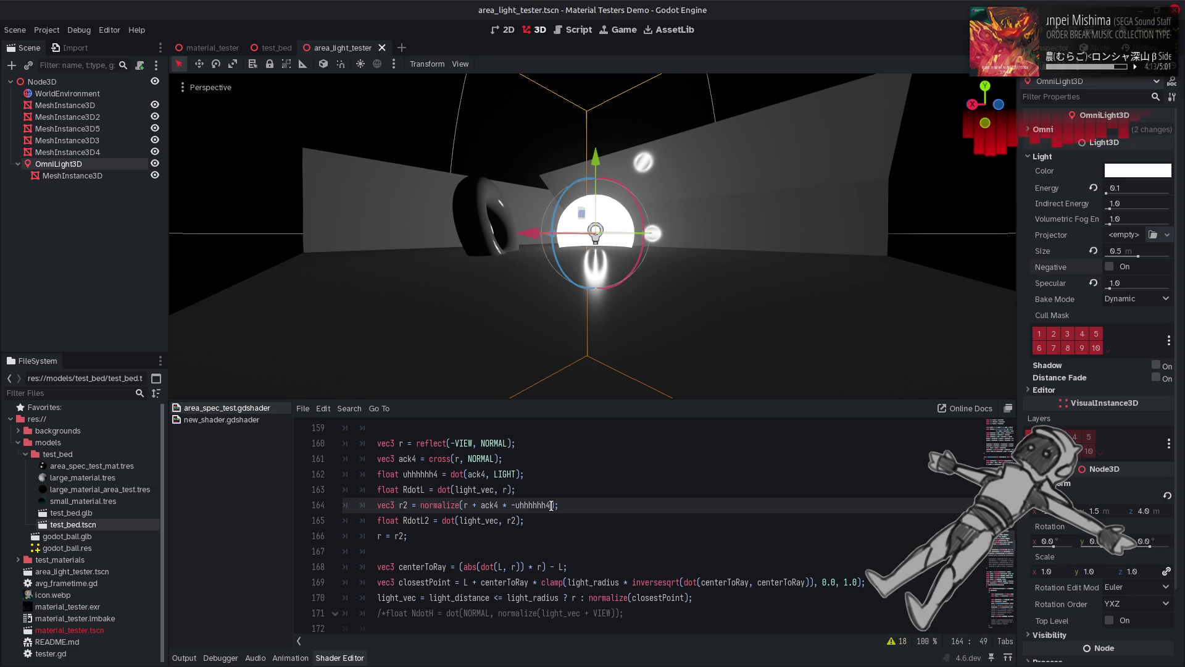
pyautogui.click(514, 505)
pyautogui.write('si')
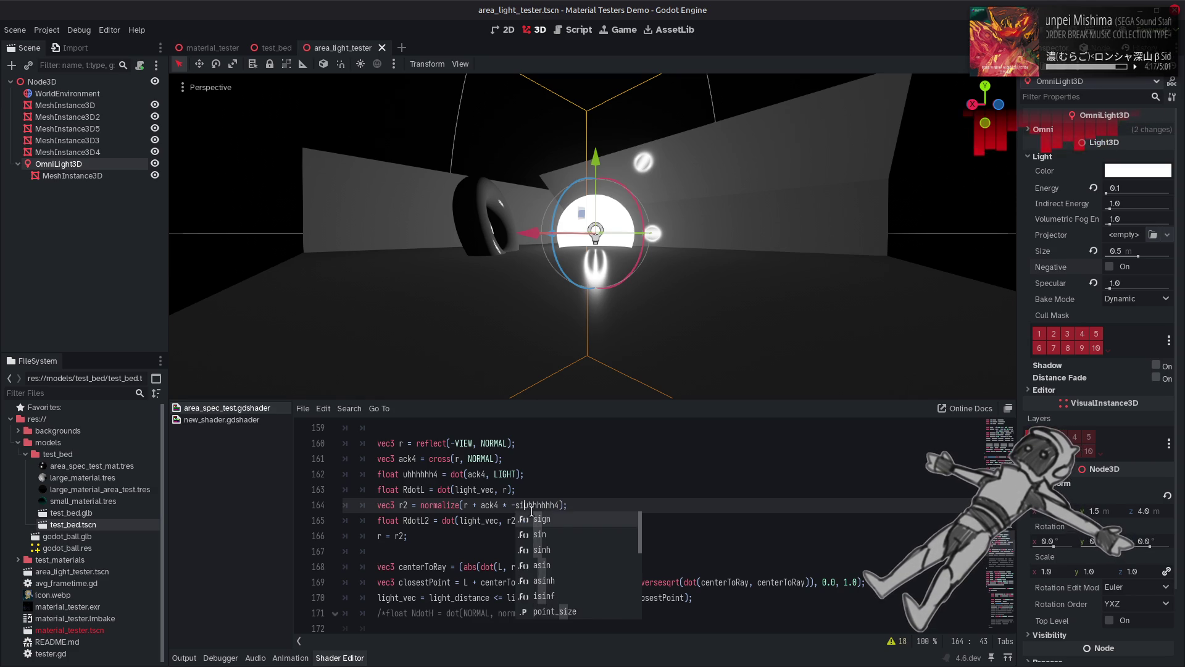
pyautogui.press('Return')
pyautogui.click(571, 505)
pyautogui.write(')')
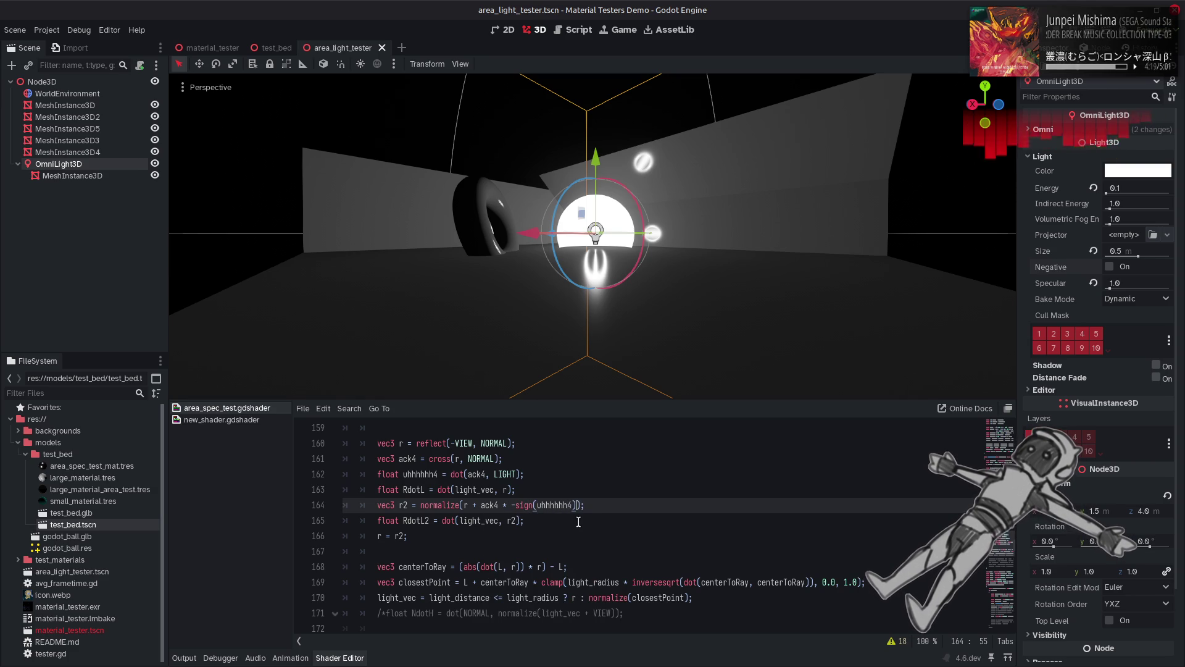
pyautogui.press('End')
pyautogui.hotkey('ctrl', 's')
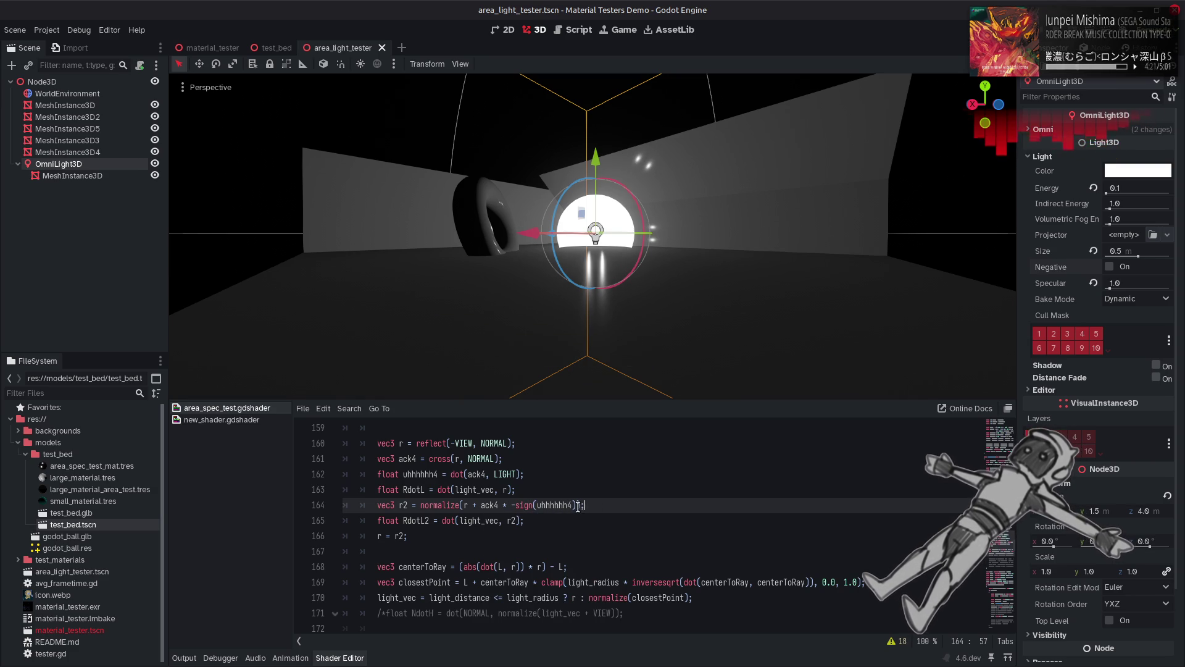
# Step: Multiply r2's offset by RdotL and compute RdotL as abs(dot(light_vec, r))
pyautogui.click(578, 505)
pyautogui.write('* RdotL')
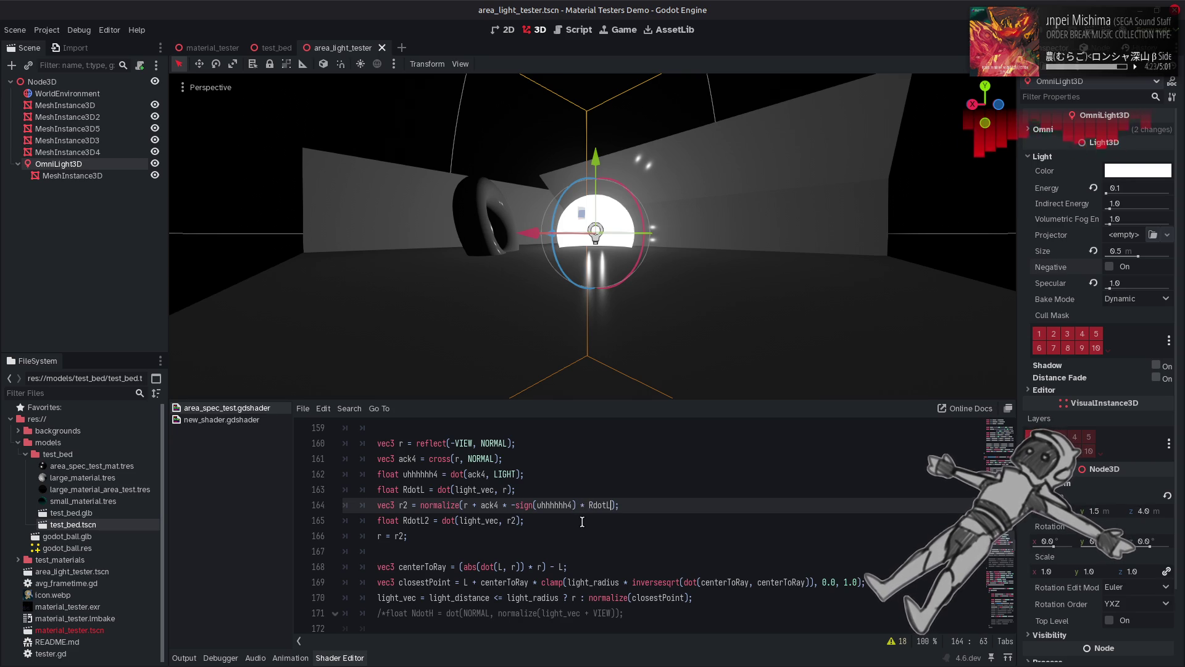
pyautogui.hotkey('ctrl', 's')
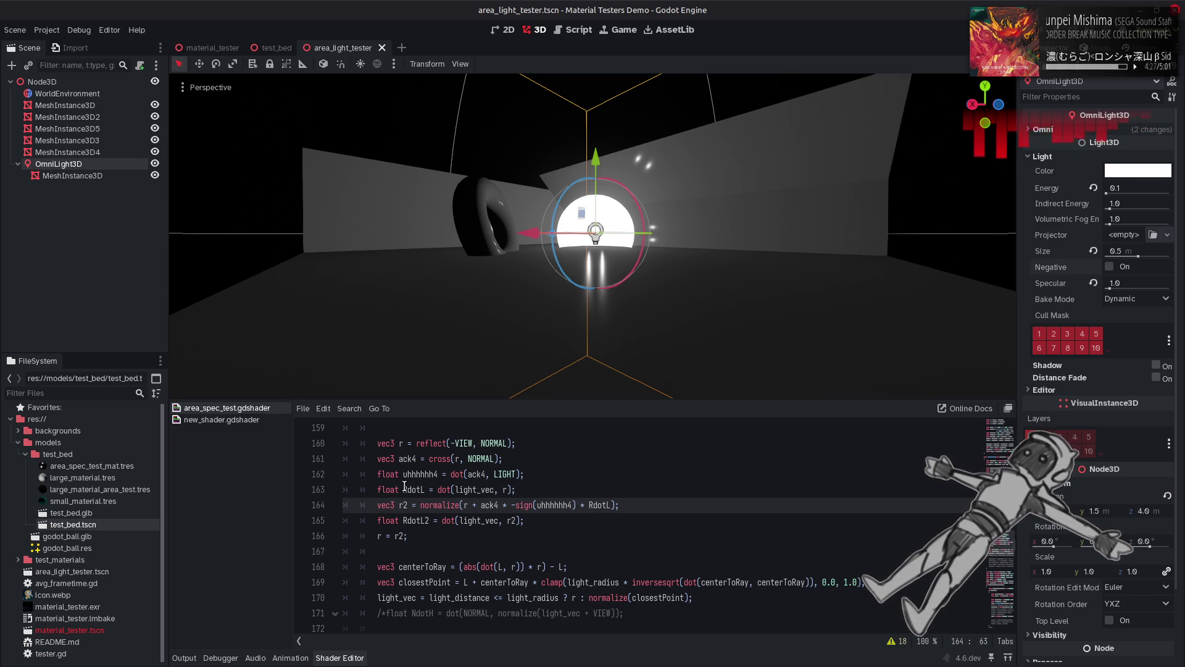
pyautogui.click(439, 489)
pyautogui.write('abs(')
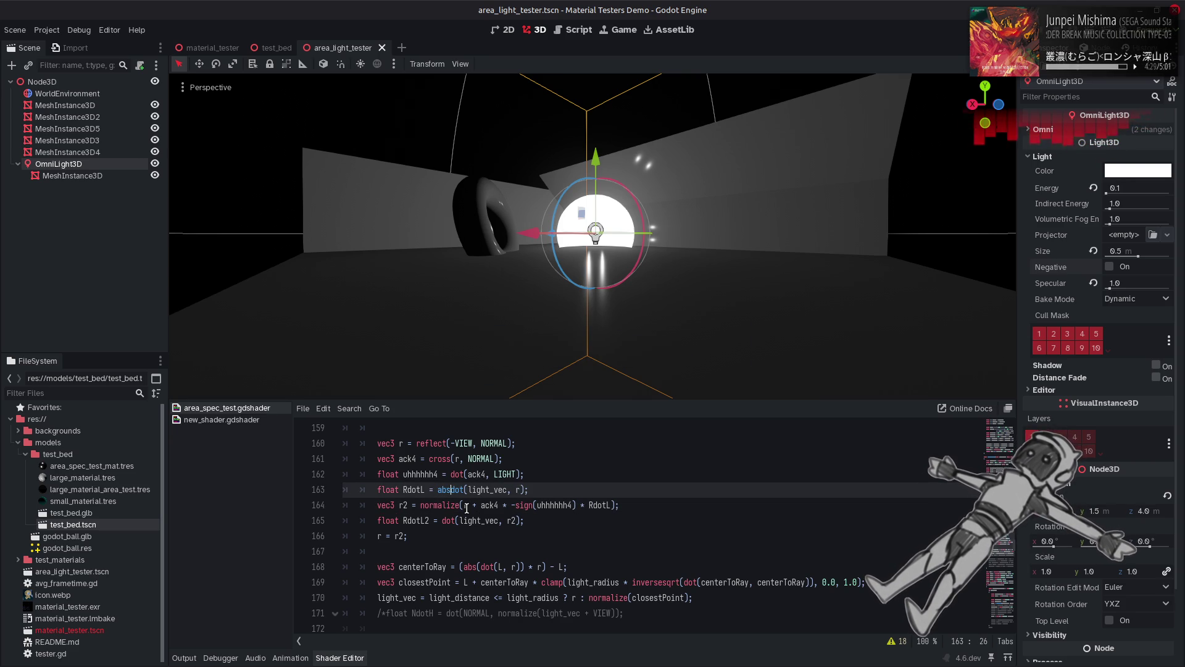
pyautogui.click(526, 490)
pyautogui.write(')')
pyautogui.press('Right')
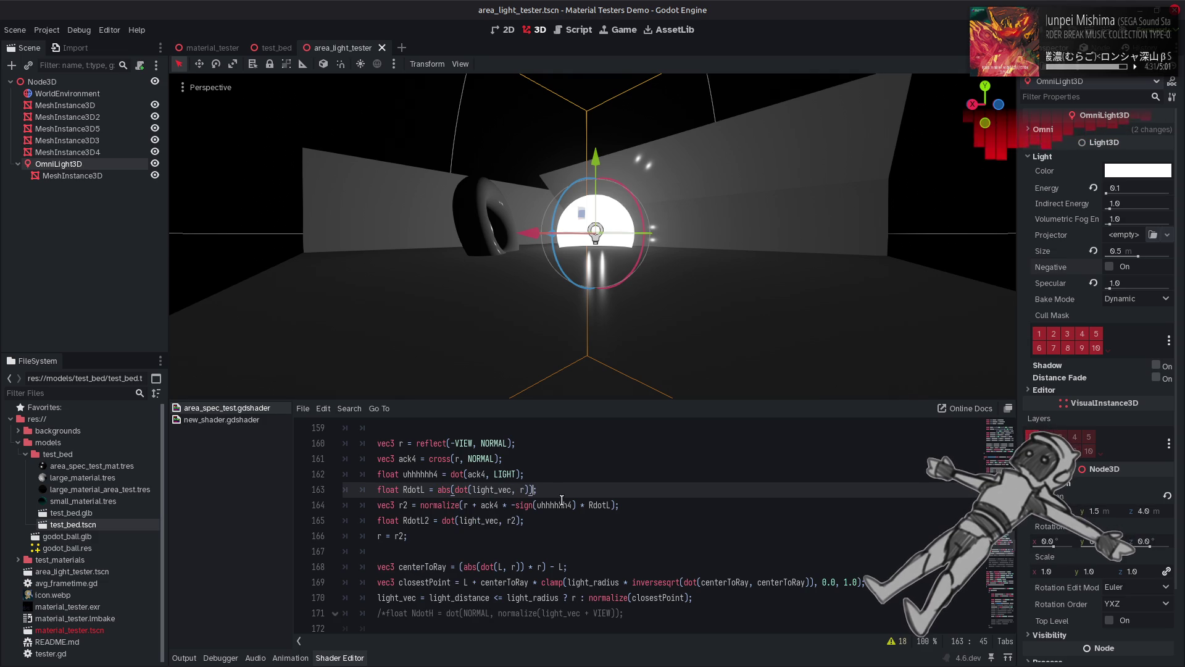
pyautogui.hotkey('ctrl', 's')
# Step: Change the RdotL factor on line 164 to (1.0 - RdotL) and save
pyautogui.click(590, 505)
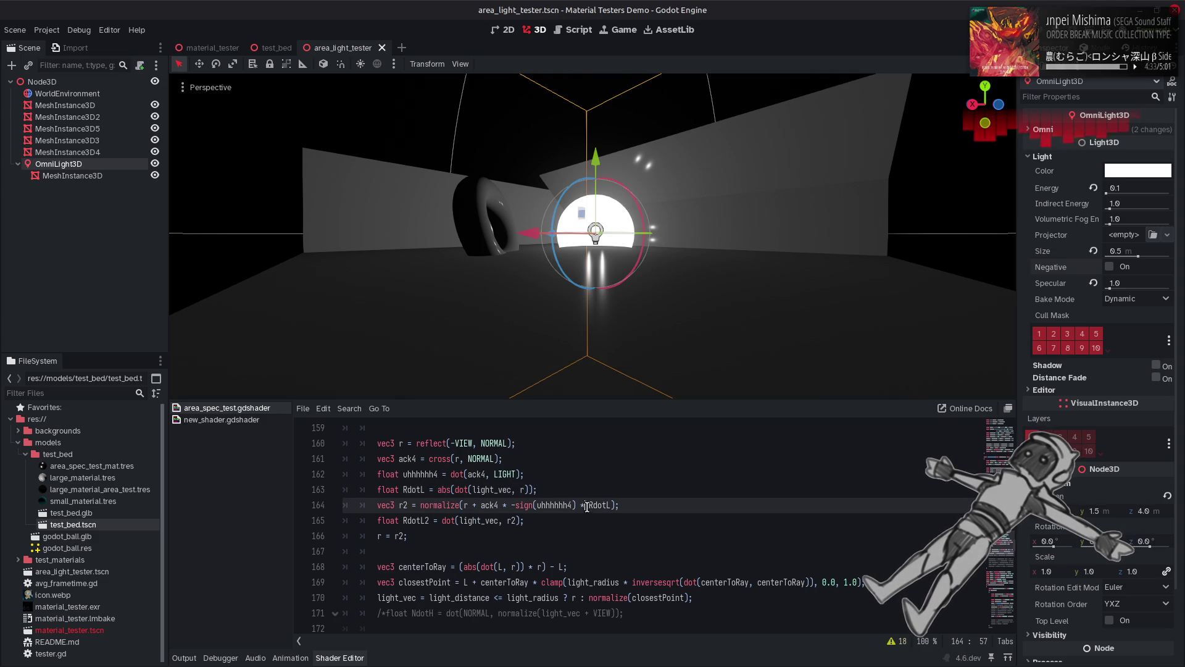
pyautogui.write('1.0 -')
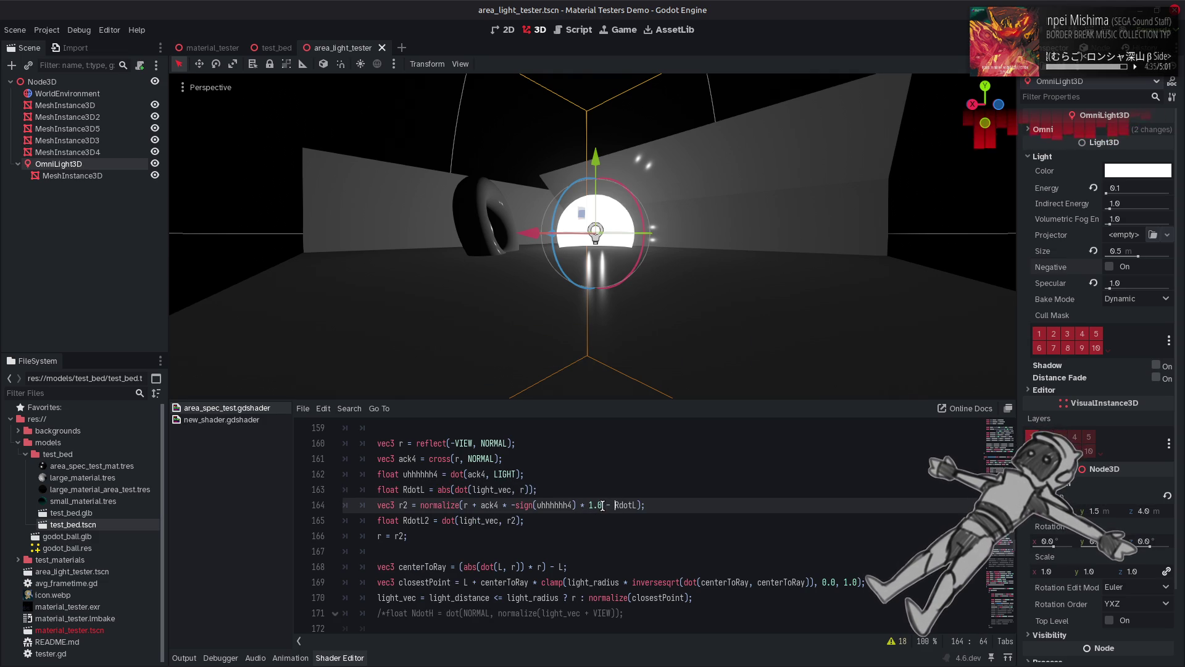
pyautogui.click(589, 505)
pyautogui.write('(')
pyautogui.click(642, 505)
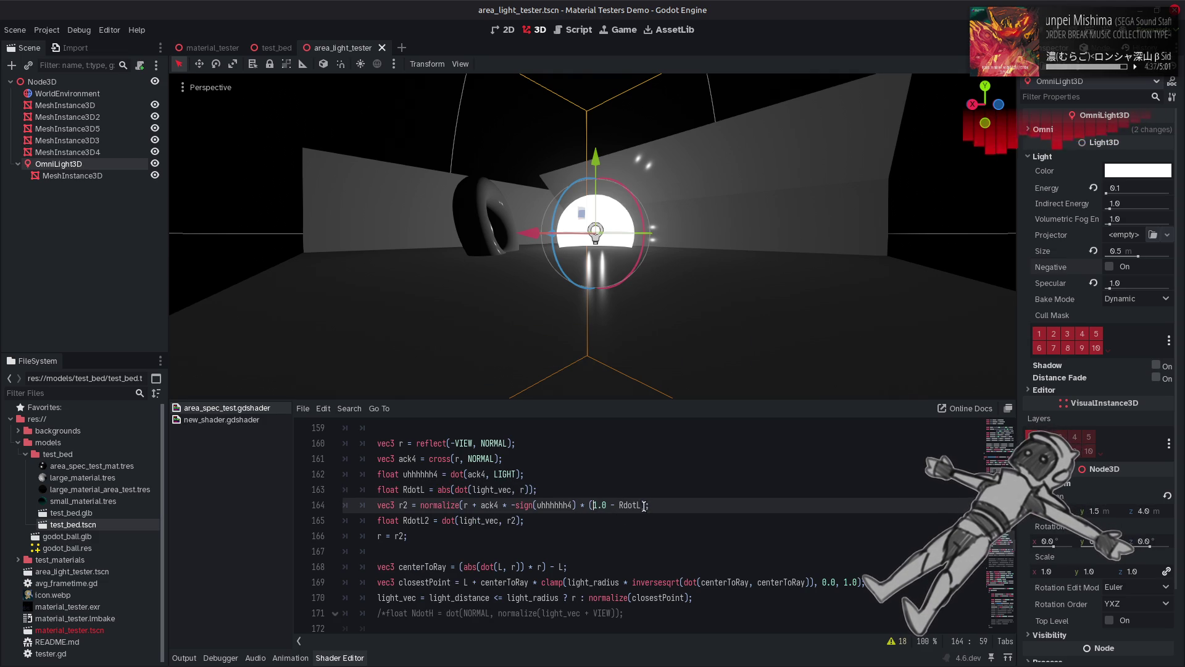
pyautogui.write(')')
pyautogui.hotkey('ctrl', 's')
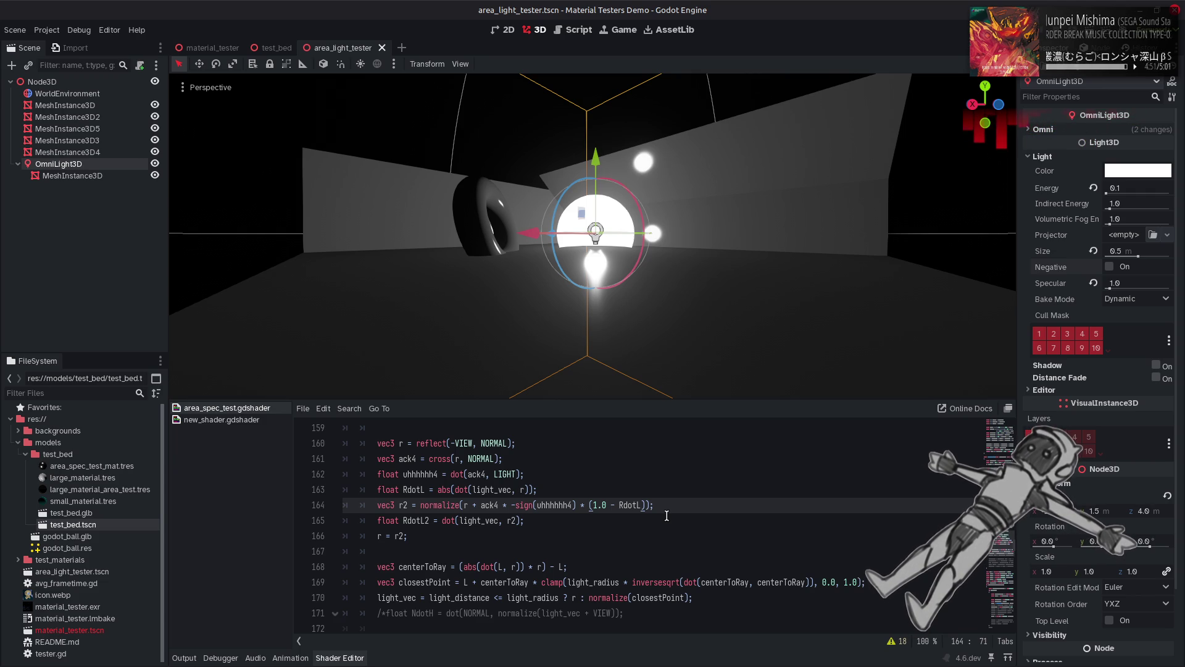
# Step: Temporarily comment out r = r2 to compare, then restore it and save
pyautogui.click(385, 535)
pyautogui.hotkey('ctrl', 'k')
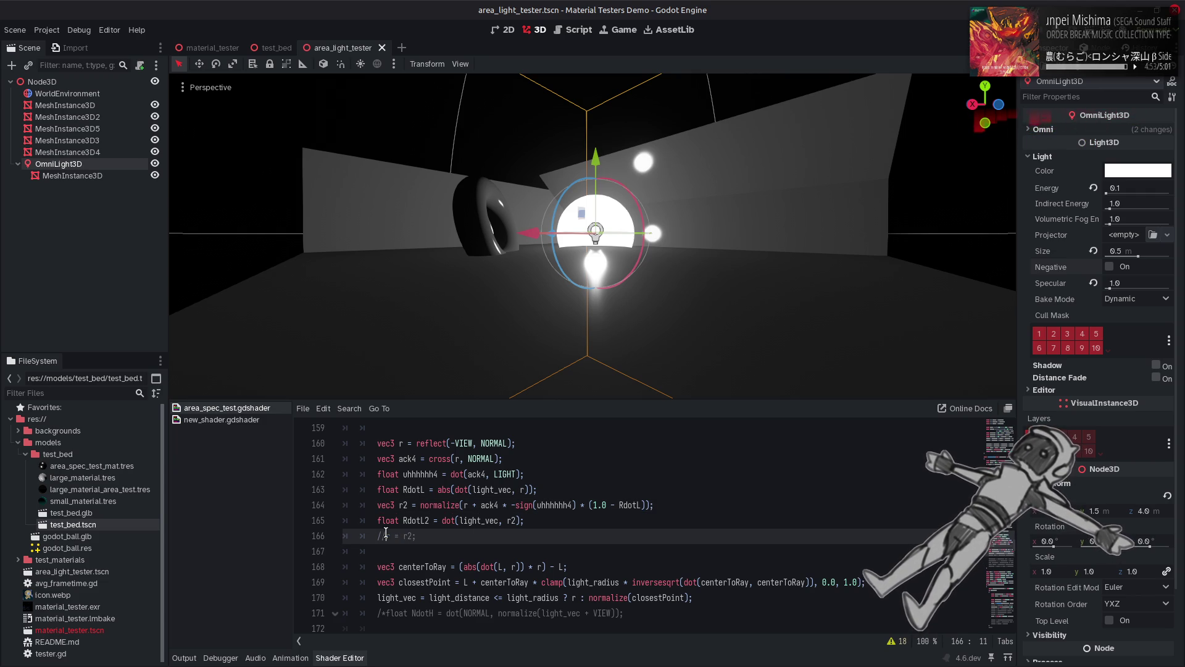
pyautogui.click(384, 97)
pyautogui.click(629, 499)
pyautogui.hotkey('ctrl', 'z')
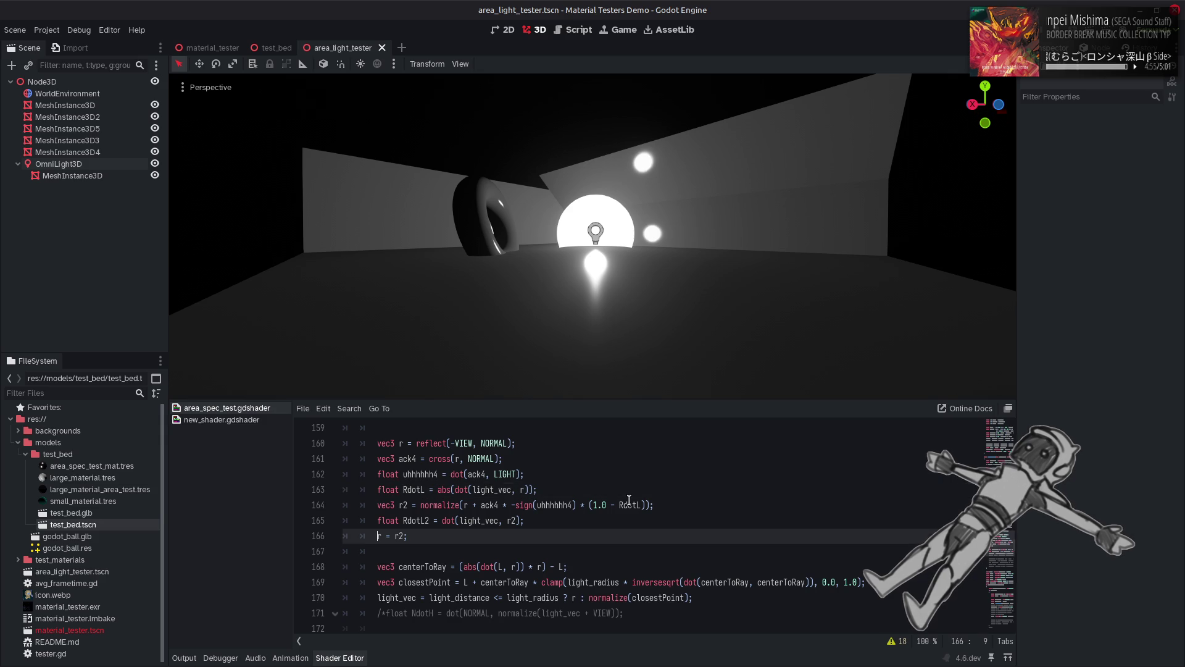
pyautogui.hotkey('ctrl', 's')
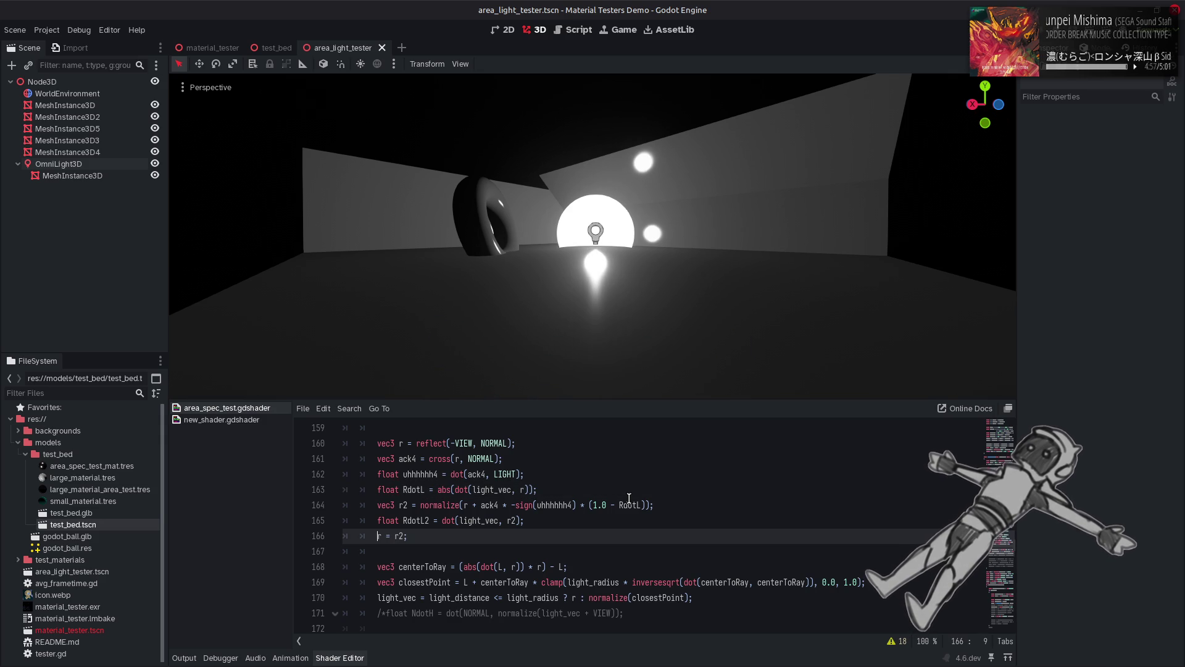
# Step: Wrap the offset term in sqrt and try sqrt(1.0 - RdotL * RdotL)
pyautogui.click(588, 505)
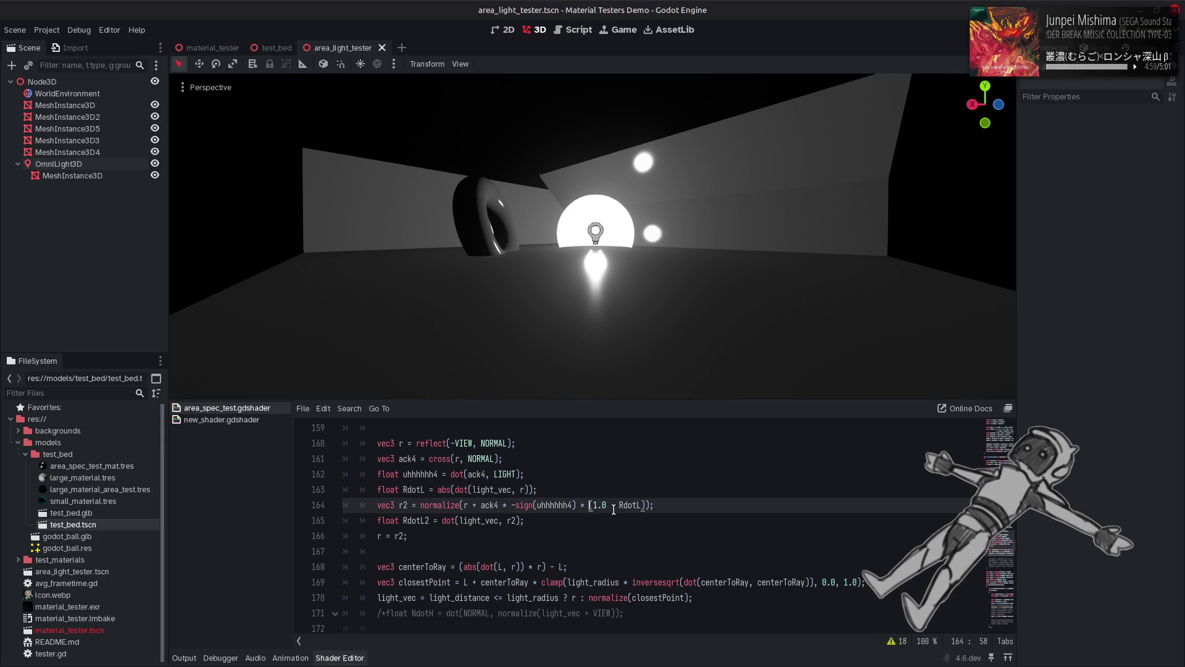
pyautogui.write('sqrt')
pyautogui.hotkey('ctrl', 's')
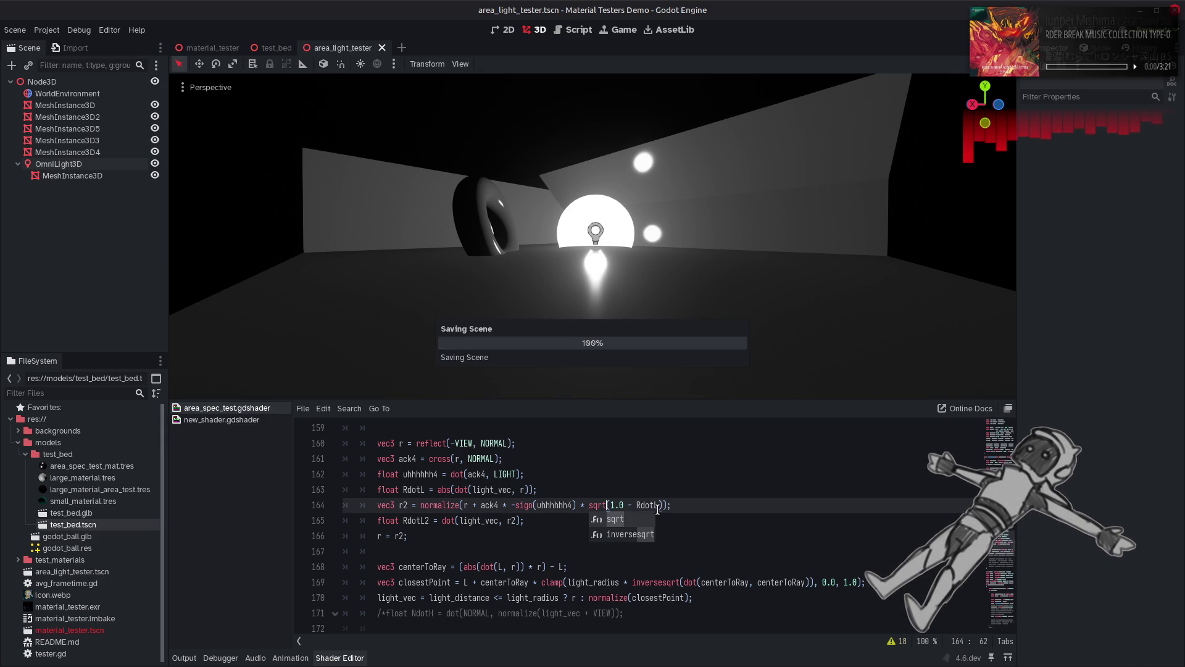
pyautogui.click(650, 504)
pyautogui.doubleClick(650, 504)
pyautogui.press('Right')
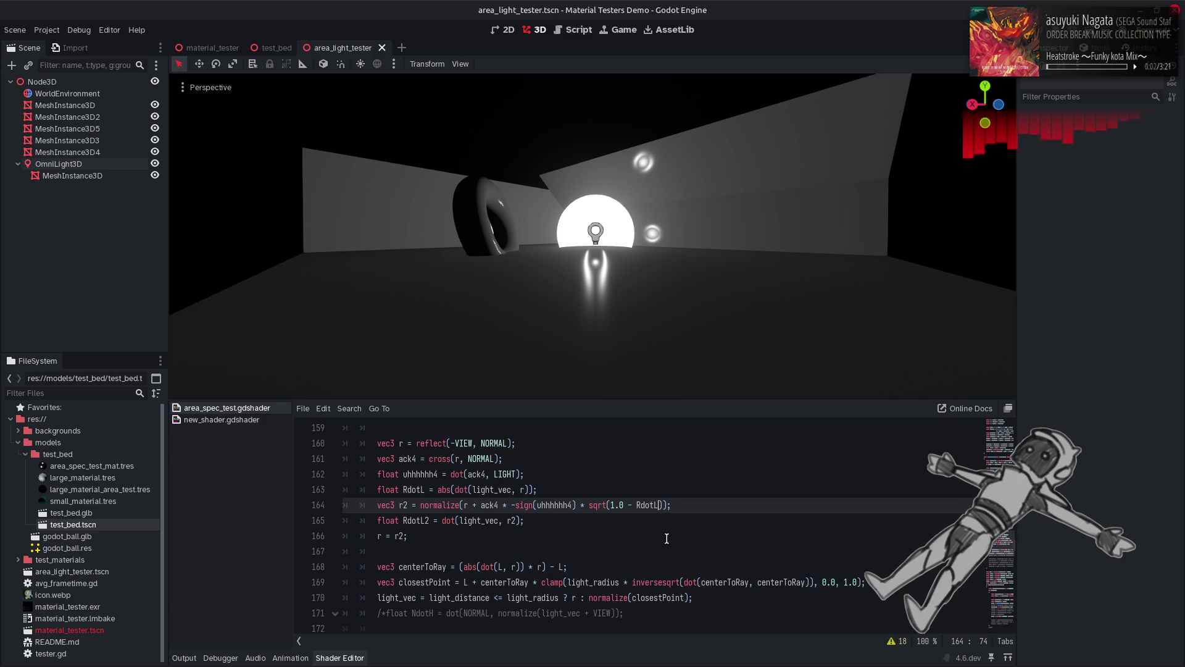
pyautogui.write('* RdotL')
pyautogui.hotkey('ctrl', 's')
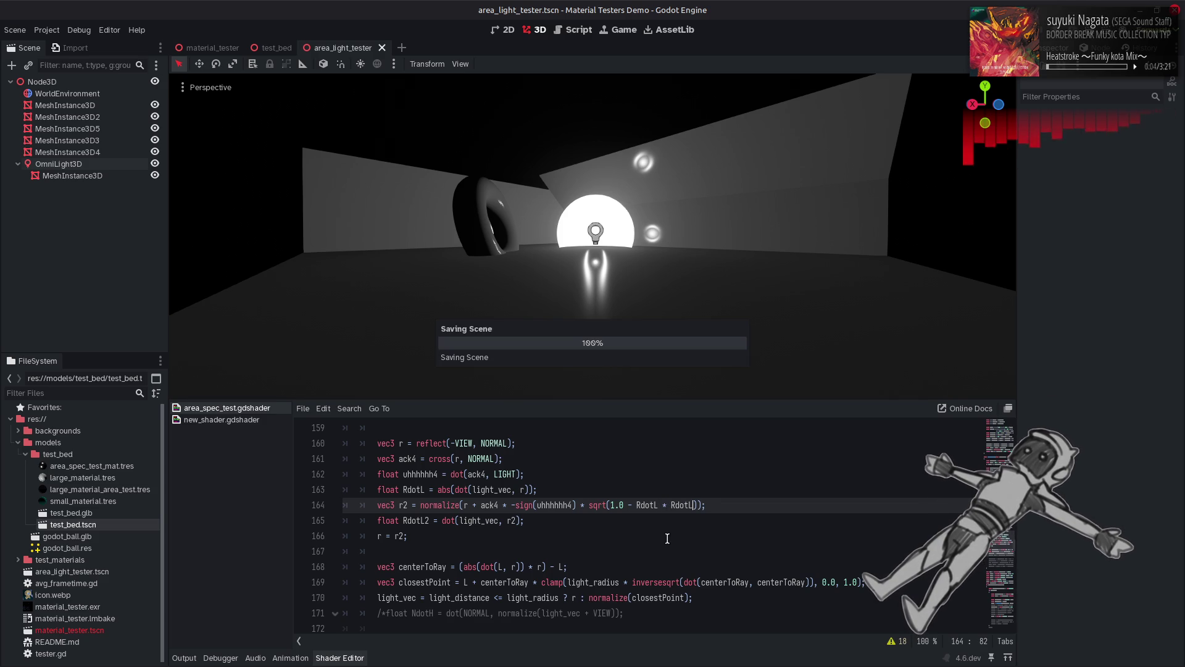
# Step: Test without sqrt, restore it, and delete the second * RdotL factor
pyautogui.doubleClick(596, 506)
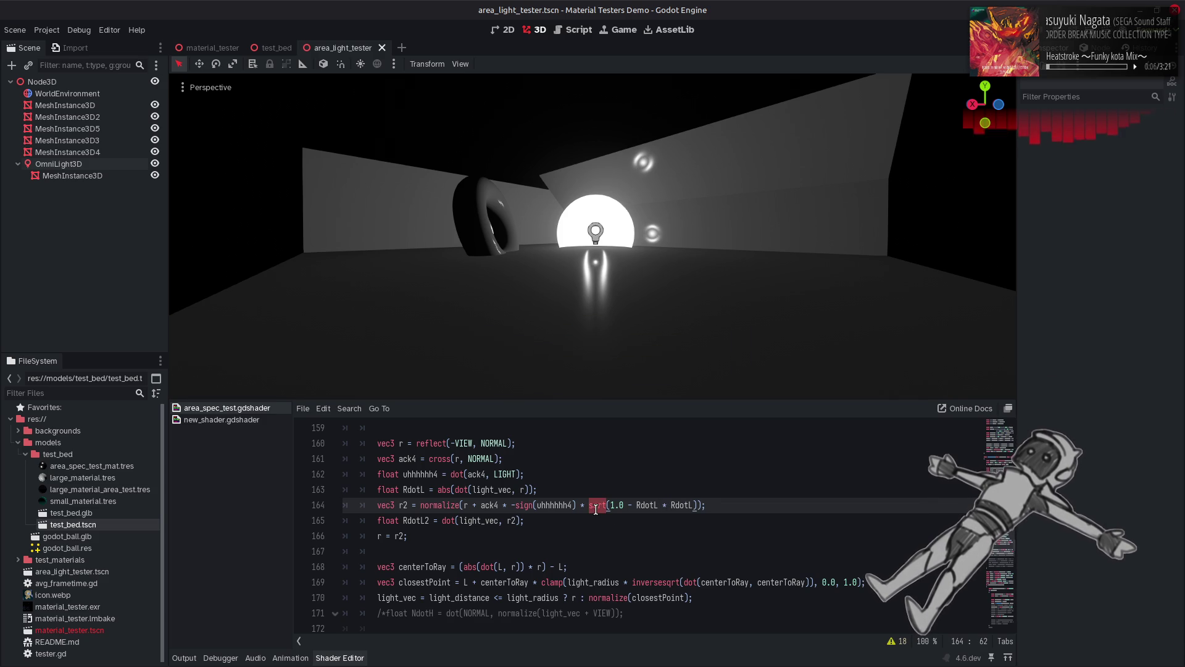
pyautogui.press('BackSpace')
pyautogui.hotkey('ctrl', 's')
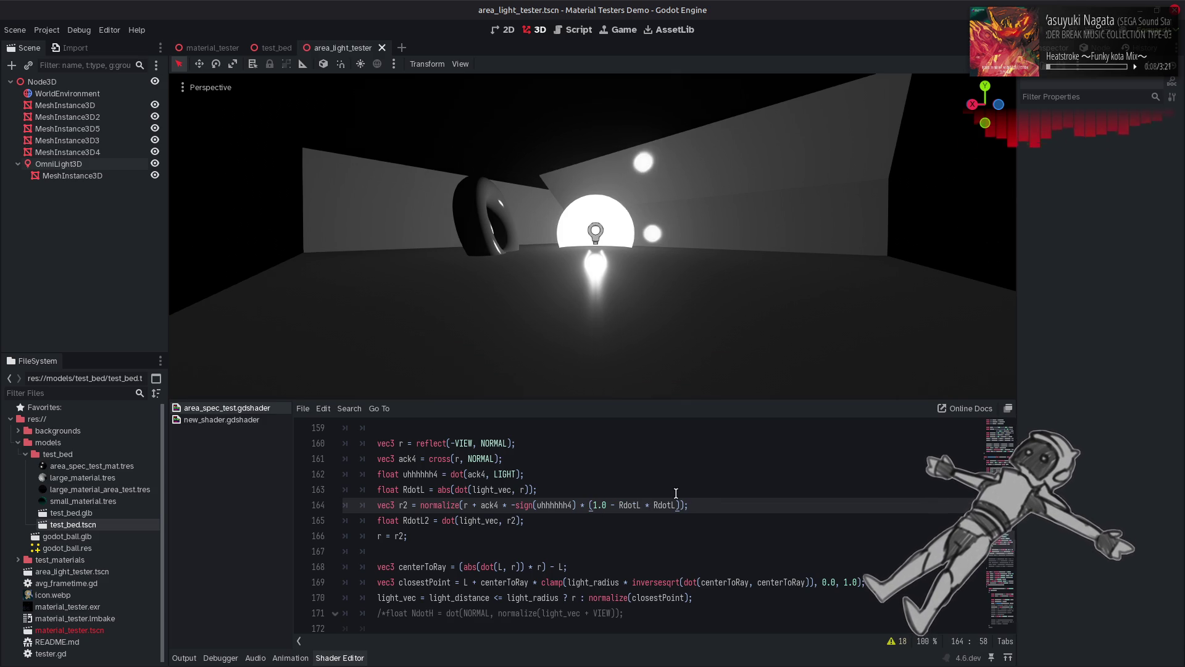
pyautogui.hotkey('ctrl', 'z')
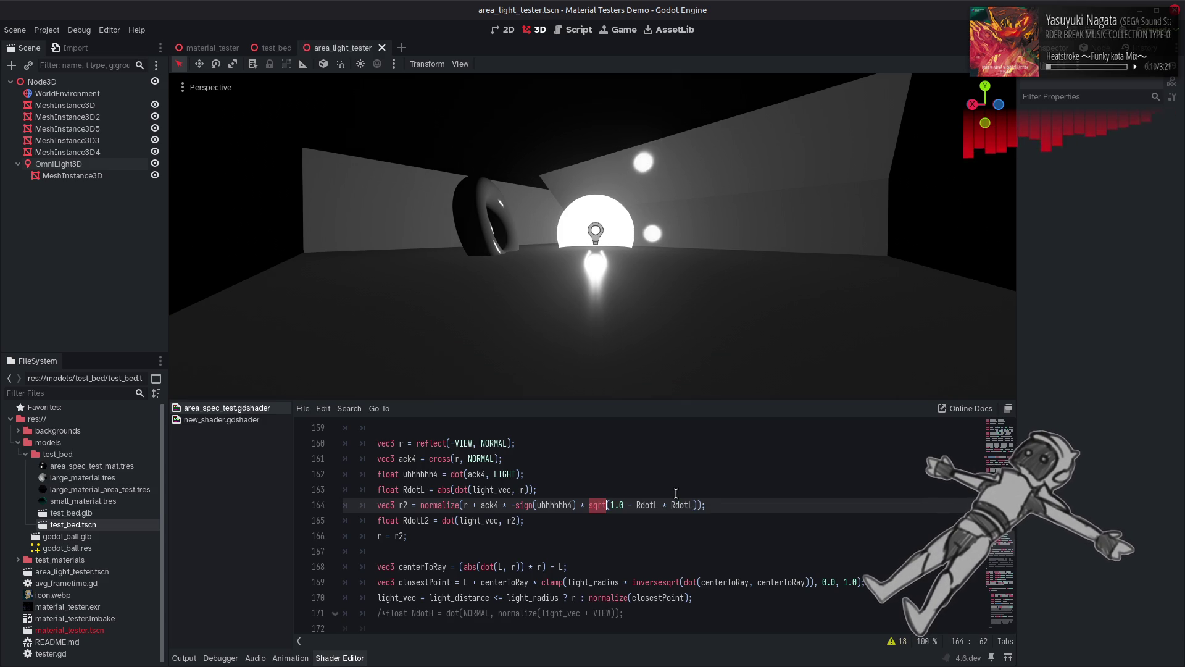
pyautogui.hotkey('ctrl', 'shift', 'Right')
pyautogui.press('Delete')
pyautogui.press('BackSpace')
pyautogui.press('BackSpace')
pyautogui.press('BackSpace')
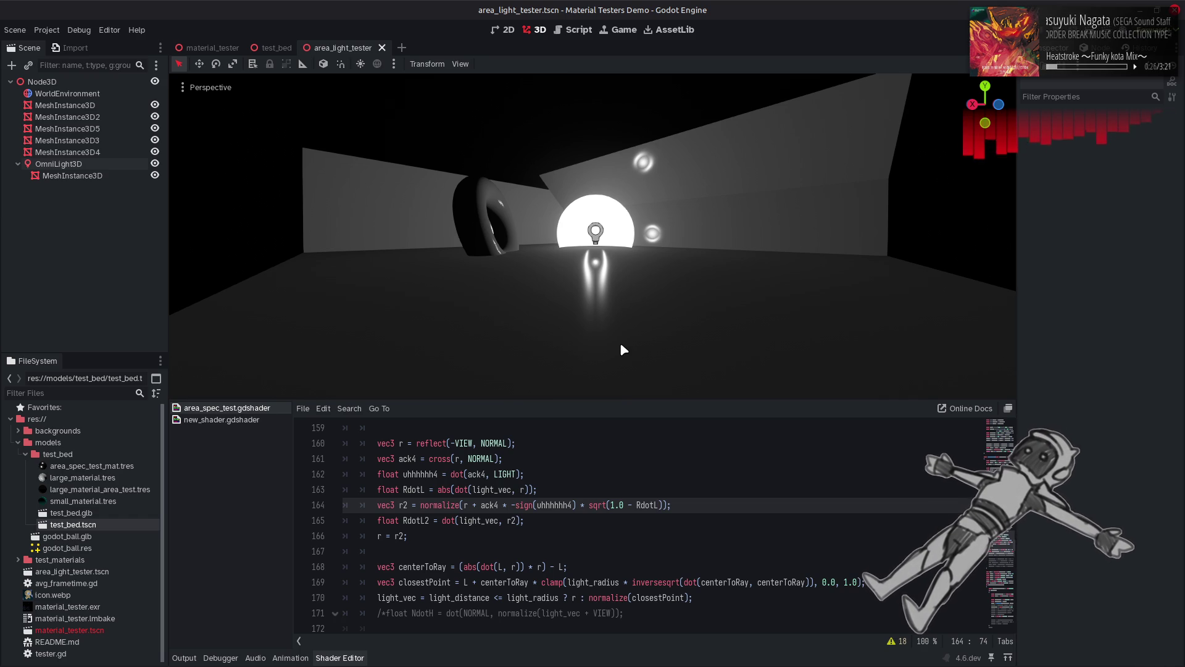
# Step: Wrap RdotL in sqrt() inside the r2 offset scale on line 164
pyautogui.doubleClick(596, 506)
pyautogui.press('BackSpace')
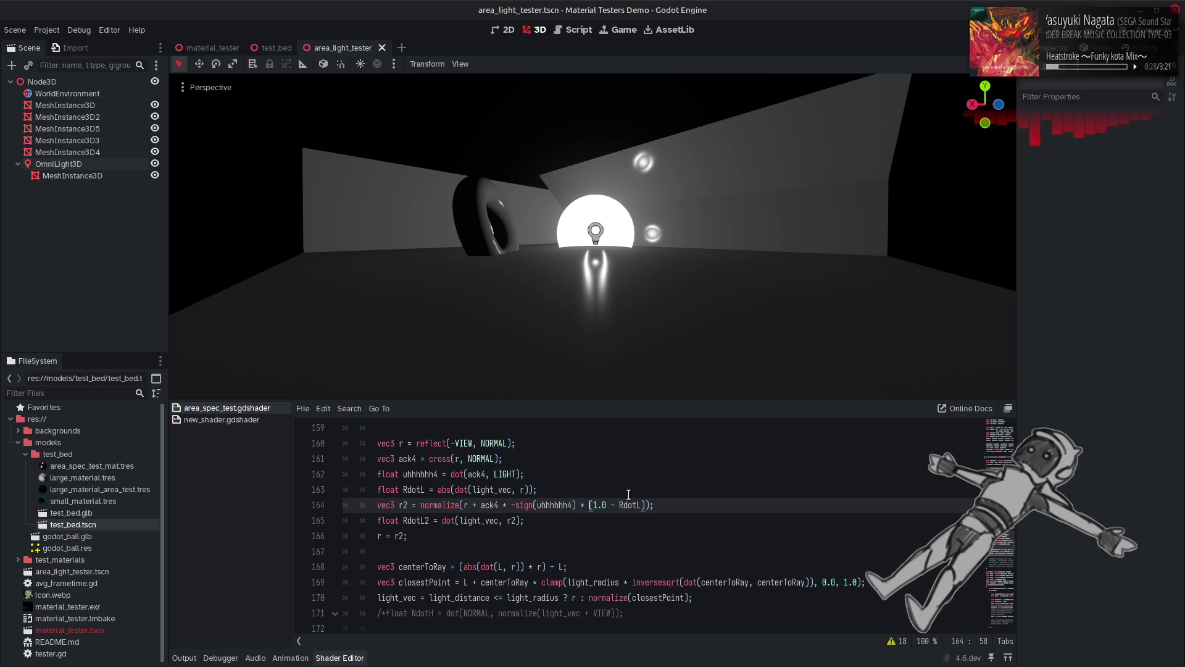
pyautogui.click(618, 505)
pyautogui.write('sqrt(')
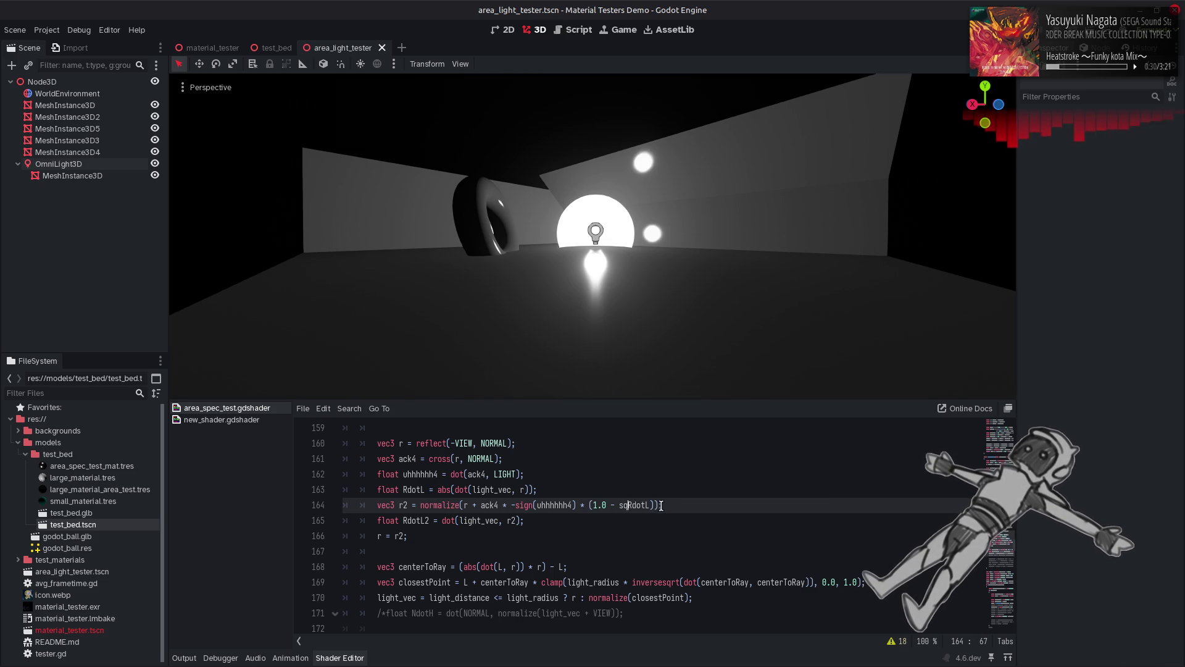
pyautogui.click(663, 505)
pyautogui.write(')')
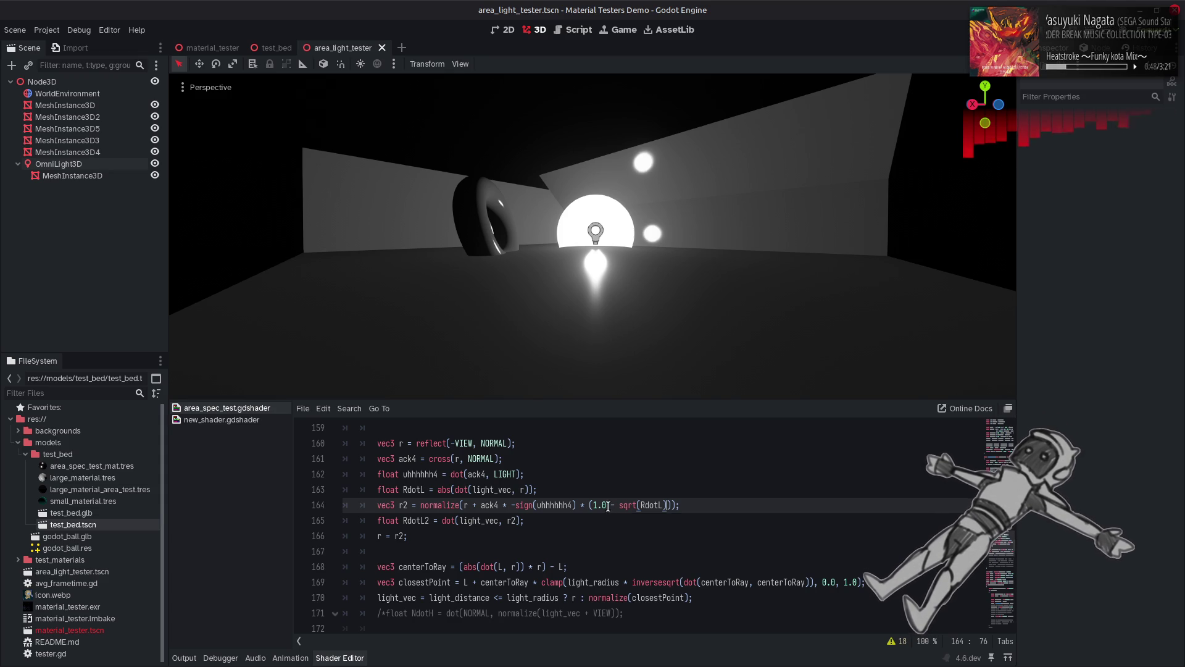
# Step: Remove the sign() wrapper so r2 uses -uhhhhhh4 directly, and save
pyautogui.doubleClick(525, 505)
pyautogui.press('Delete')
pyautogui.press('Delete')
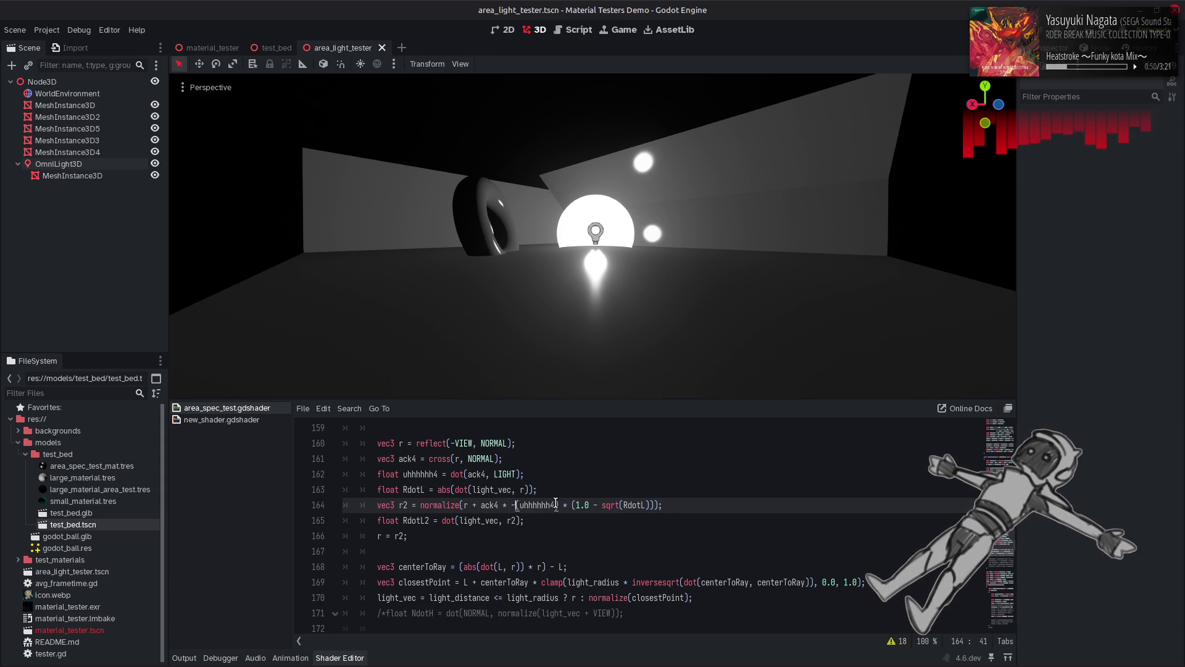
pyautogui.hotkey('ctrl', 'Right')
pyautogui.press('Delete')
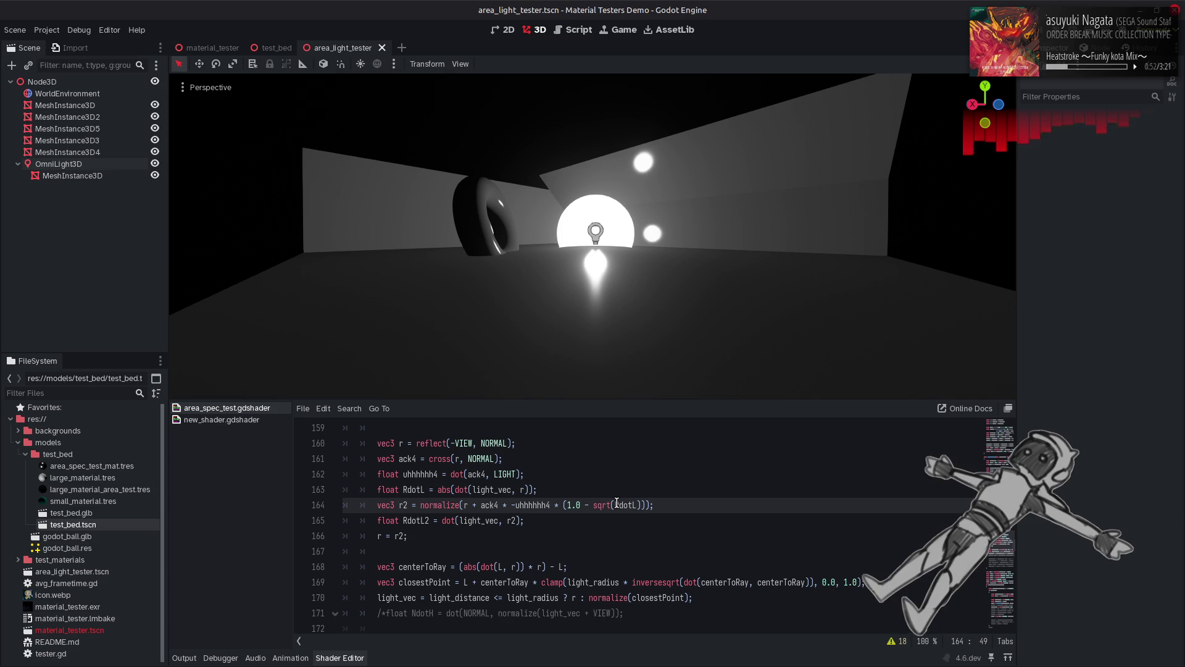
pyautogui.hotkey('ctrl', 's')
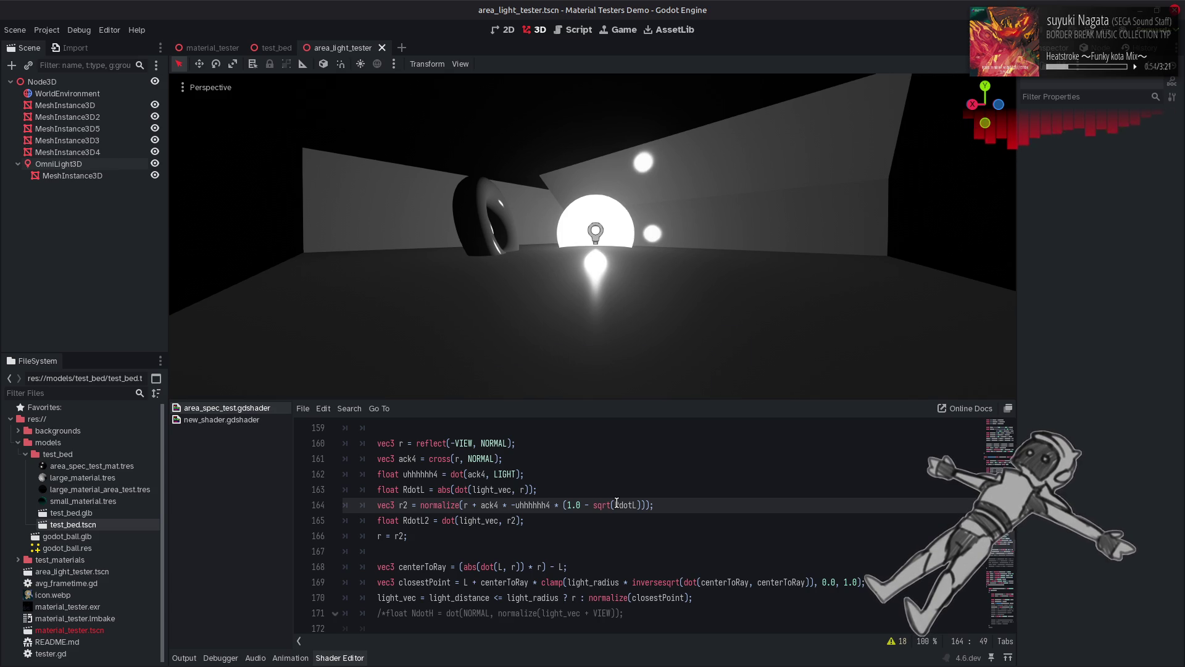
# Step: Test dropping each sqrt, settling on sqrt(1.0 - sqrt(RdotL))
pyautogui.moveTo(591, 505); pyautogui.dragTo(615, 505)
pyautogui.press('Delete')
pyautogui.hotkey('ctrl', 'Right')
pyautogui.press('Delete')
pyautogui.hotkey('ctrl', 'Left')
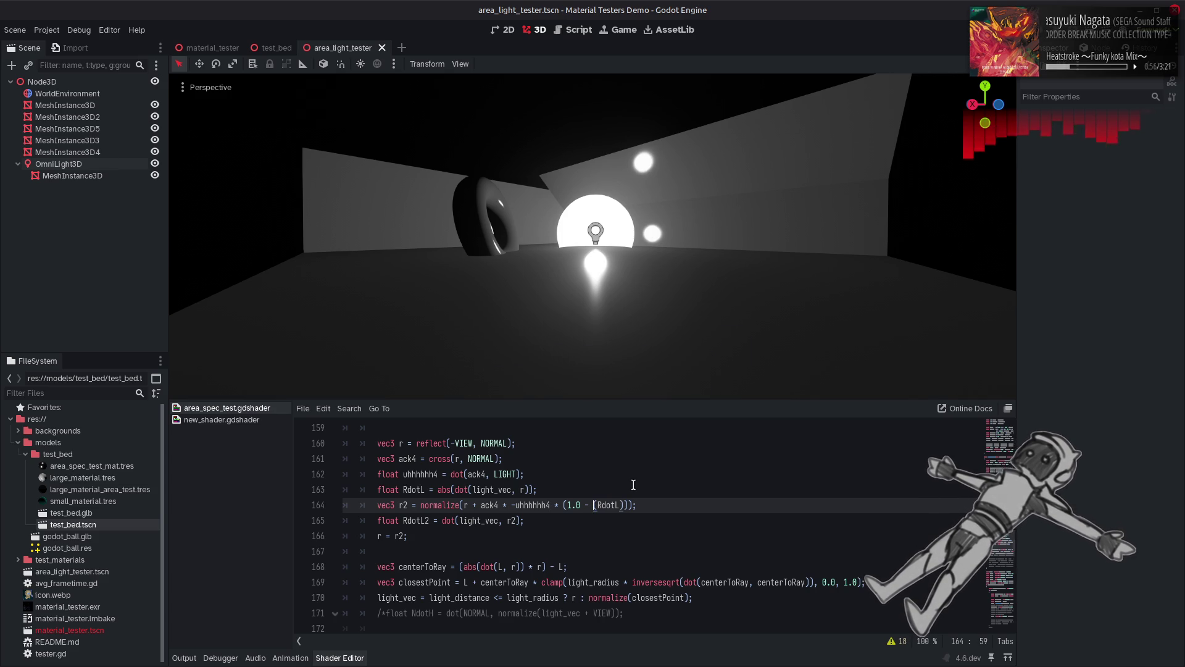
pyautogui.hotkey('ctrl', 's')
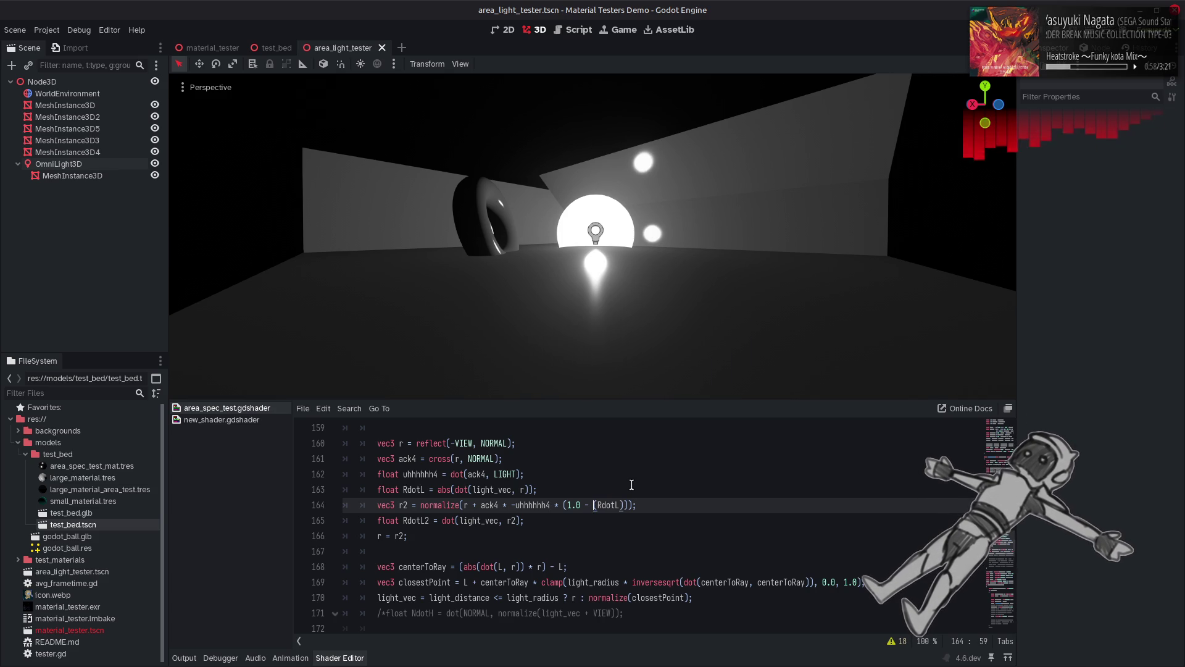
pyautogui.write('sqrt')
pyautogui.hotkey('ctrl', 'z')
pyautogui.hotkey('ctrl', 'z')
pyautogui.hotkey('ctrl', 'z')
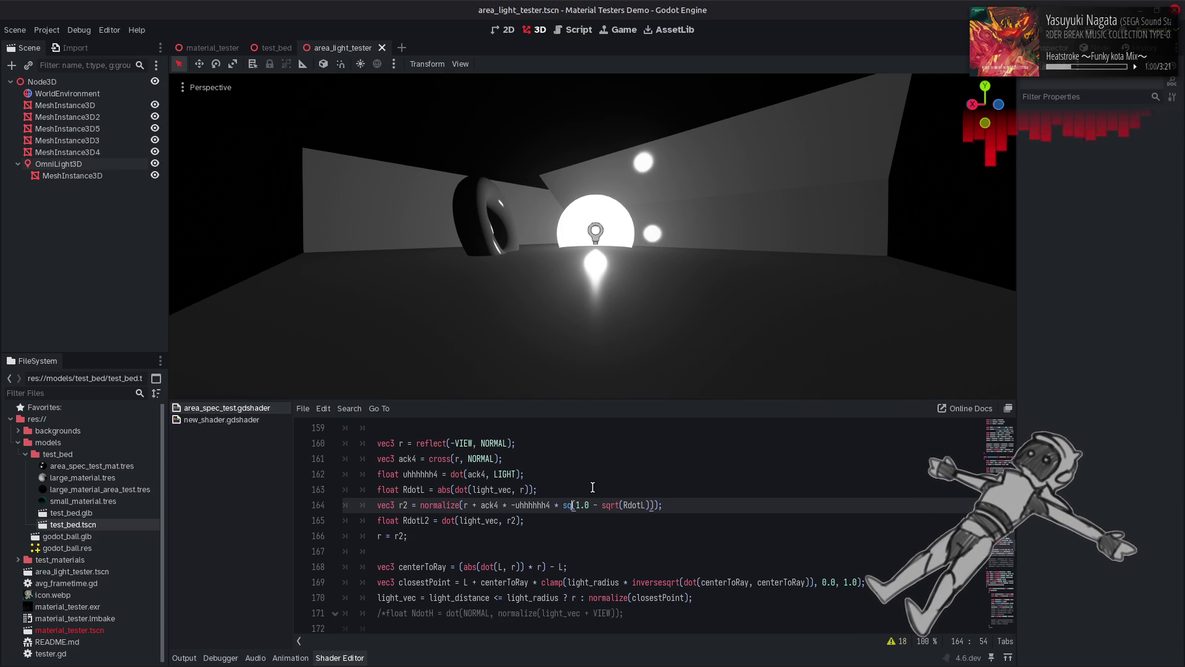
pyautogui.hotkey('ctrl', 'space')
pyautogui.hotkey('ctrl', 's')
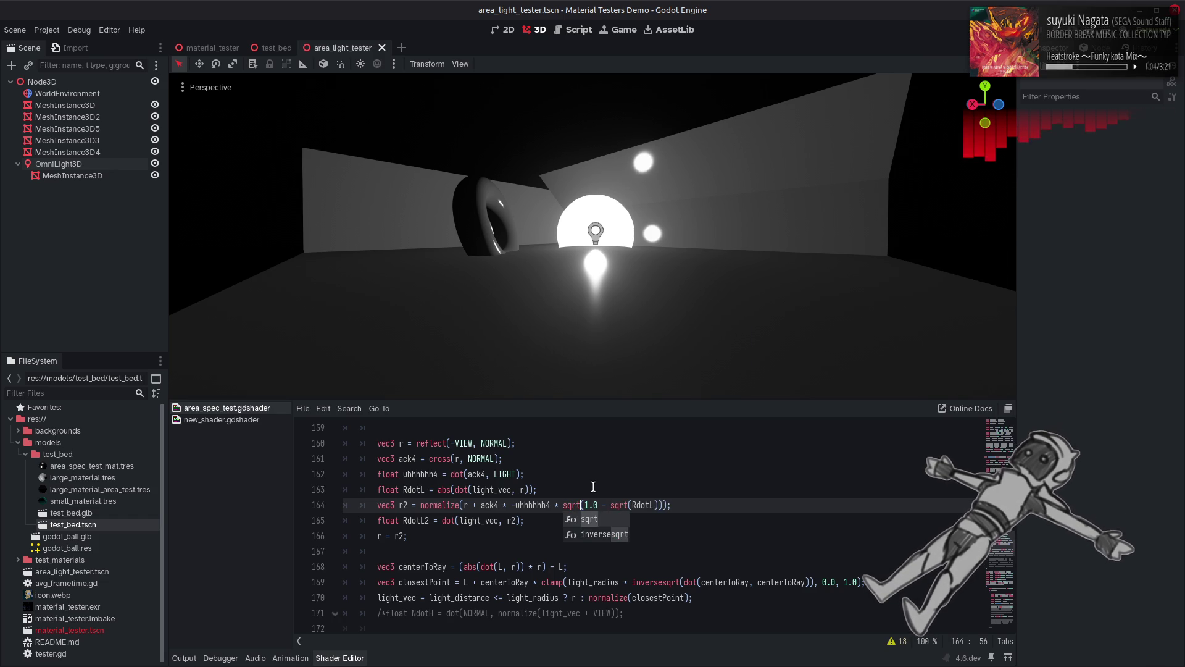
pyautogui.hotkey('ctrl', 'y')
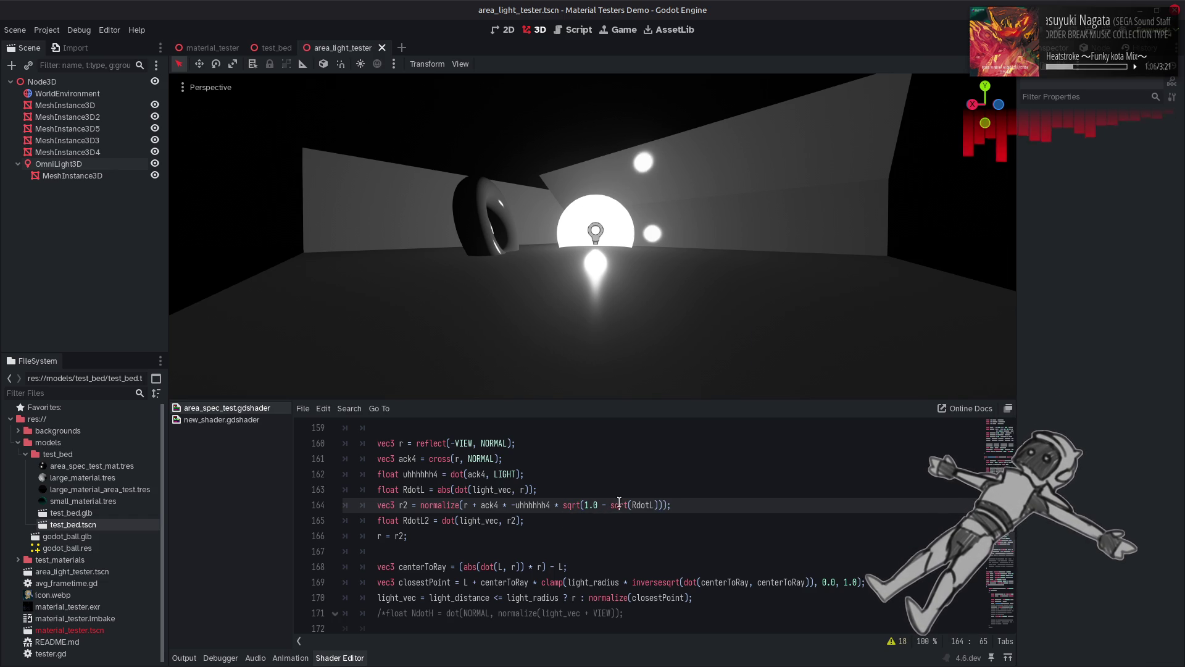
pyautogui.hotkey('ctrl', 's')
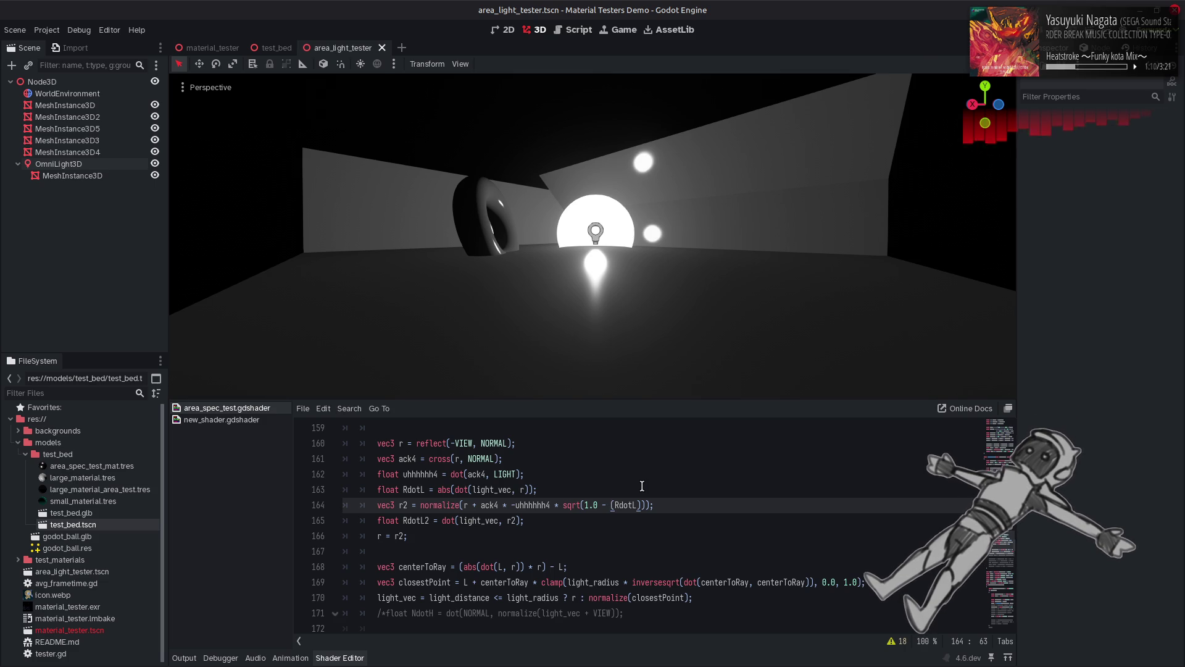
pyautogui.hotkey('ctrl', 'z')
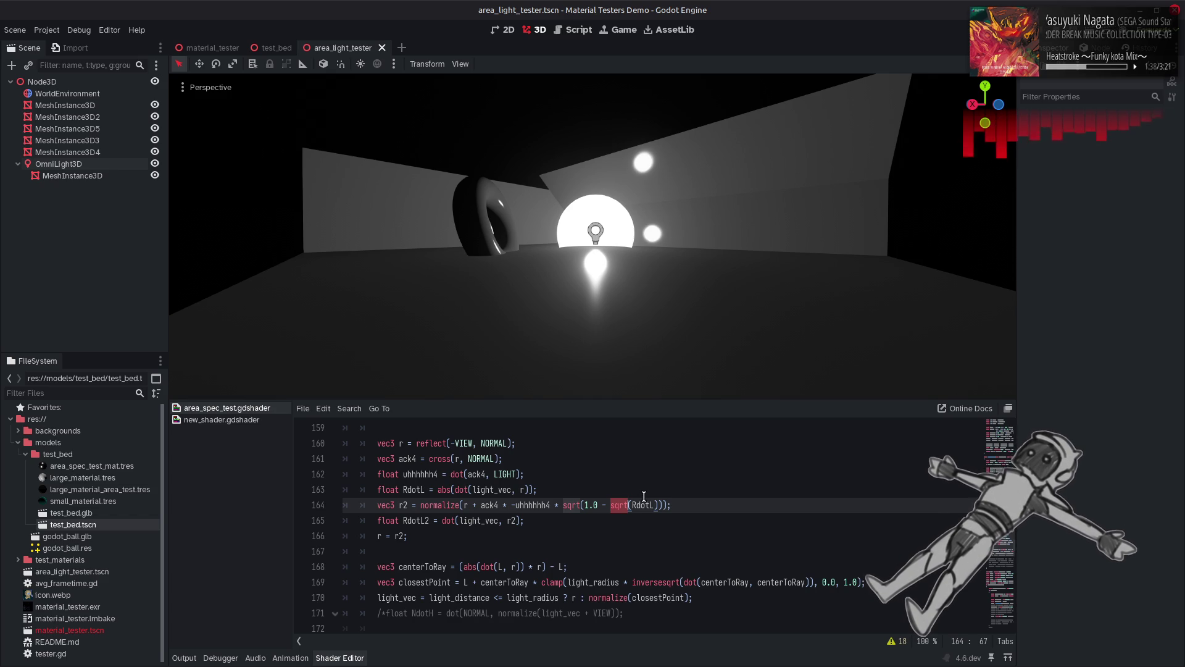
pyautogui.click(695, 499)
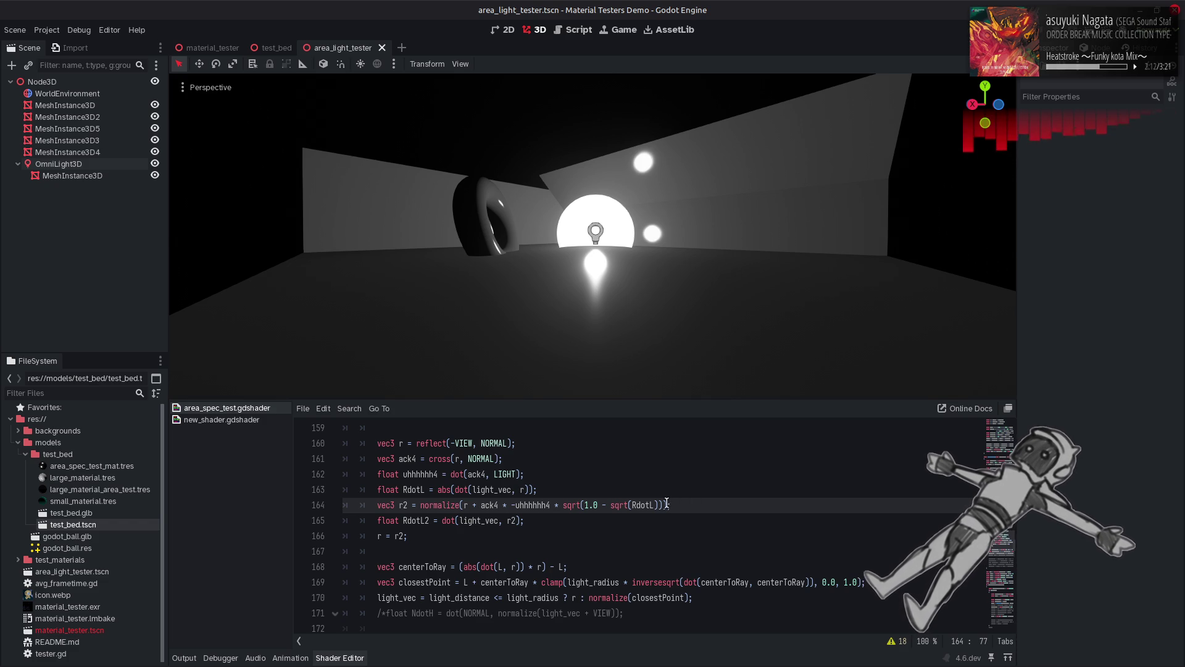
# Step: Delete the * sqrt(1.0 - sqrt(RdotL)) factor from line 164, save, and scroll up
pyautogui.moveTo(663, 505); pyautogui.dragTo(549, 508)
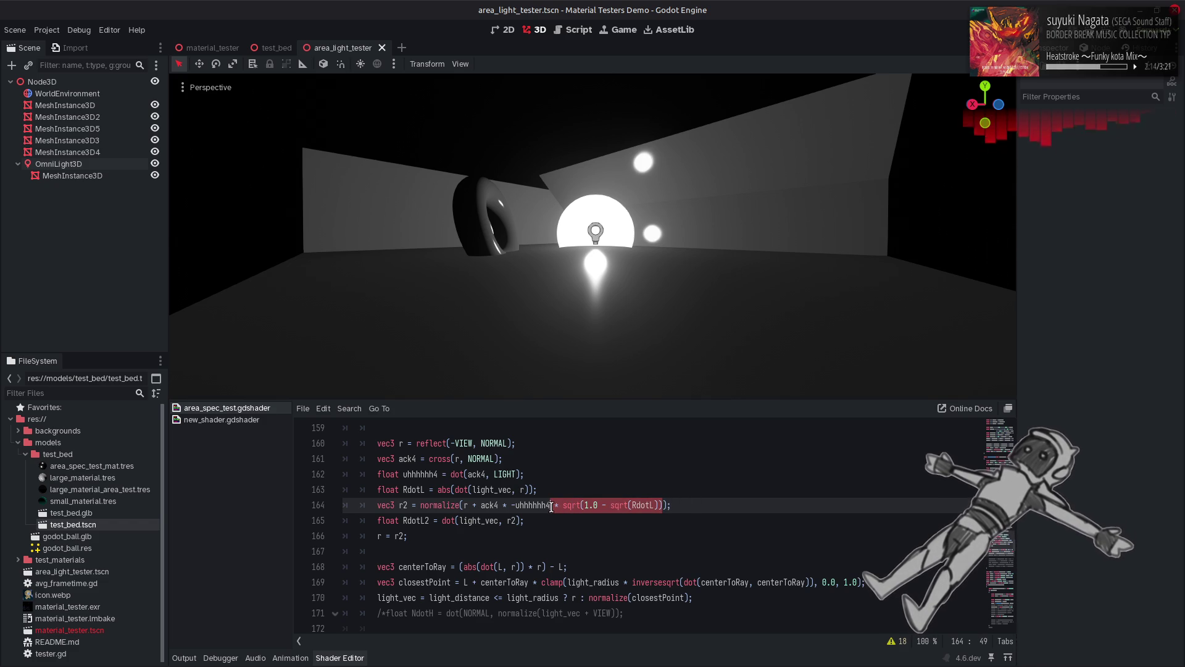
pyautogui.press('BackSpace')
pyautogui.hotkey('ctrl', 's')
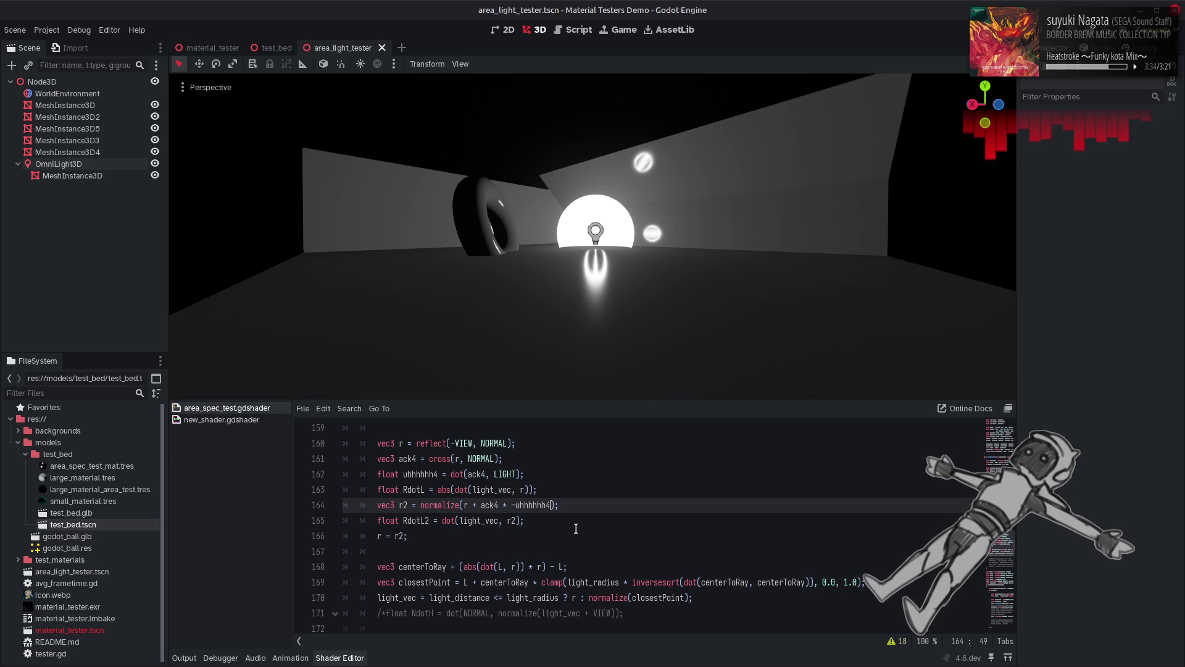
pyautogui.scroll(1, 573, 522)
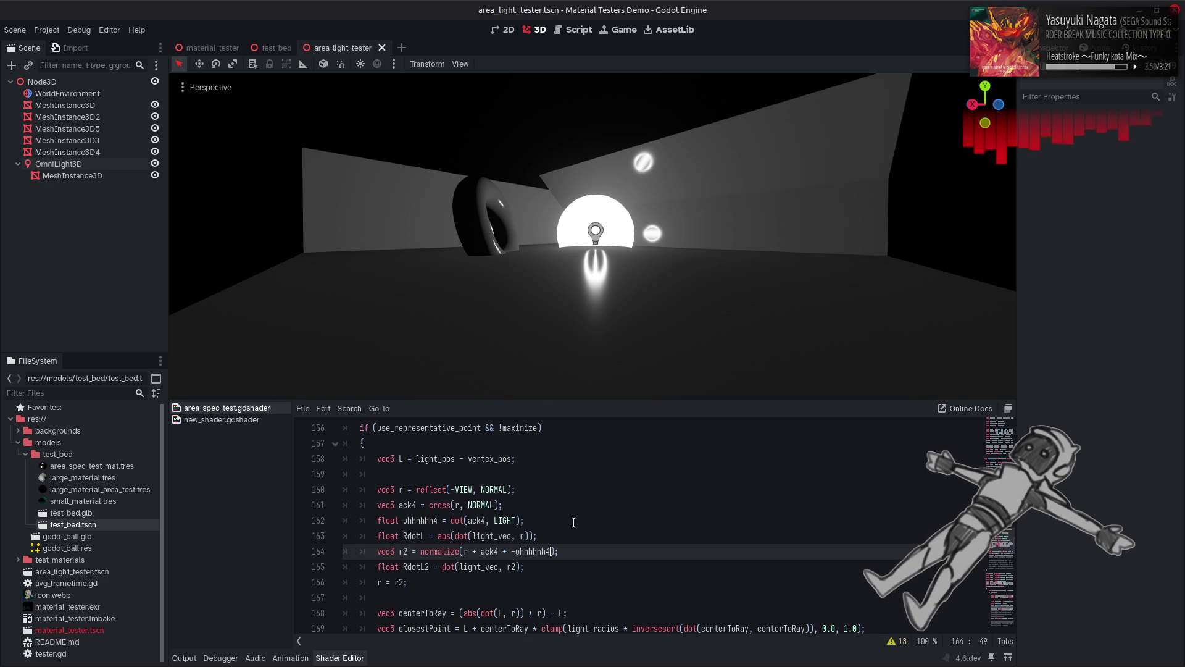
# Step: Append * abs(uhhhhhh4) * 2.0 to the r2 offset on line 164 and save
pyautogui.doubleClick(535, 551)
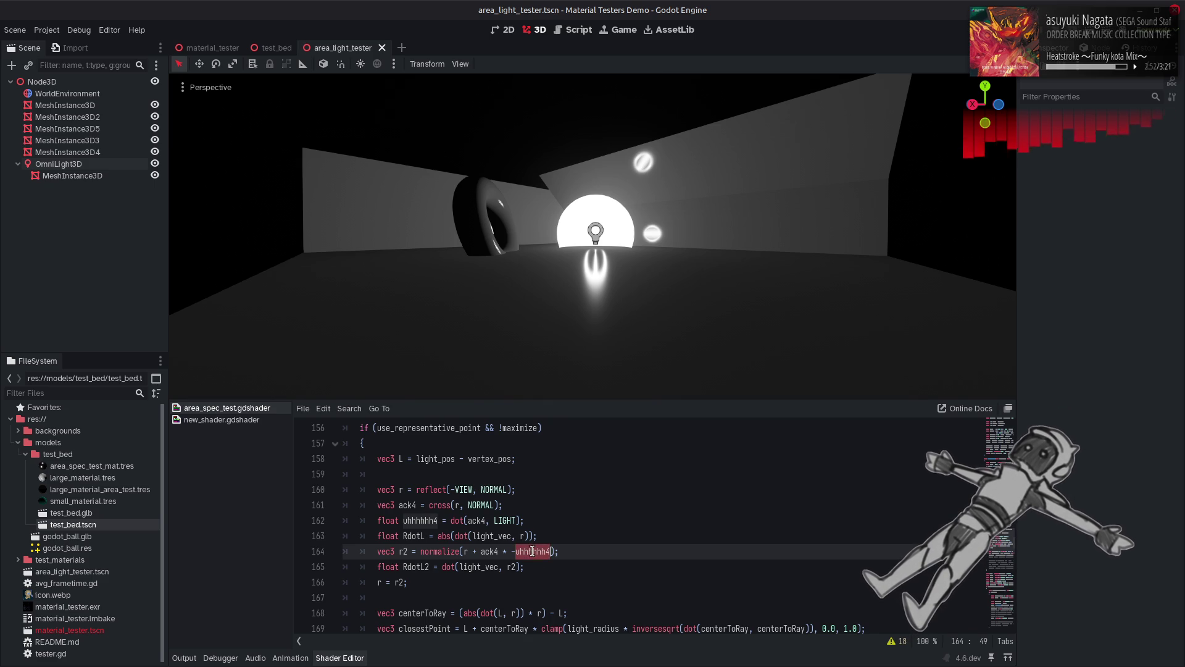
pyautogui.click(550, 552)
pyautogui.write('* ab')
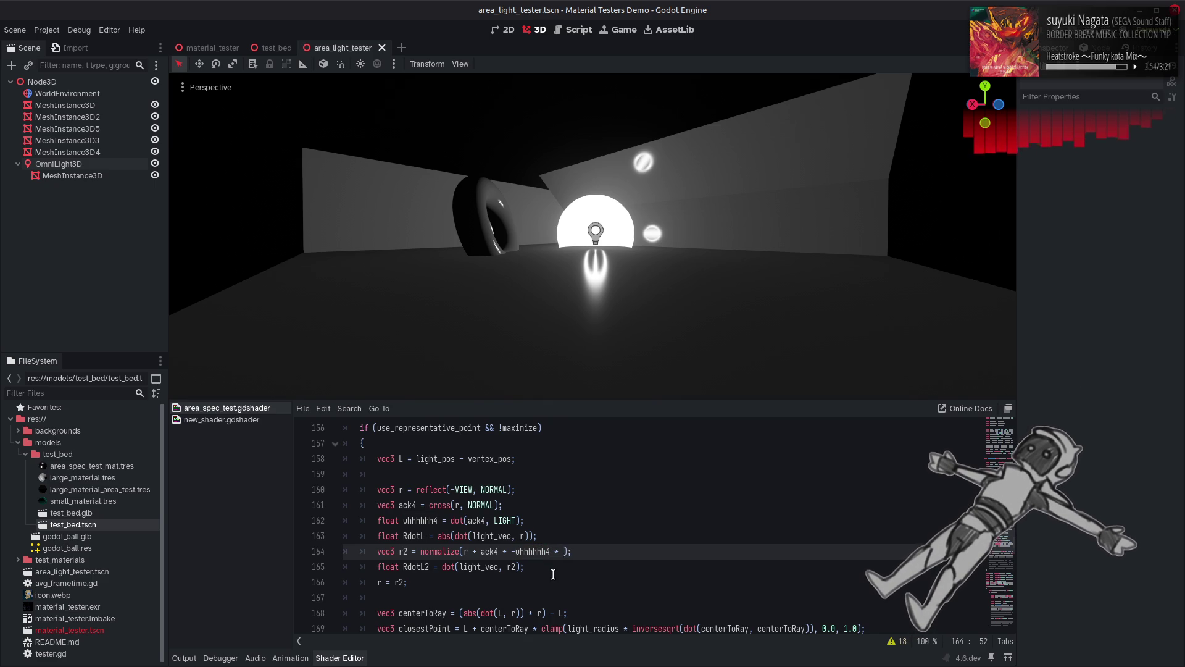
pyautogui.write('s(uhhhhhh4')
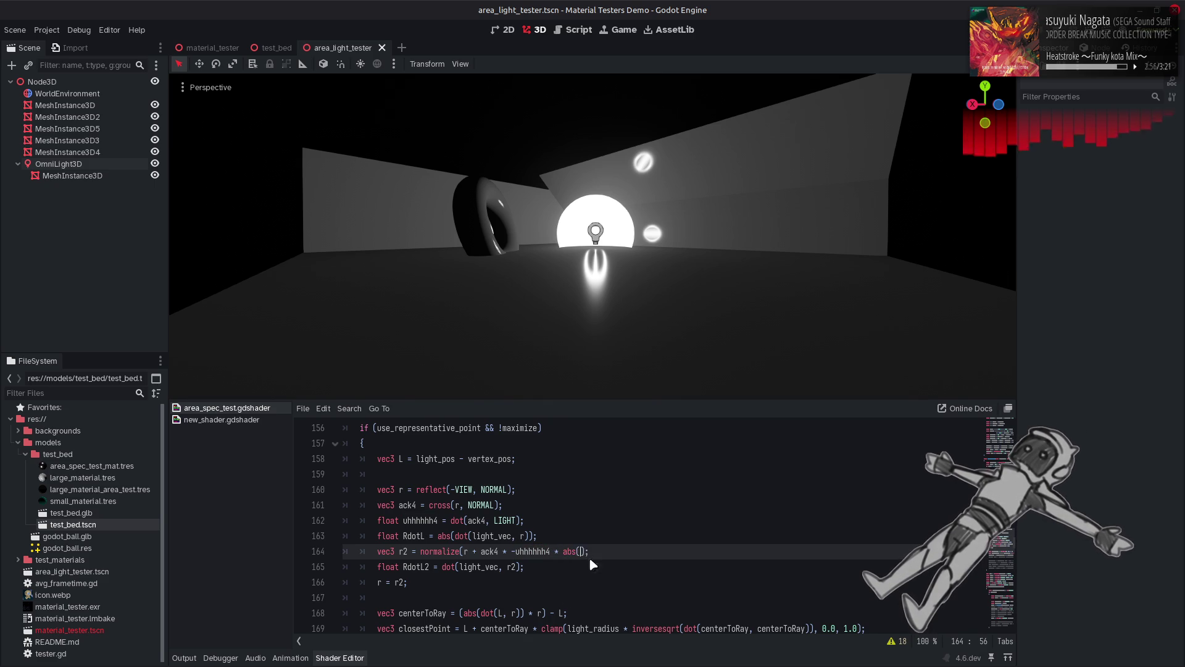
pyautogui.hotkey('ctrl', 's')
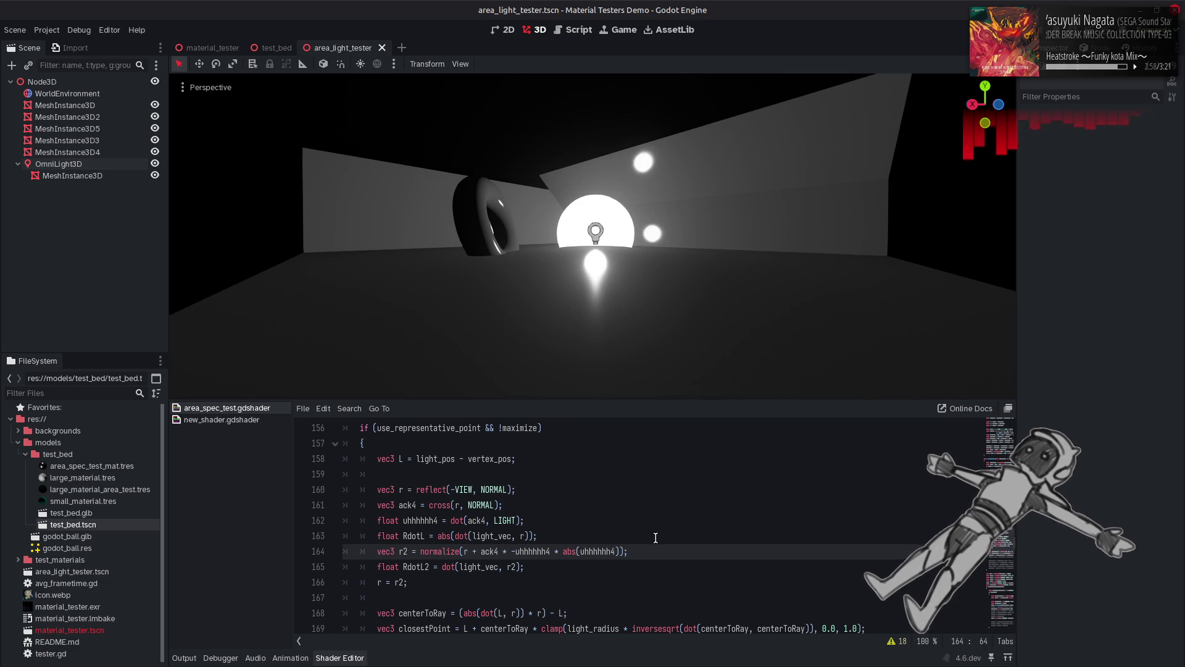
pyautogui.write(') ')
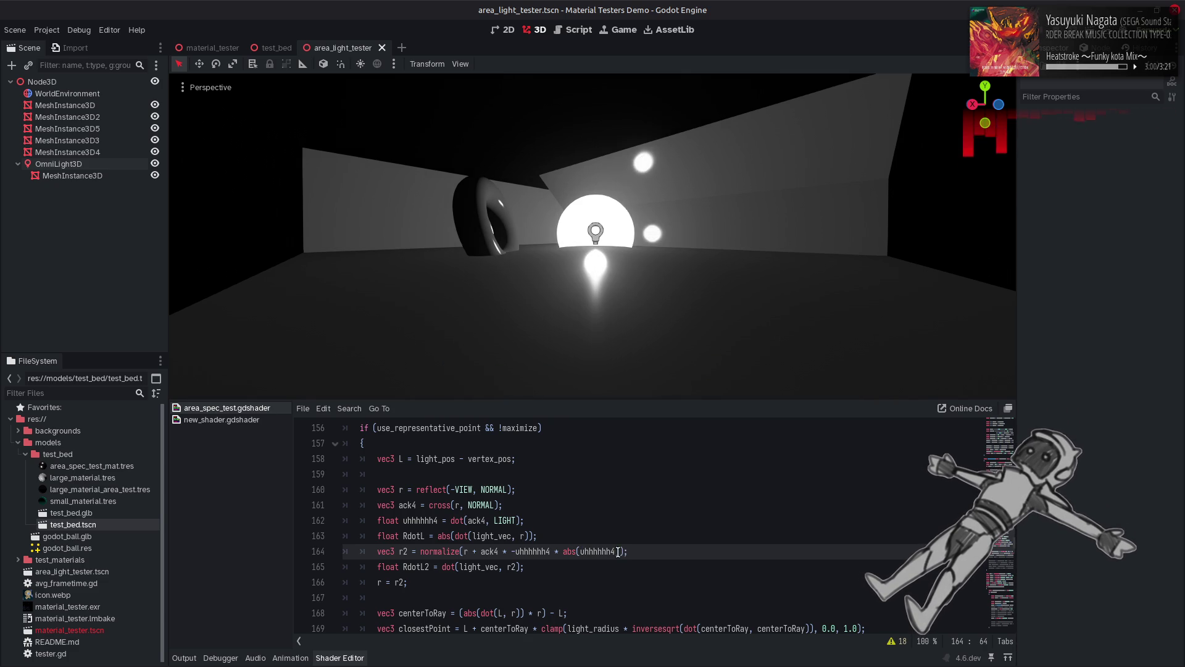
pyautogui.write('*2.0')
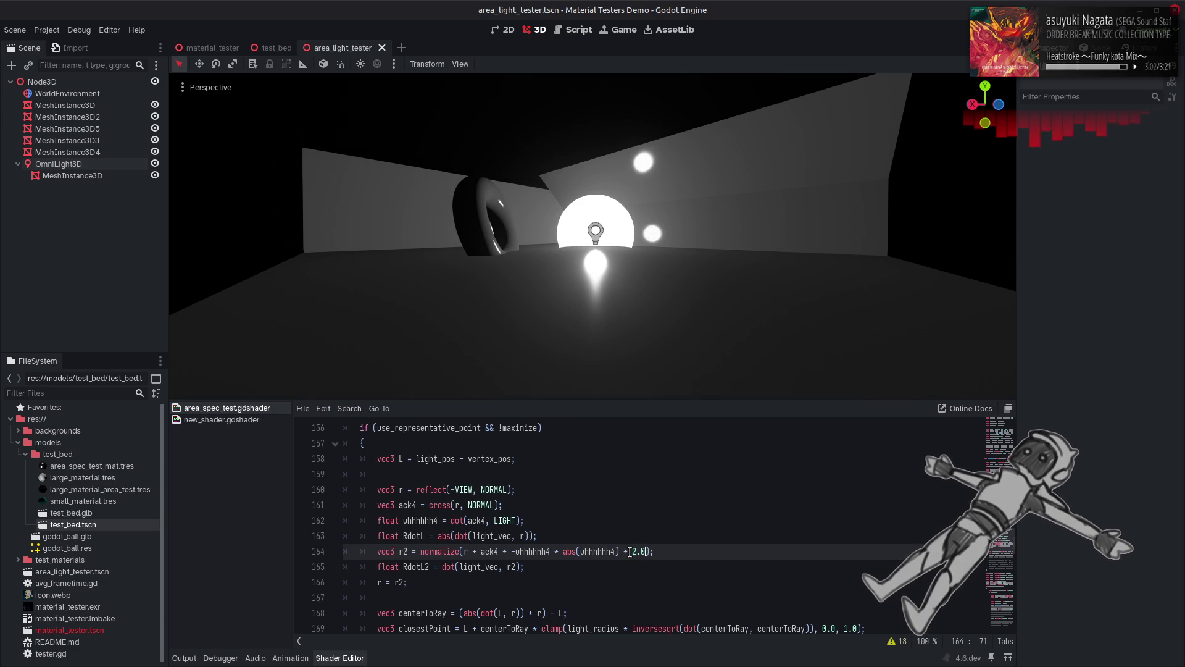
pyautogui.hotkey('ctrl', 's')
# Step: Try a 4.0 multiplier, then revert it to 2.0
pyautogui.press('BackSpace')
pyautogui.write('4')
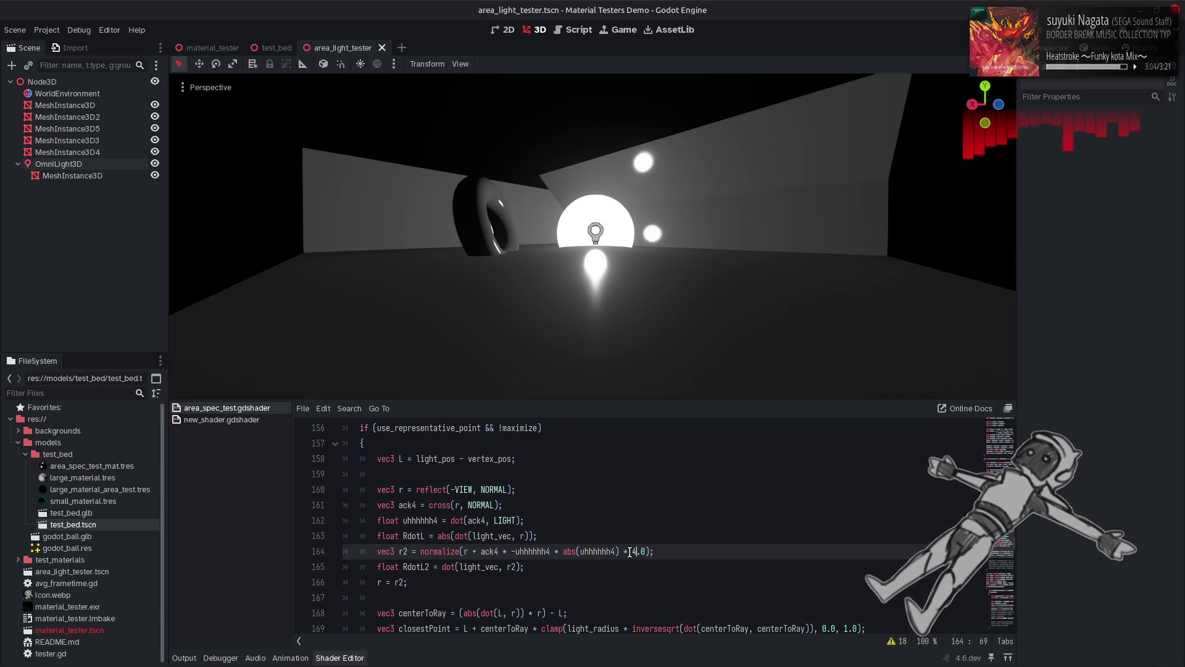
pyautogui.hotkey('ctrl', 's')
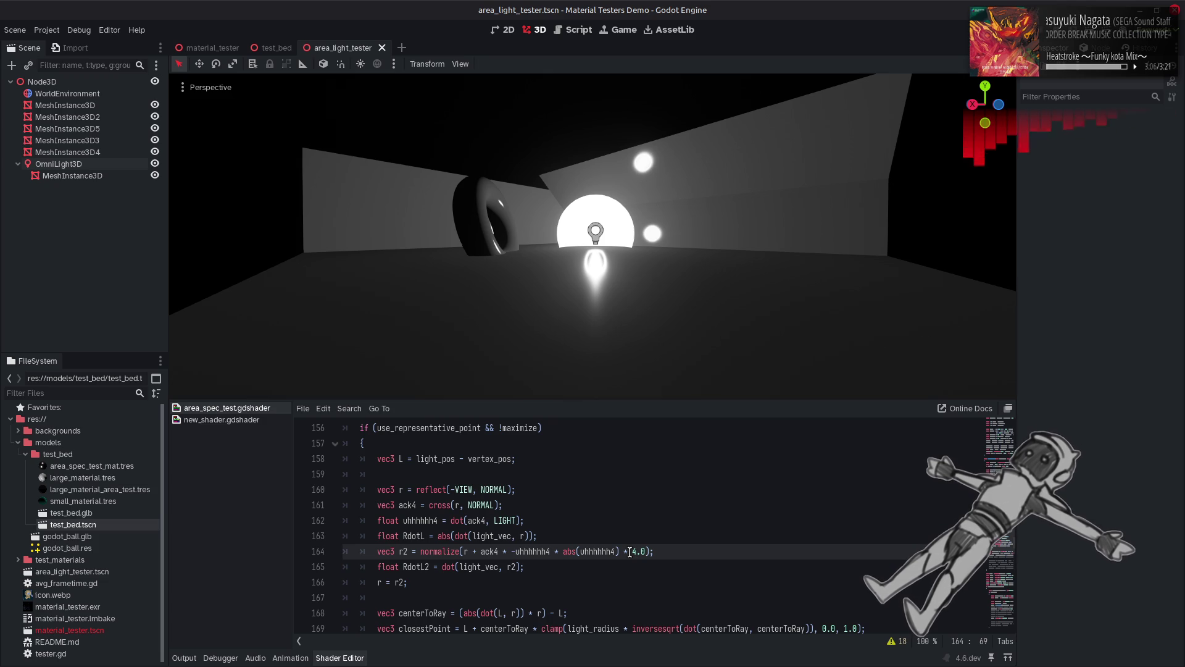
pyautogui.press('BackSpace')
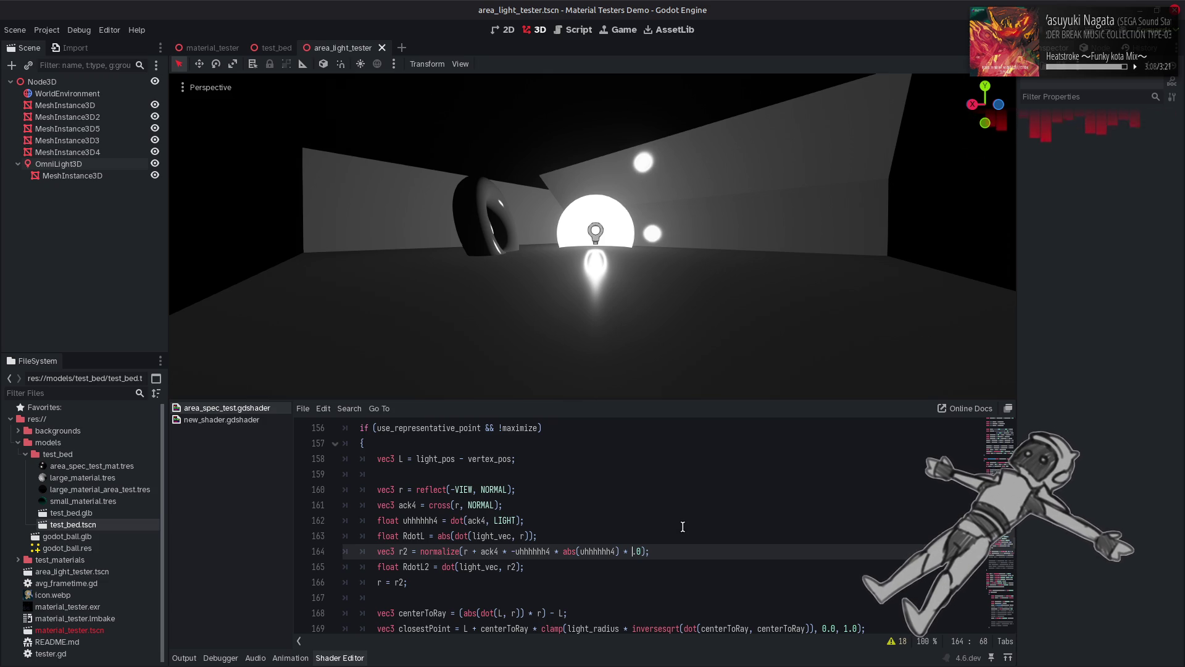
pyautogui.write('2')
pyautogui.hotkey('ctrl', 's')
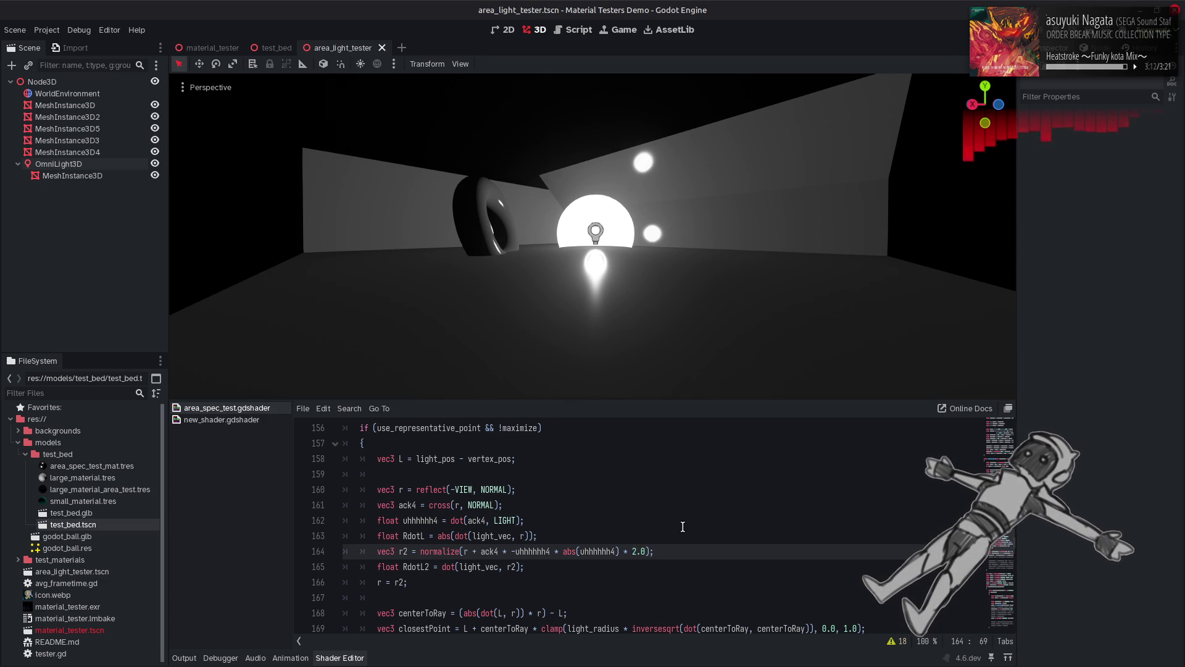
# Step: Comment out the r = r2 line to compare, then restore it
pyautogui.click(380, 591)
pyautogui.press('Up')
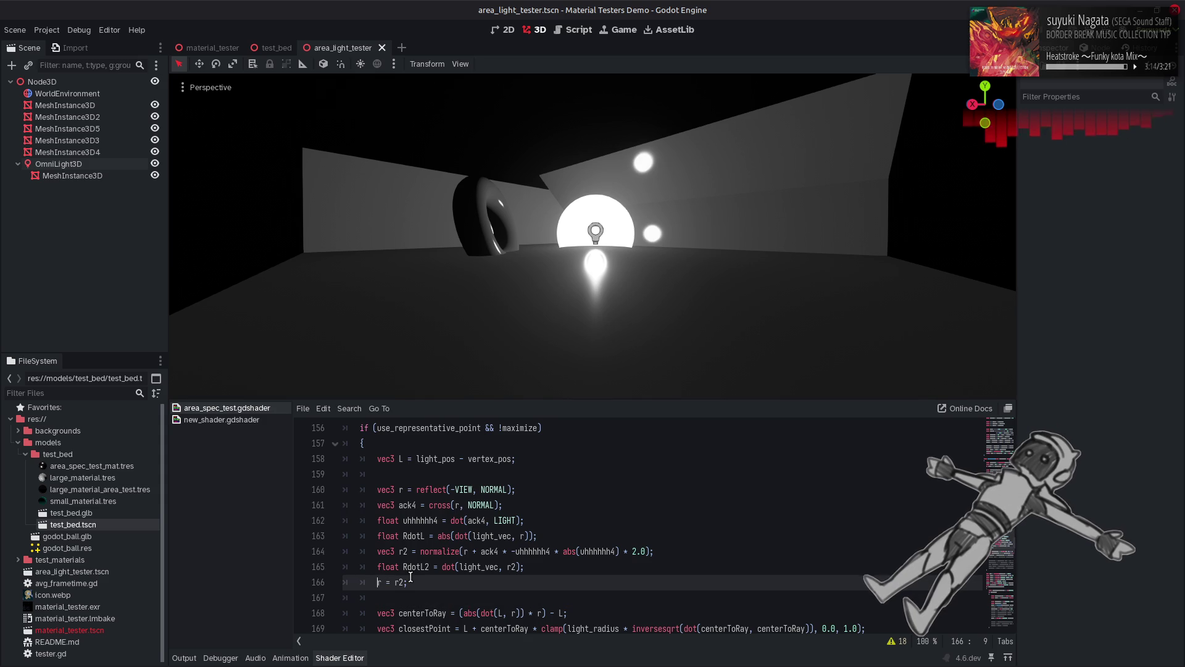
pyautogui.write('//')
pyautogui.hotkey('ctrl', 's')
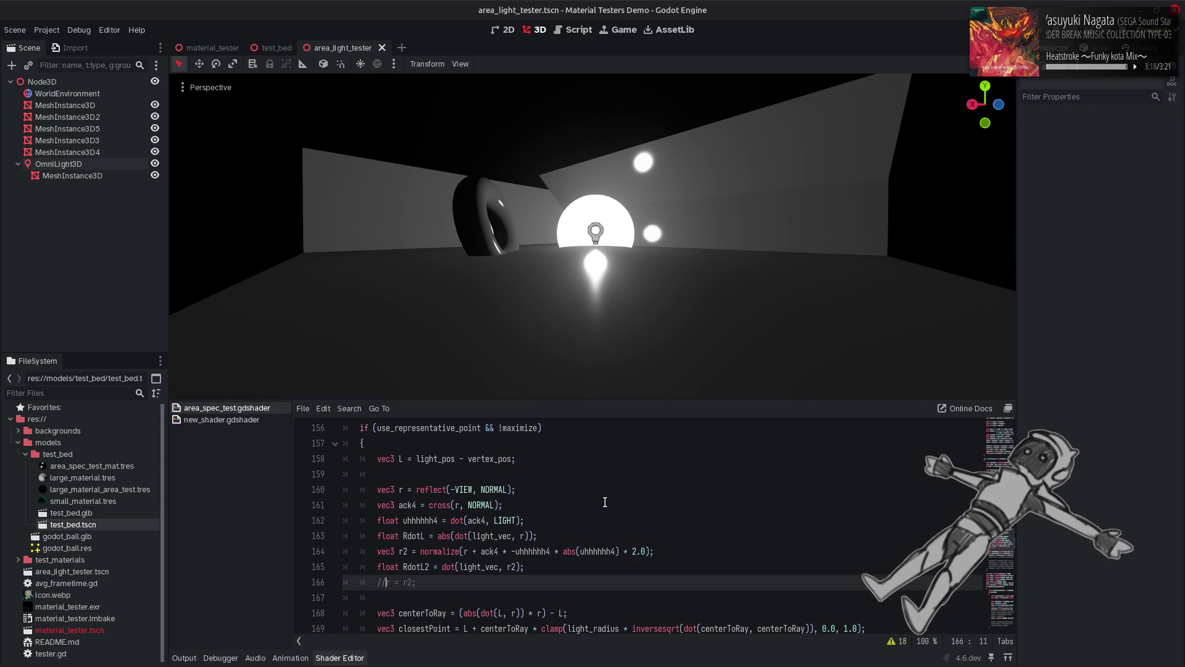
pyautogui.press('BackSpace')
pyautogui.press('BackSpace')
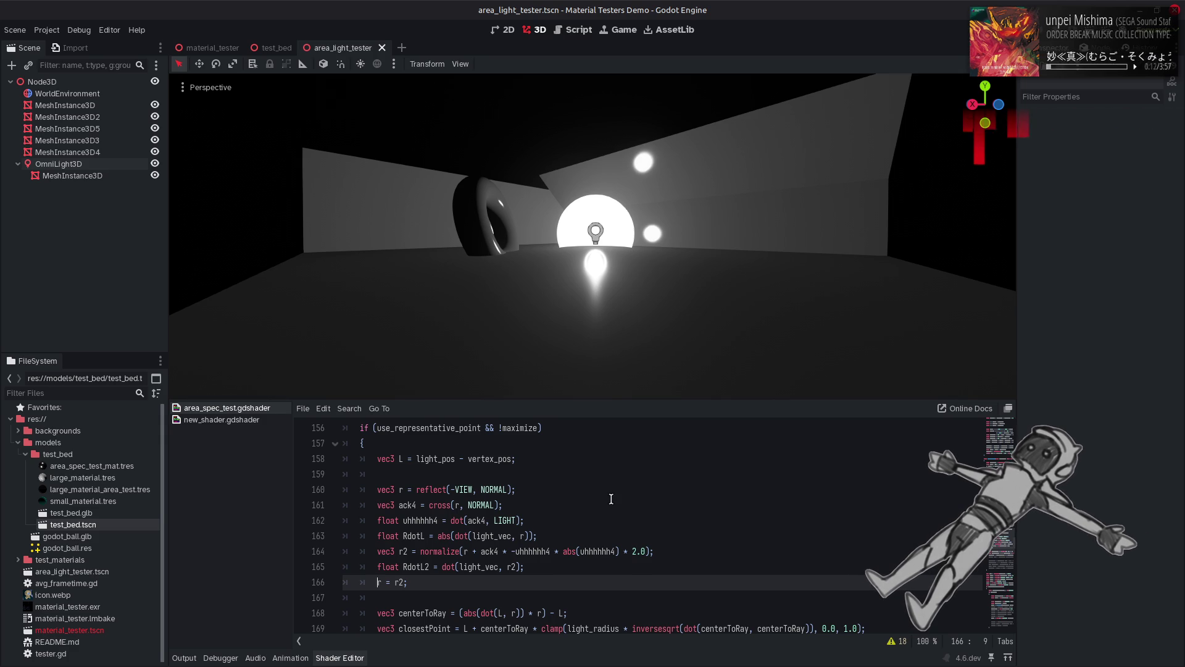
# Step: Try normalize() around cross on line 161, then undo it and the * 2.0 multiplier
pyautogui.click(447, 551)
pyautogui.click(430, 505)
pyautogui.write('normalize(')
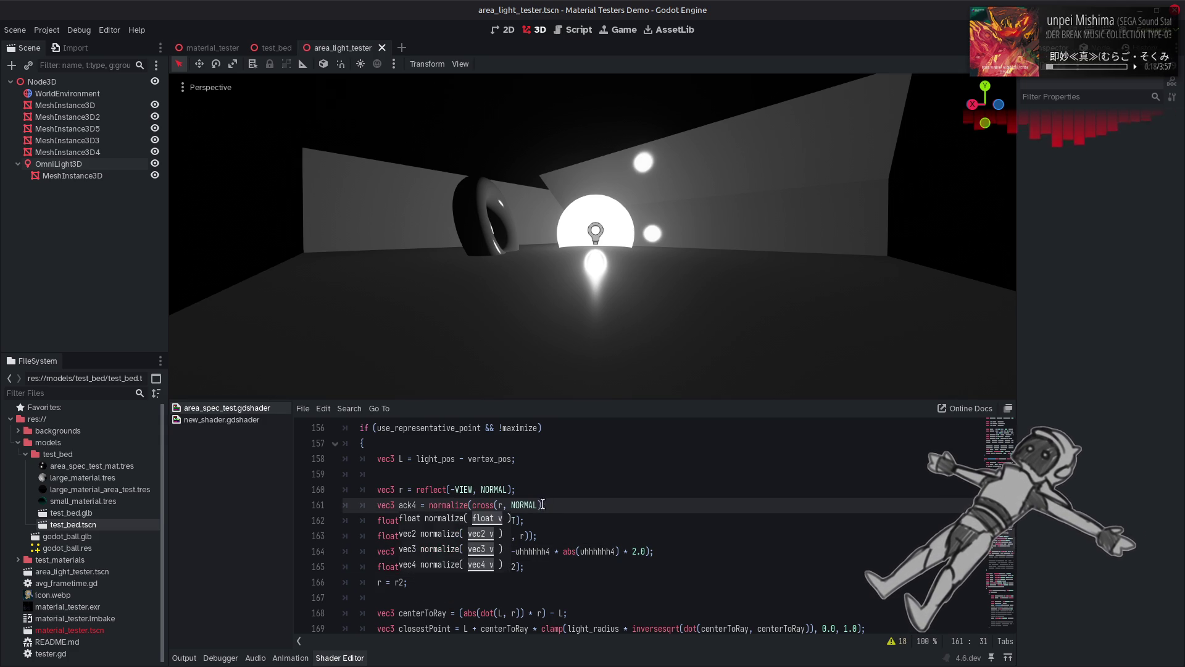
pyautogui.click(542, 505)
pyautogui.write(');')
pyautogui.click(598, 505)
pyautogui.hotkey('ctrl', 's')
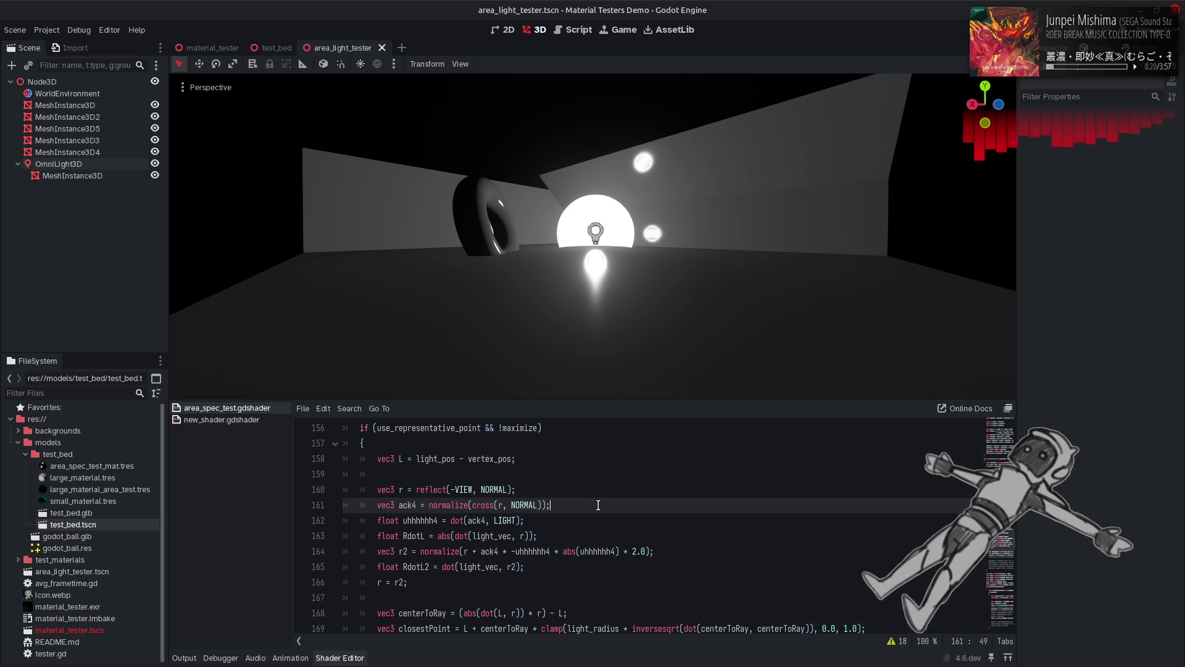
pyautogui.hotkey('ctrl', 'z')
pyautogui.hotkey('ctrl', 'z')
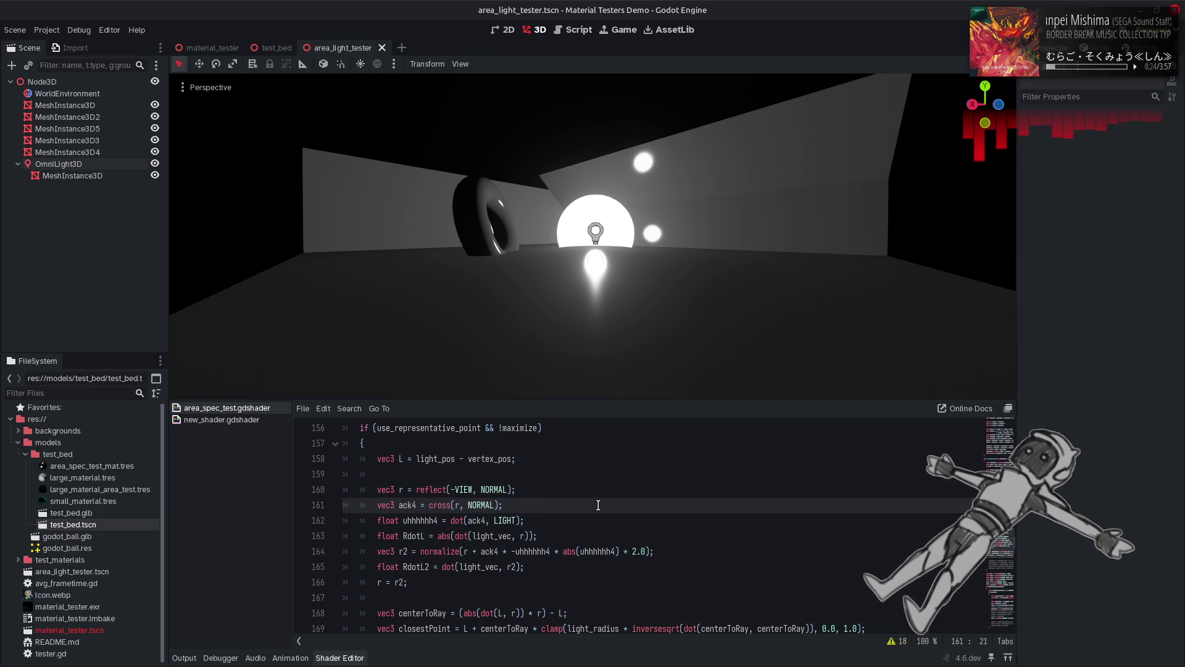
pyautogui.hotkey('ctrl', 'z')
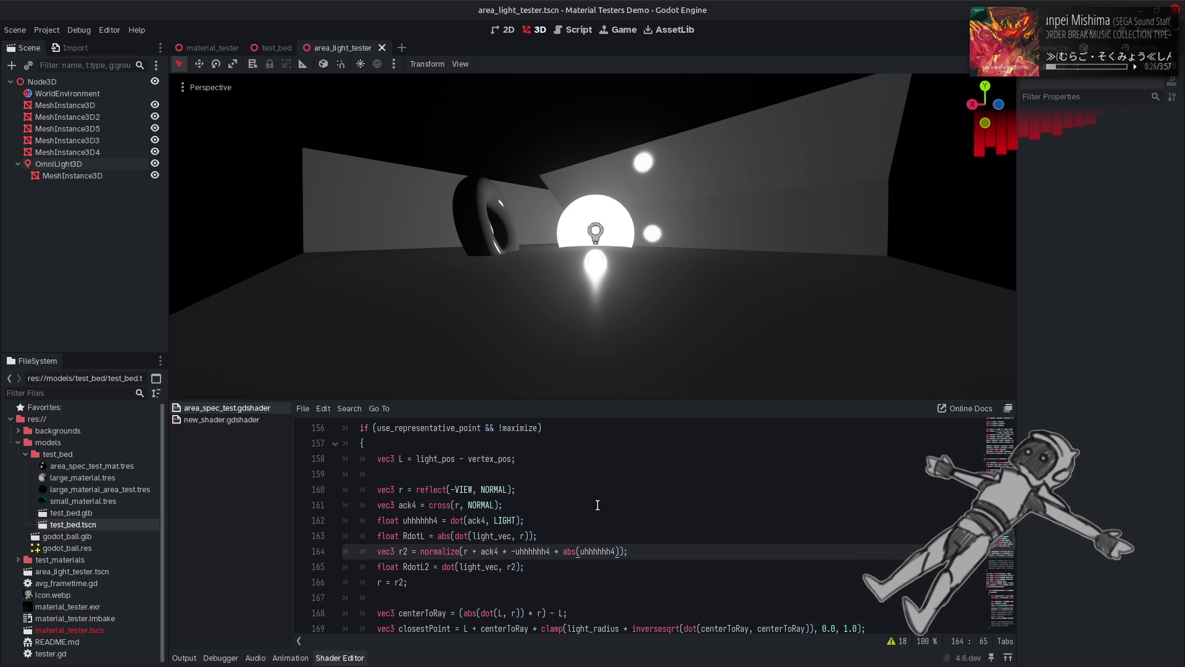
pyautogui.press('Left')
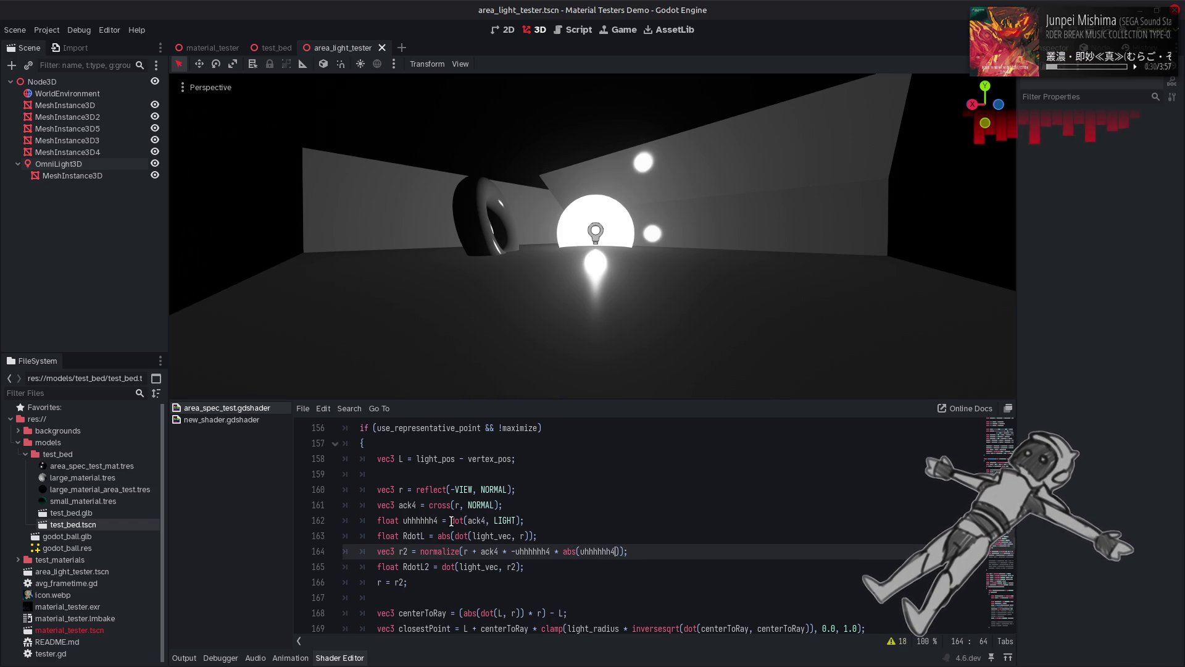
# Step: Replace uhhhhhh4 inside abs() on line 164 with dot(ack4, LIGHT) copied from line 162
pyautogui.moveTo(451, 521); pyautogui.dragTo(522, 521)
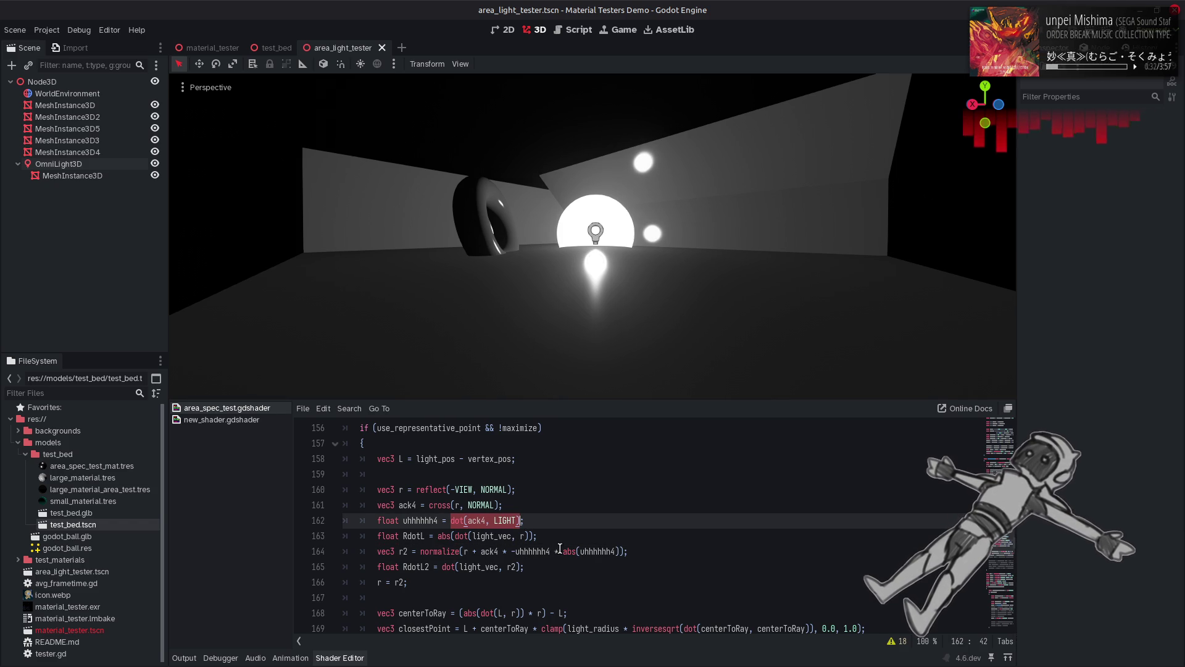
pyautogui.hotkey('ctrl', 'c')
pyautogui.doubleClick(596, 552)
pyautogui.hotkey('ctrl', 'v')
pyautogui.hotkey('ctrl', 's')
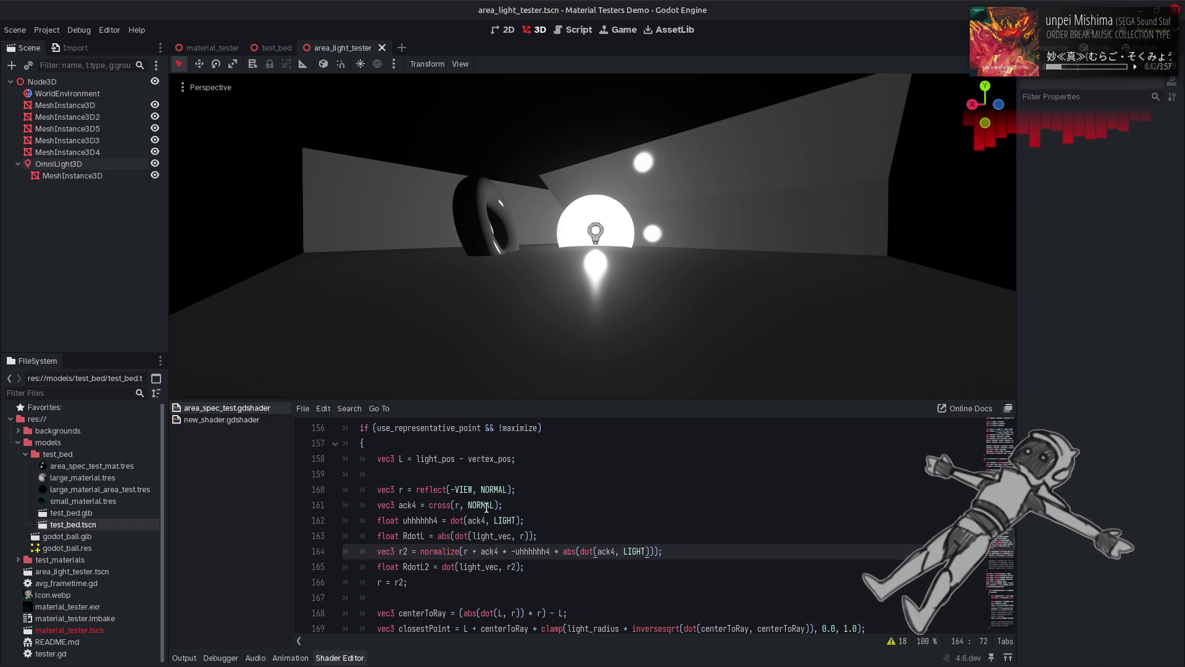
# Step: Try -VIEW in place of LIGHT in the dot call, then undo it
pyautogui.moveTo(450, 490); pyautogui.dragTo(474, 489)
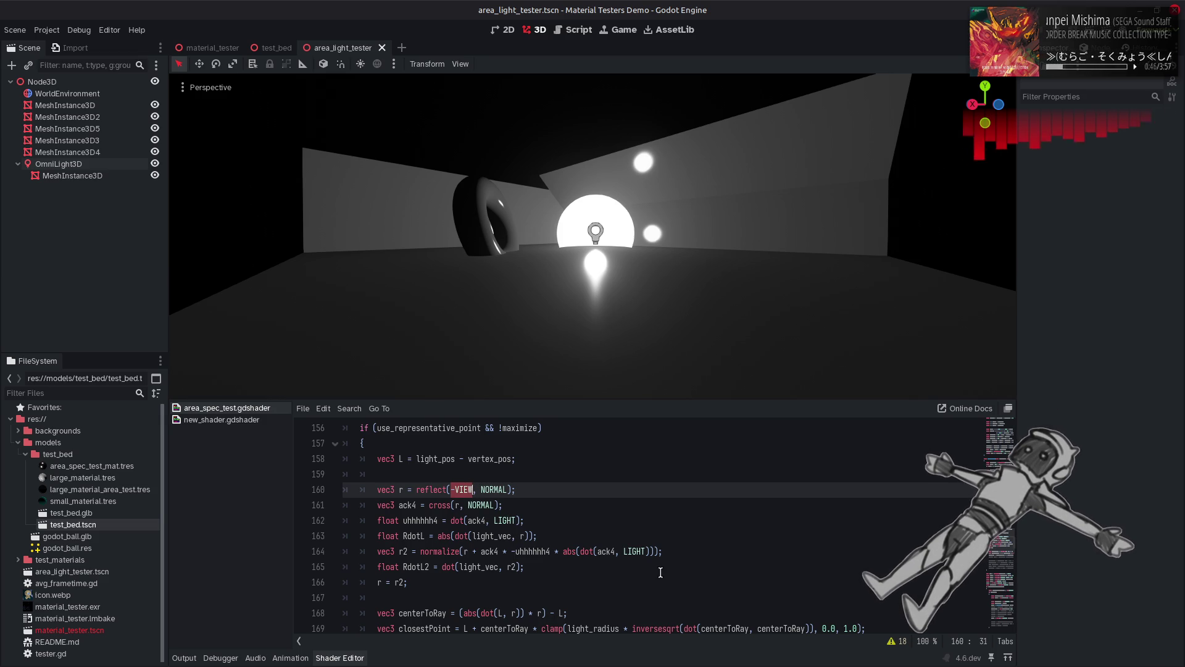
pyautogui.doubleClick(636, 552)
pyautogui.hotkey('ctrl', 'v')
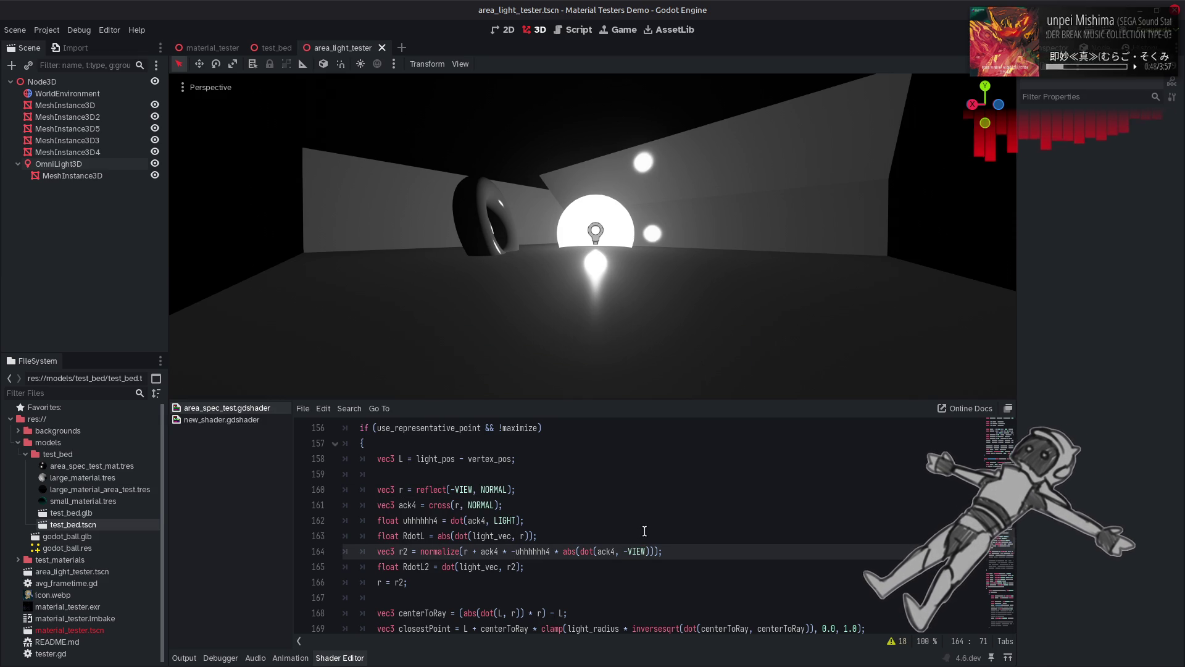
pyautogui.hotkey('ctrl', 'z')
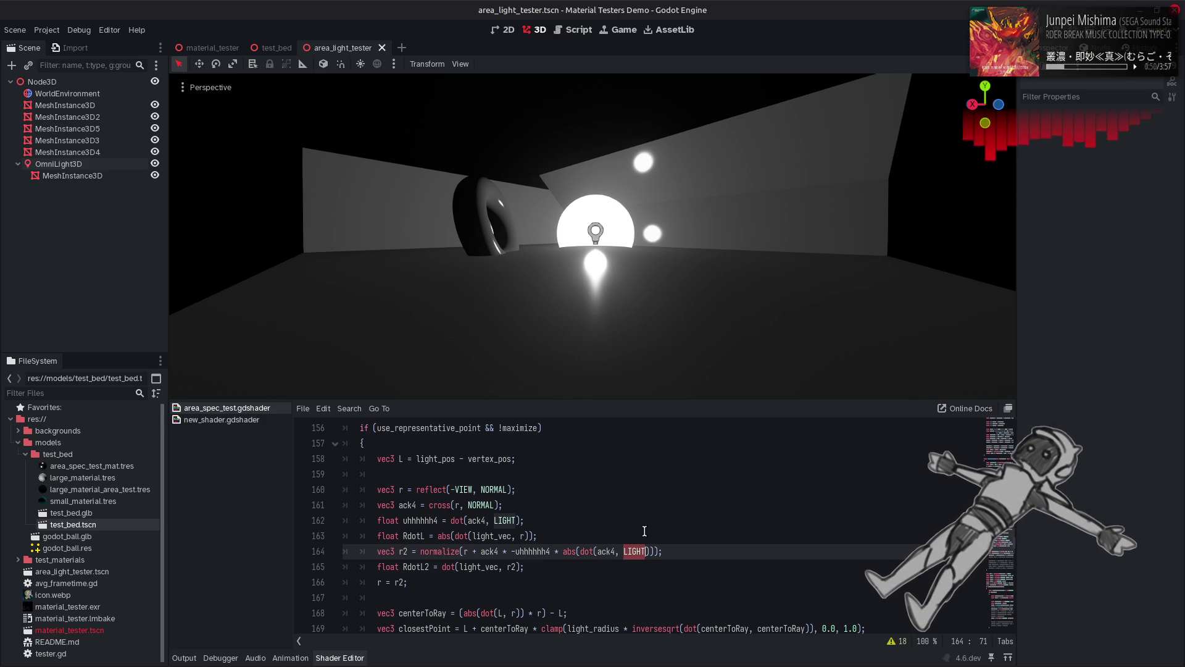
pyautogui.hotkey('ctrl', 'z')
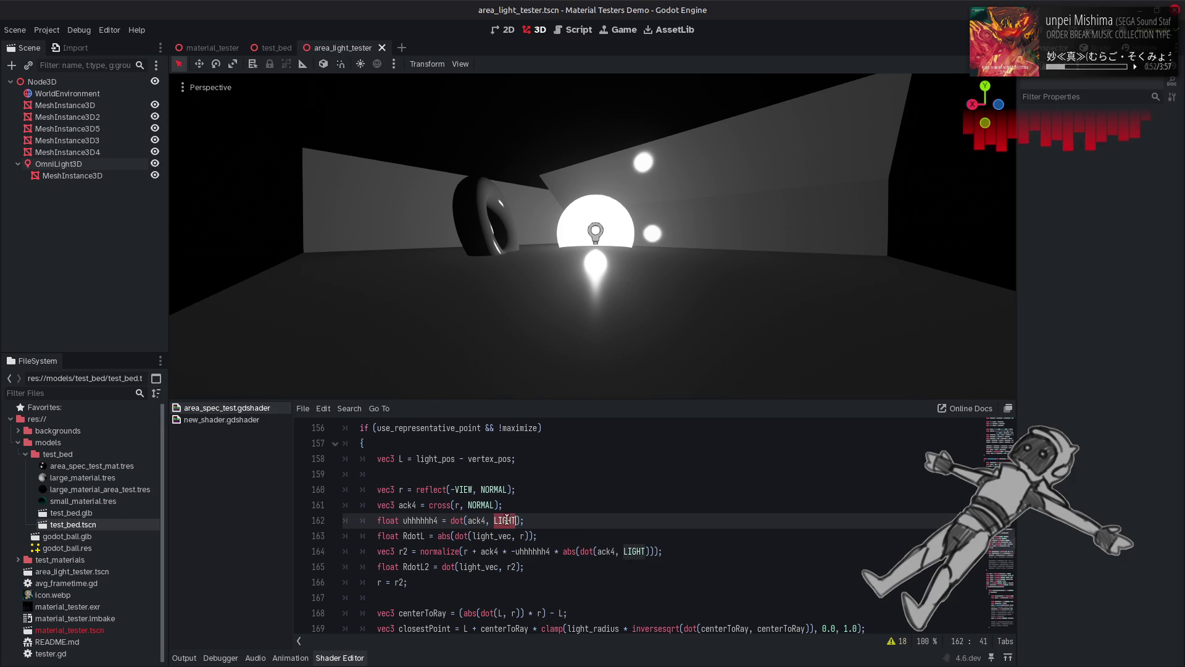
pyautogui.hotkey('ctrl', 's')
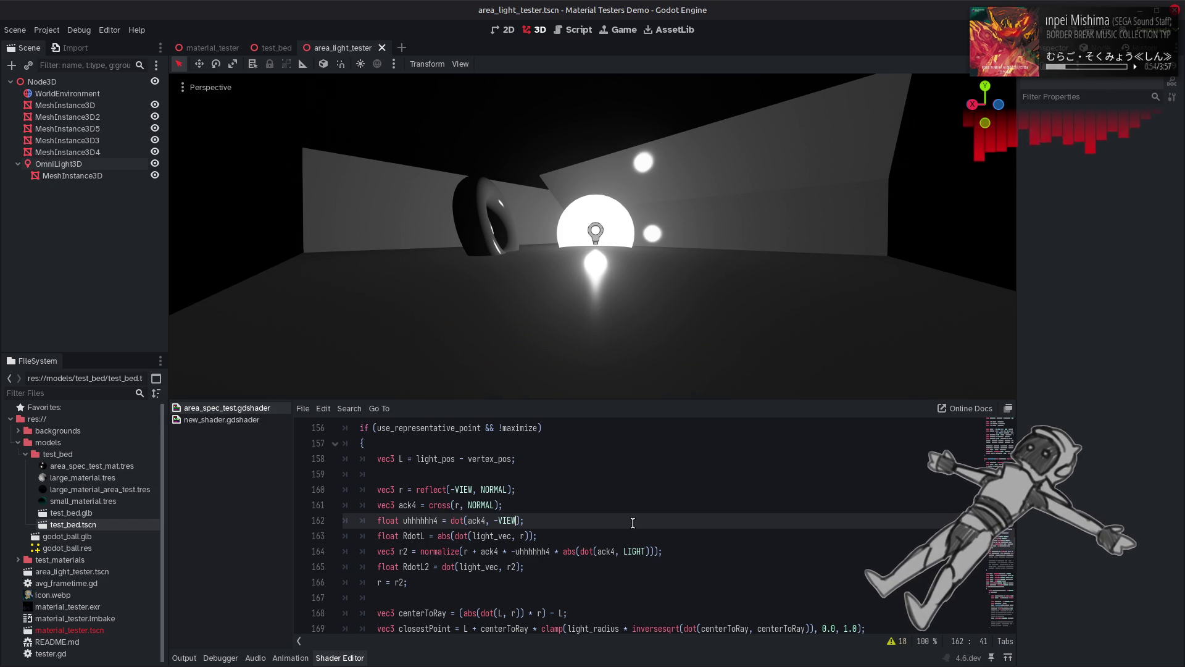
# Step: Compare -VIEW against NORMAL in line 161's cross product, keeping NORMAL
pyautogui.click(517, 552)
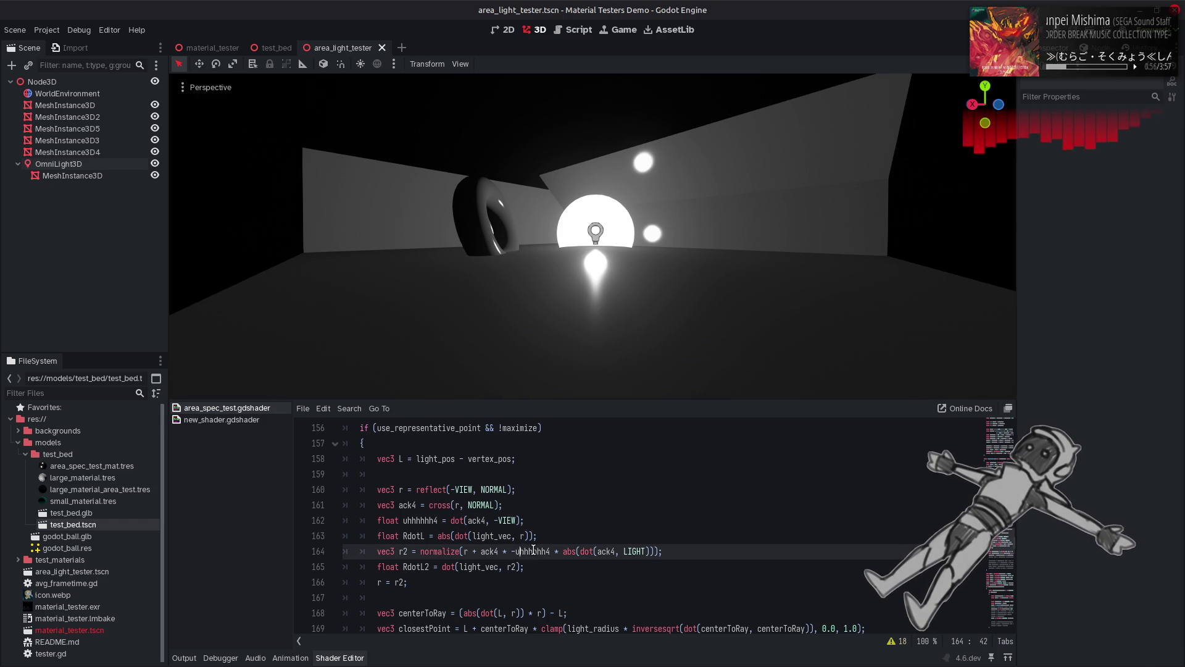
pyautogui.hotkey('ctrl', 's')
pyautogui.hotkey('ctrl', 'shift', 'z')
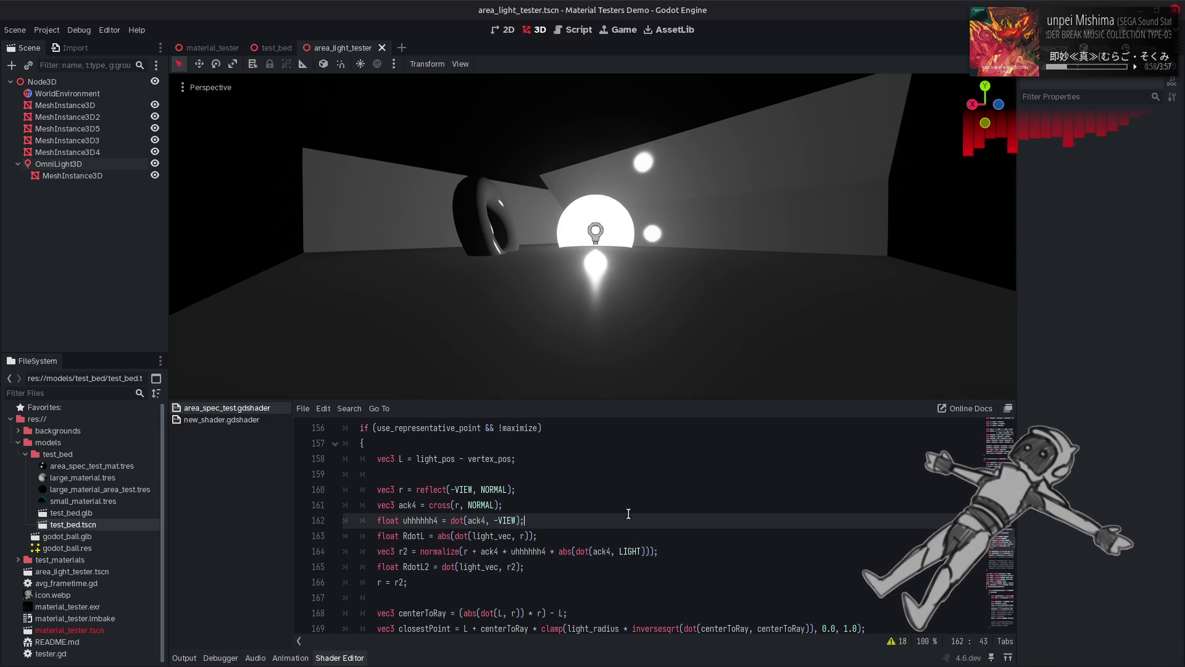
pyautogui.hotkey('ctrl', 'z')
pyautogui.hotkey('ctrl', 'shift', 'z')
pyautogui.hotkey('ctrl', 's')
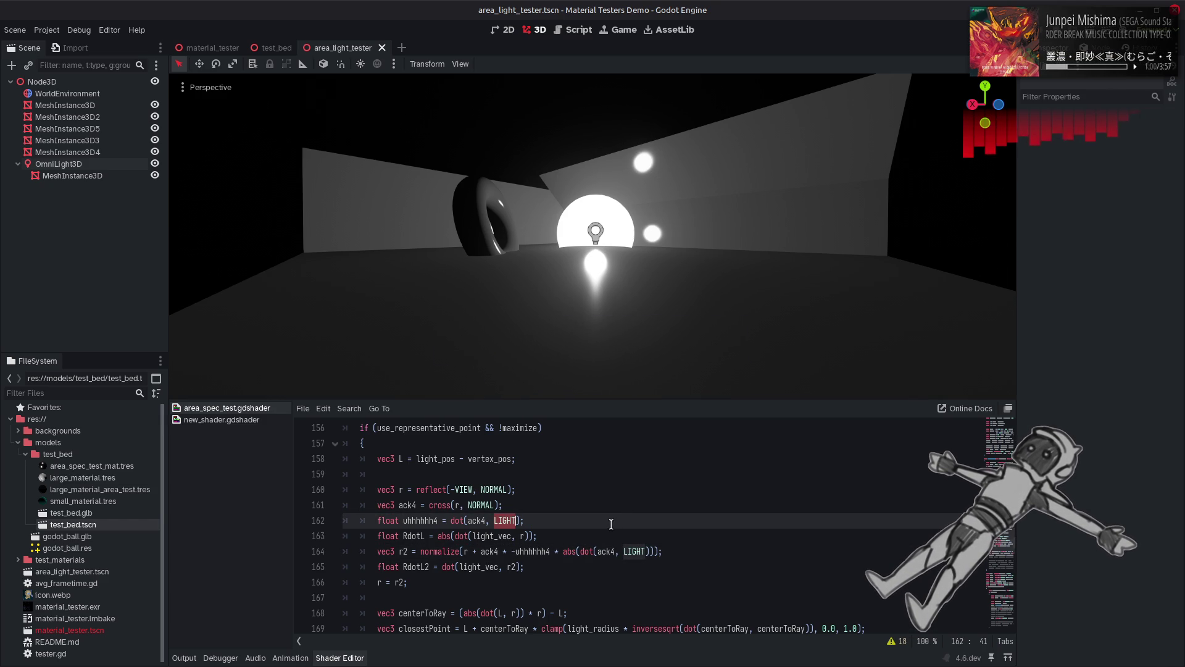
pyautogui.hotkey('ctrl', 'z')
pyautogui.hotkey('ctrl', 'z')
pyautogui.hotkey('ctrl', 'z')
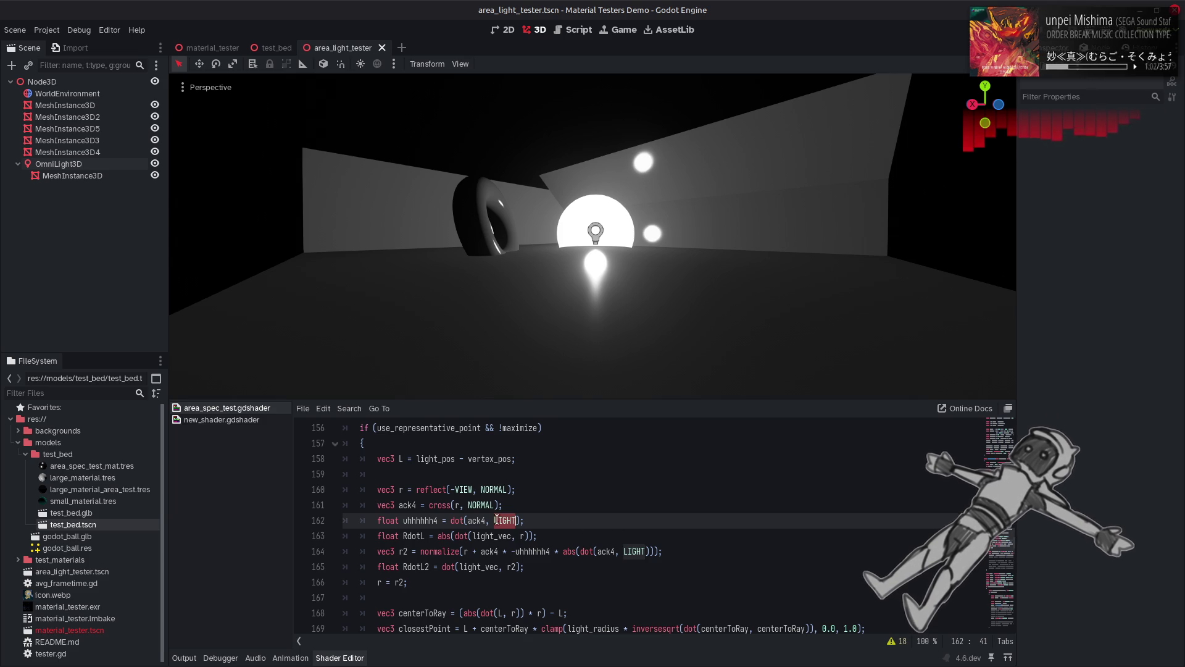
pyautogui.hotkey('ctrl', 's')
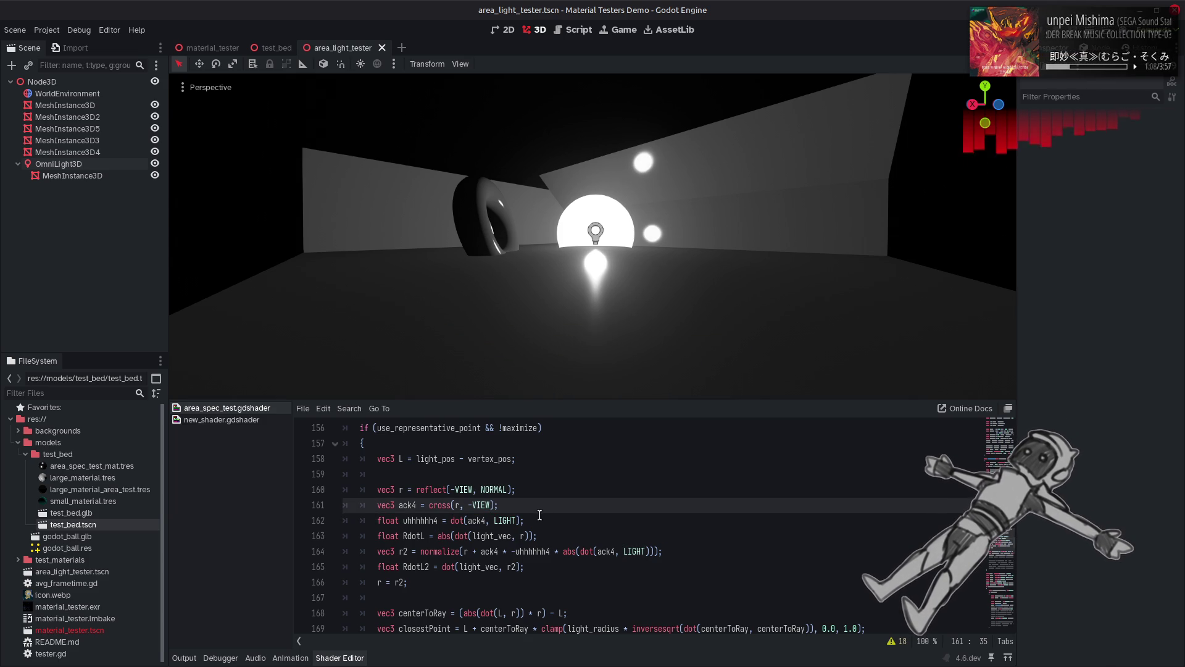
pyautogui.hotkey('ctrl', 'shift', 'z')
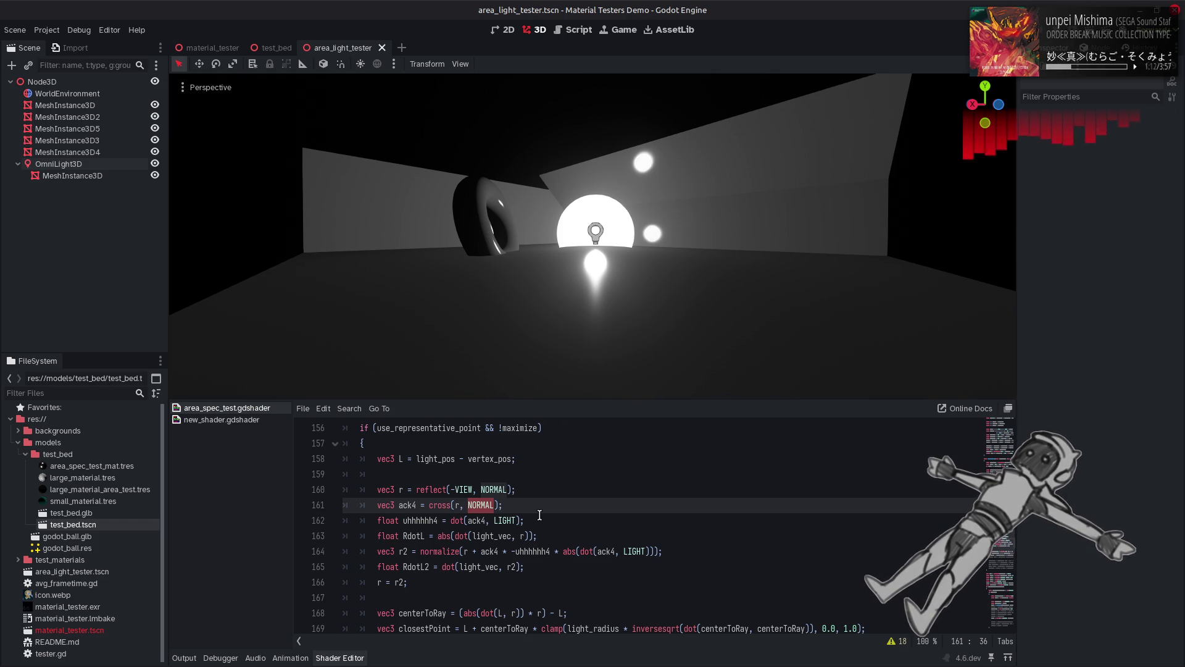
# Step: Use r instead of ack4 in line 164's dot call and delete the abs wrapper
pyautogui.doubleClick(476, 519)
pyautogui.write('r')
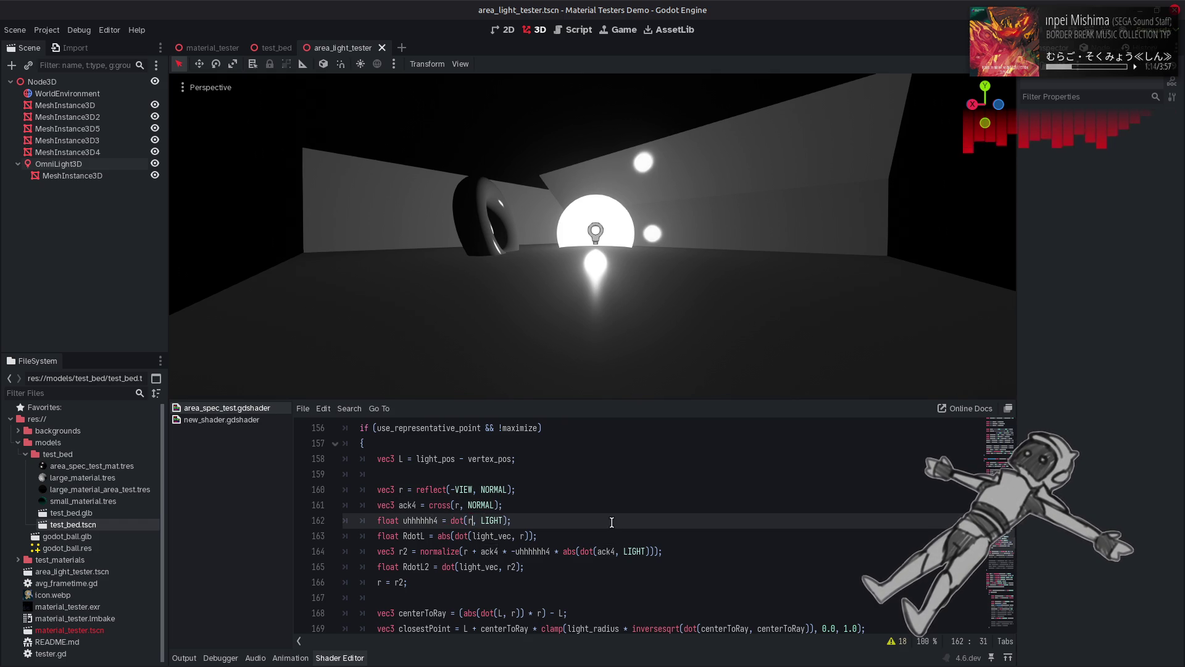
pyautogui.hotkey('ctrl', 's')
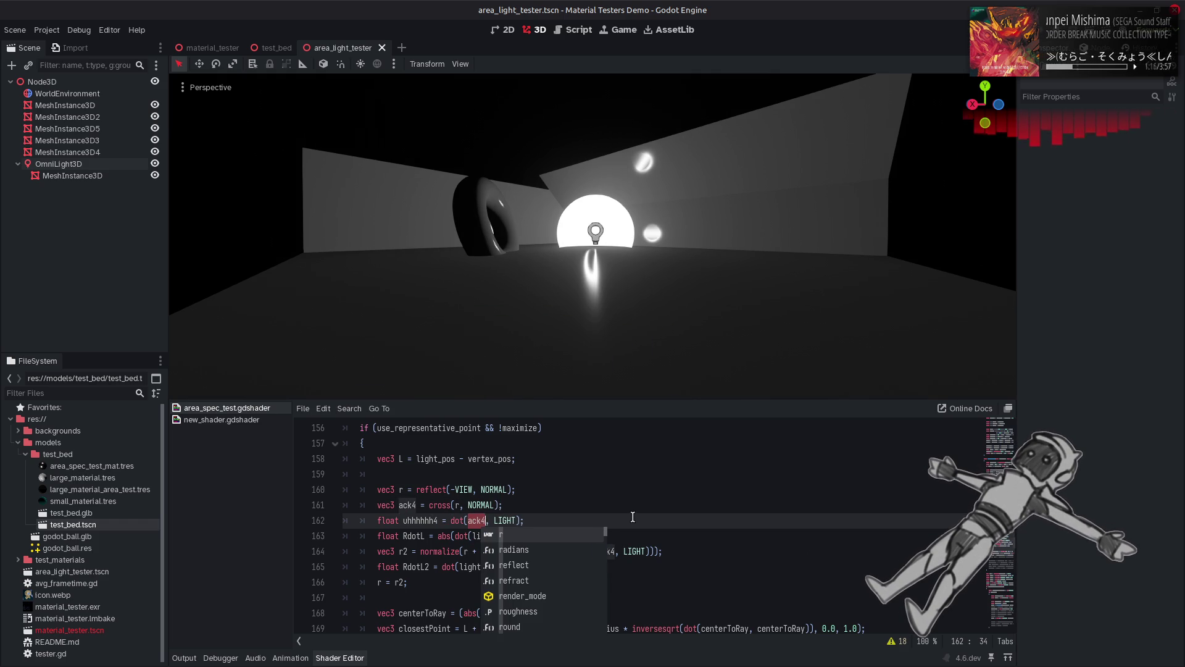
pyautogui.hotkey('ctrl', 'z')
pyautogui.doubleClick(607, 550)
pyautogui.write('r')
pyautogui.hotkey('ctrl', 's')
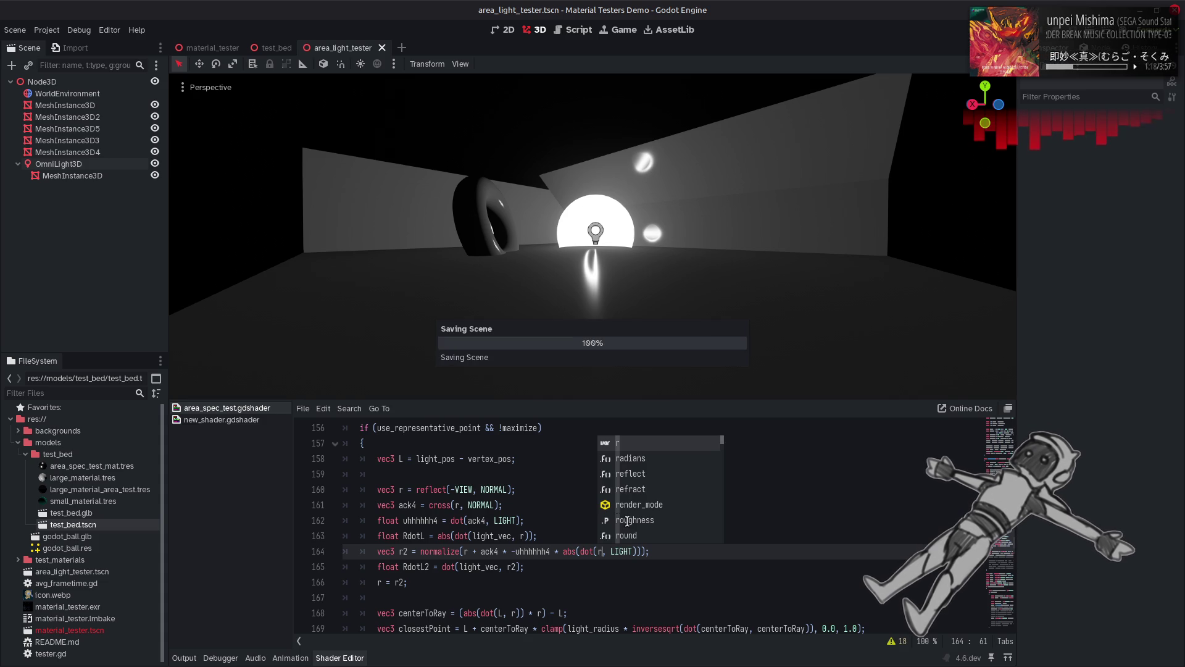
pyautogui.click(569, 517)
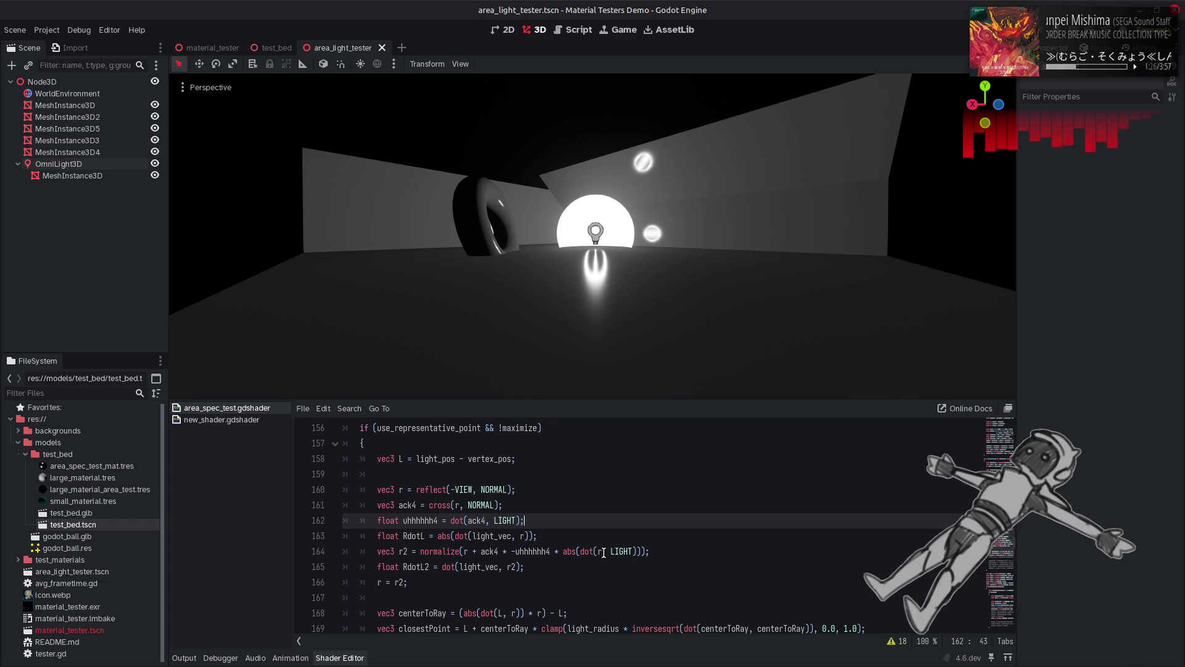
pyautogui.click(610, 551)
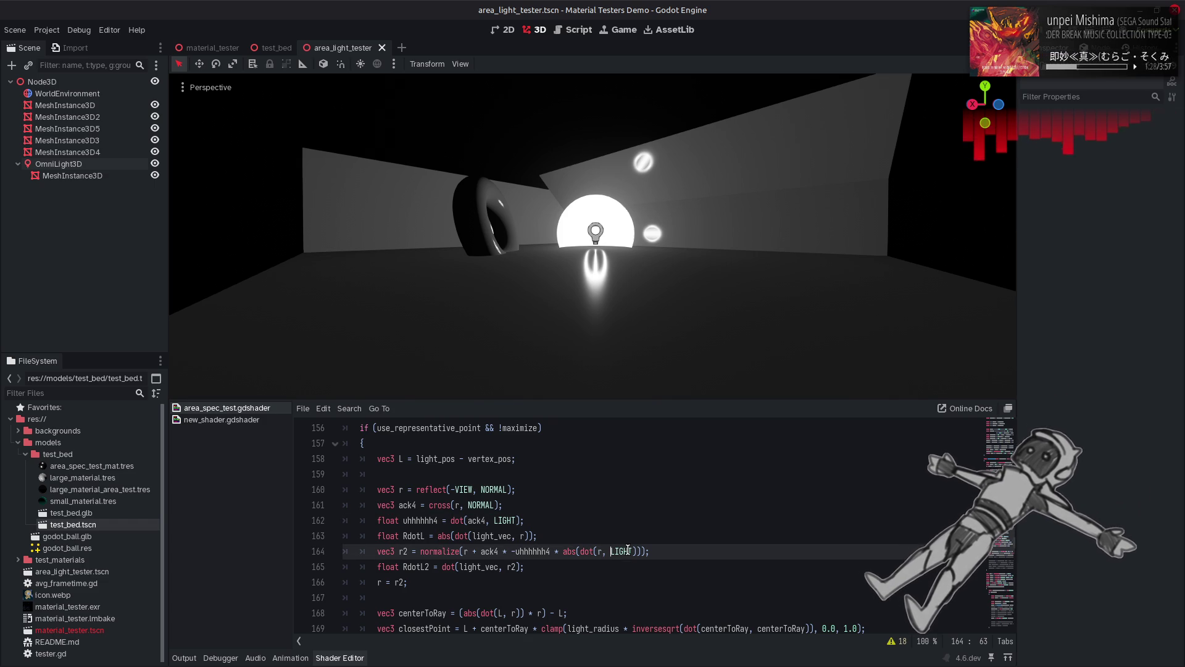
pyautogui.hotkey('ctrl', 's')
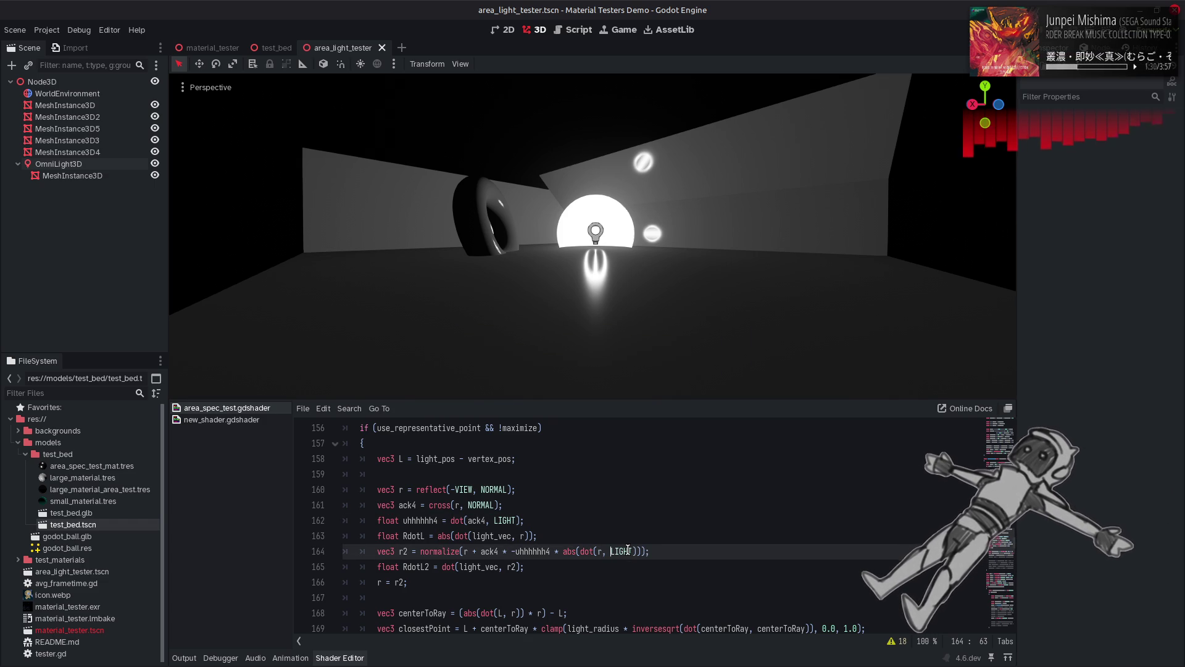
pyautogui.doubleClick(569, 551)
pyautogui.press('BackSpace')
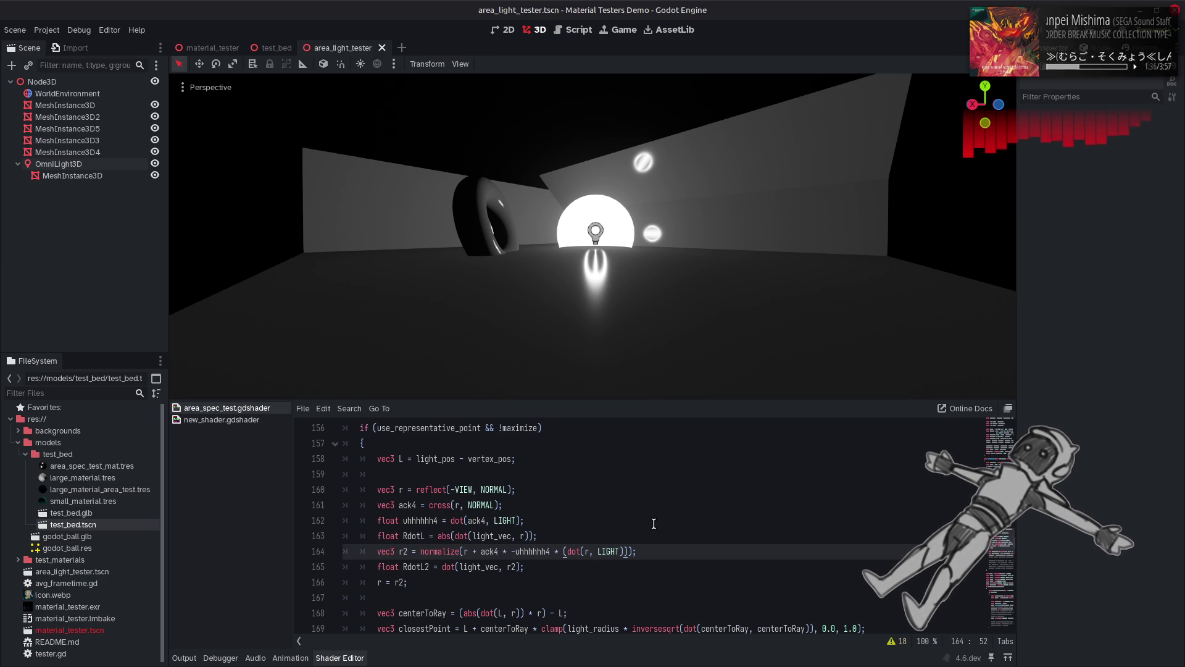
# Step: Change line 164's scale to (1.0 - max(0.0, dot(r, LIGHT))) and save the shader
pyautogui.write('max(')
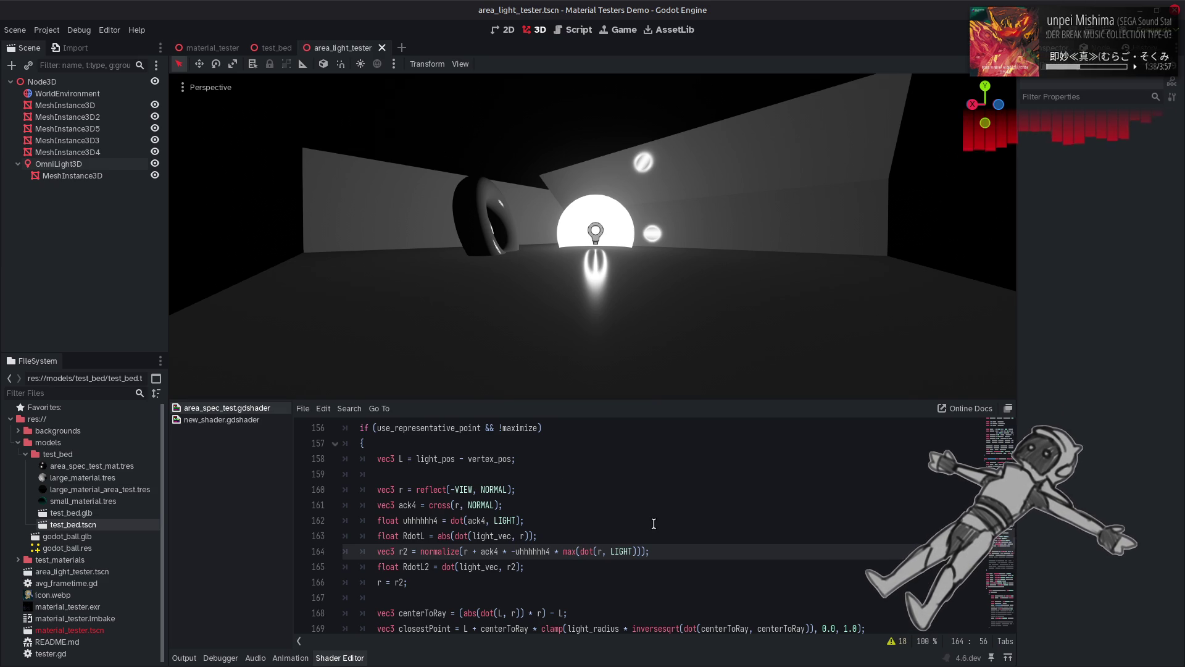
pyautogui.write('0.0,')
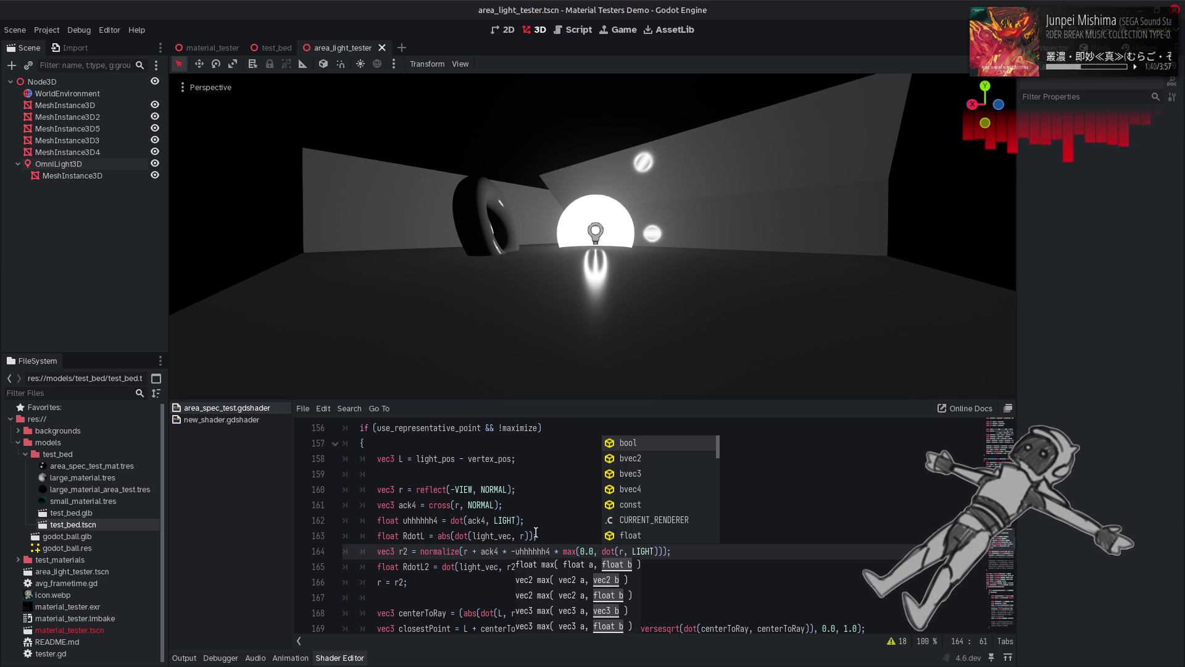
pyautogui.click(564, 551)
pyautogui.write('1')
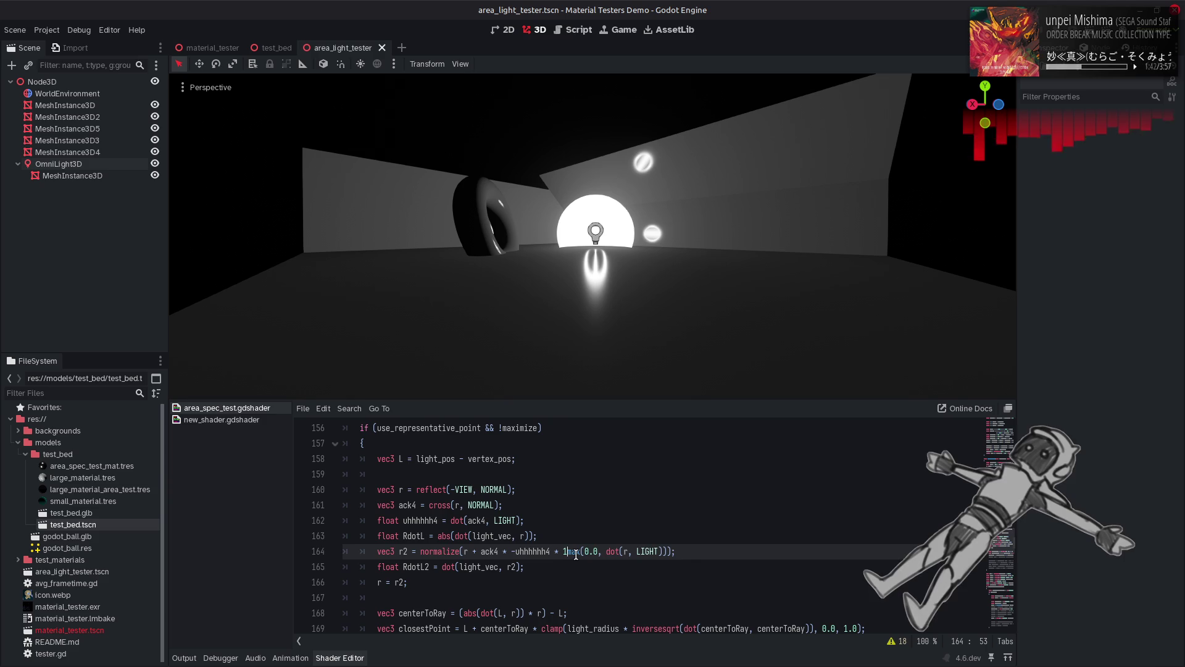
pyautogui.write('.0 -')
pyautogui.press('Left')
pyautogui.press('Left')
pyautogui.press('Left')
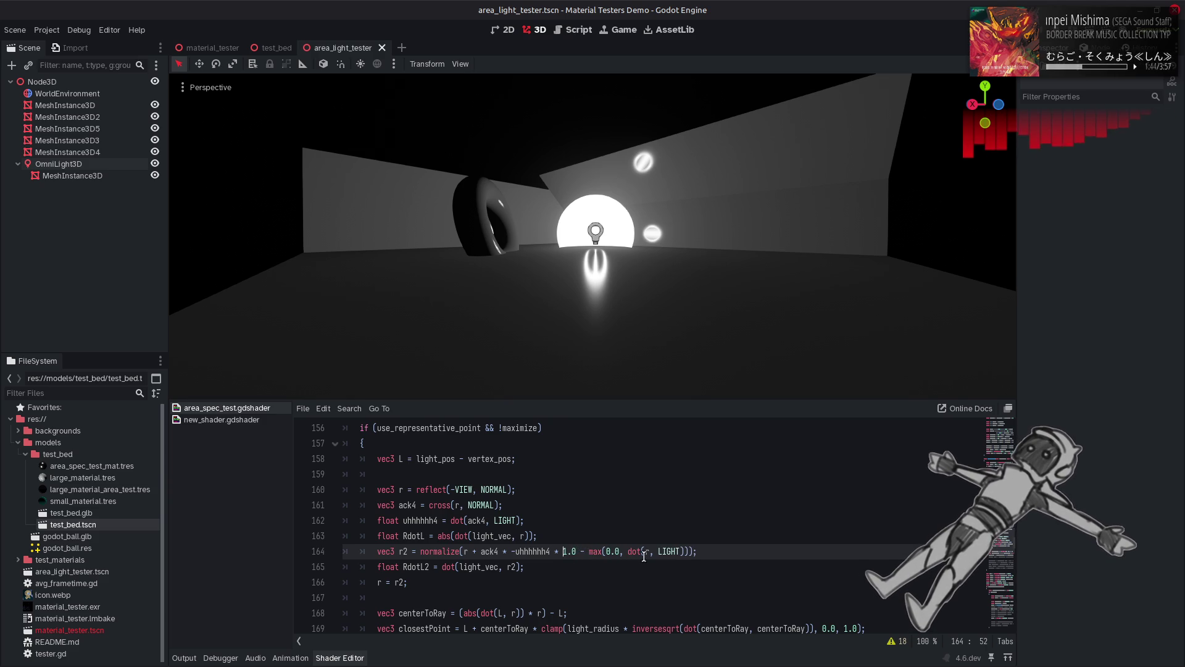
pyautogui.write('(')
pyautogui.click(691, 551)
pyautogui.write(')')
pyautogui.hotkey('ctrl', 's')
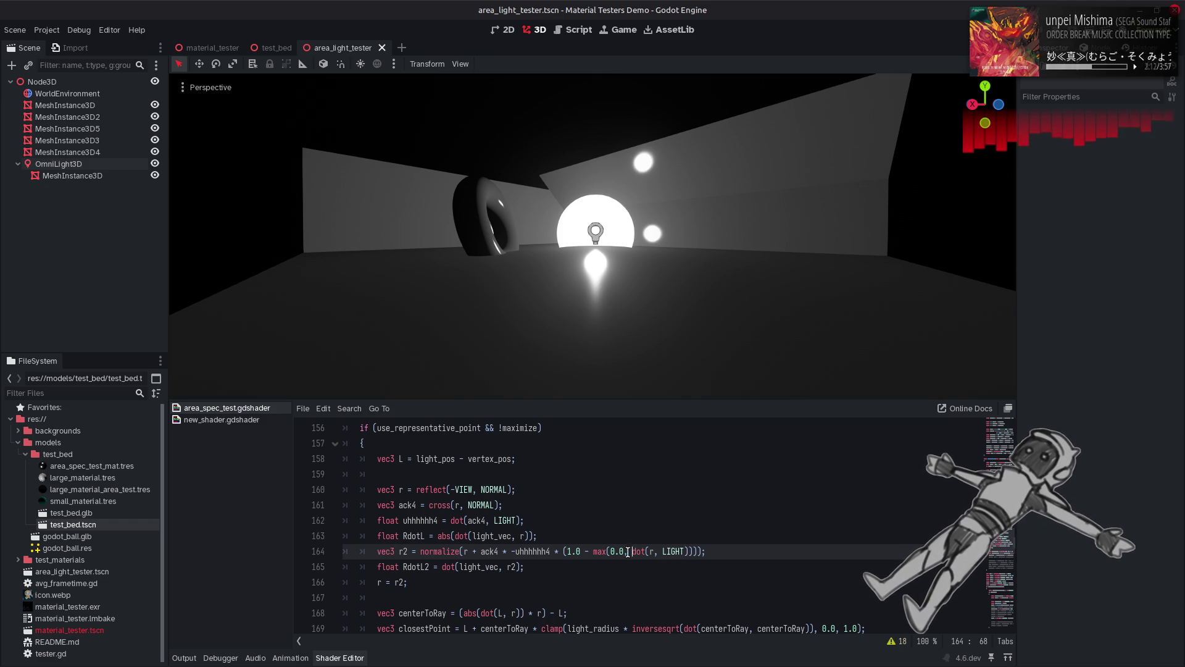
# Step: Copy max(0.0, in front of the 1.0 on line 164 and save
pyautogui.moveTo(628, 552); pyautogui.dragTo(593, 552)
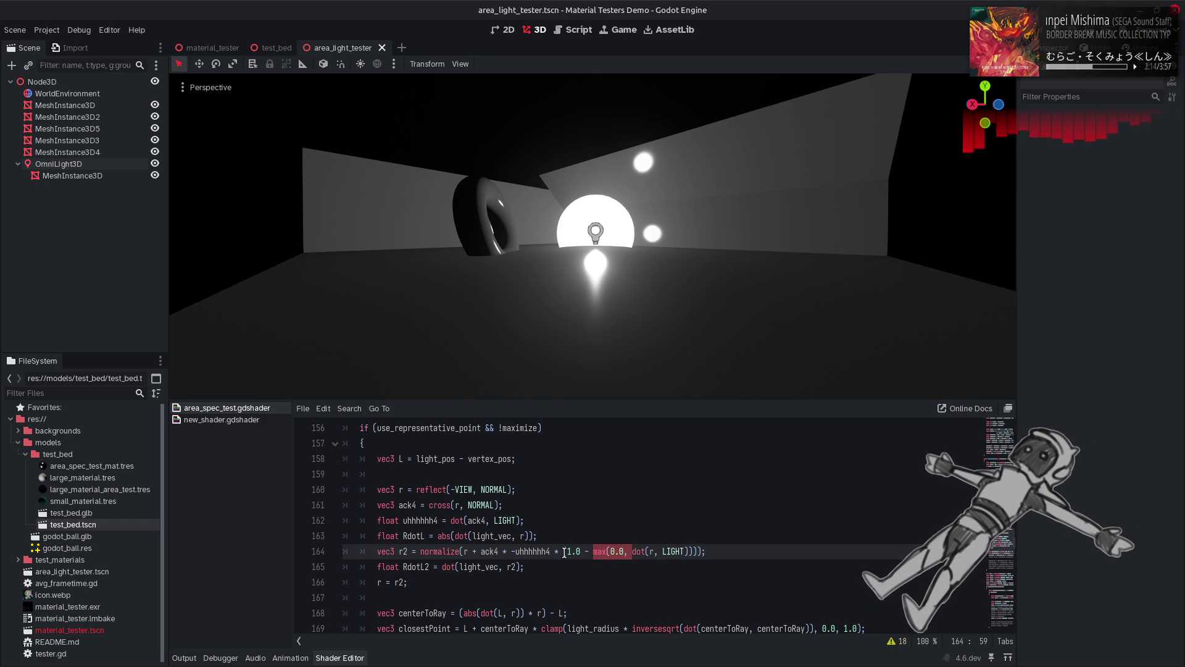
pyautogui.hotkey('ctrl', 'c')
pyautogui.click(564, 551)
pyautogui.hotkey('ctrl', 'v')
pyautogui.hotkey('ctrl', 's')
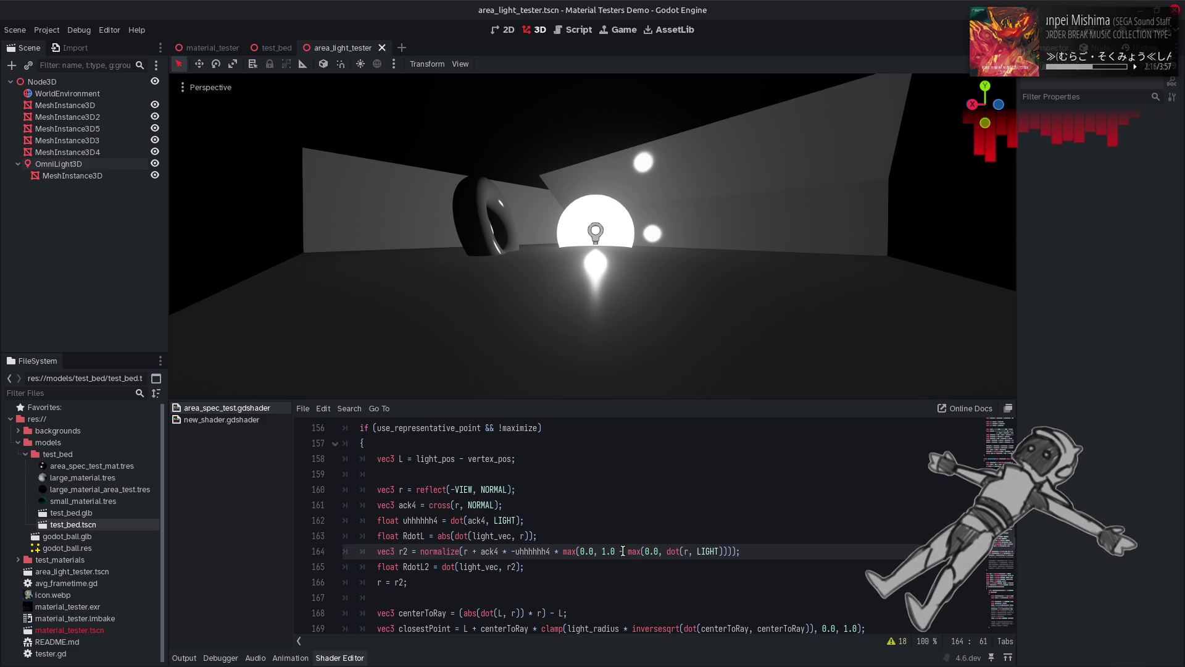
# Step: Try 10.0 and then 0.1 multipliers on line 164, saving to preview each
pyautogui.write('10.0 *')
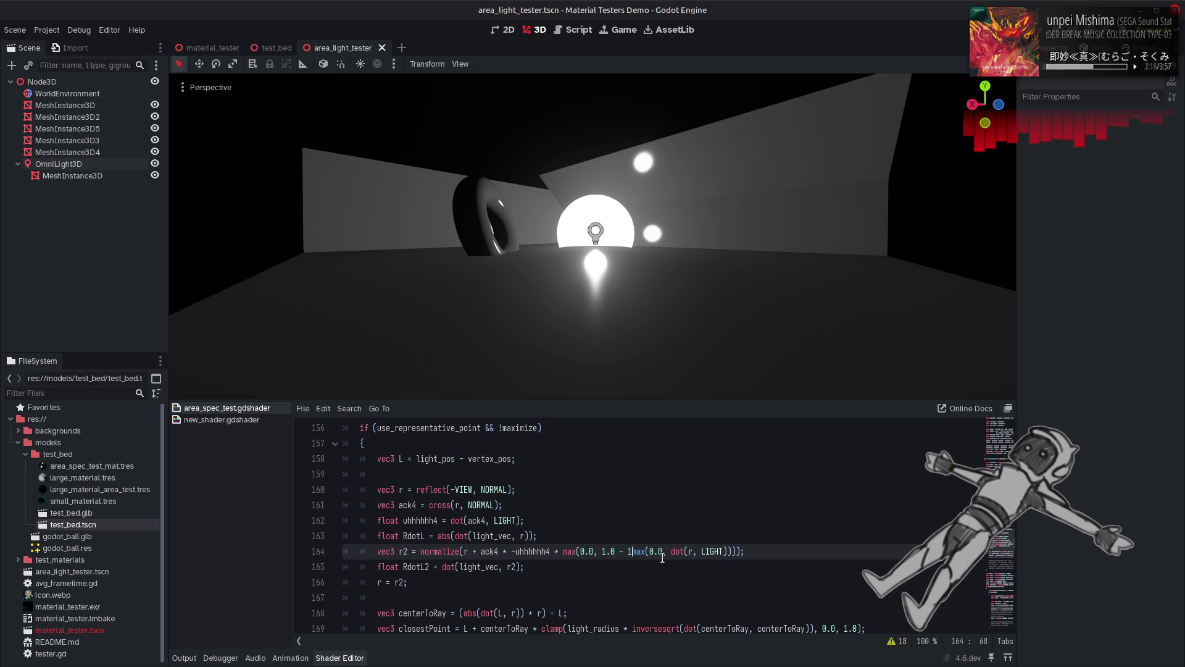
pyautogui.hotkey('ctrl', 's')
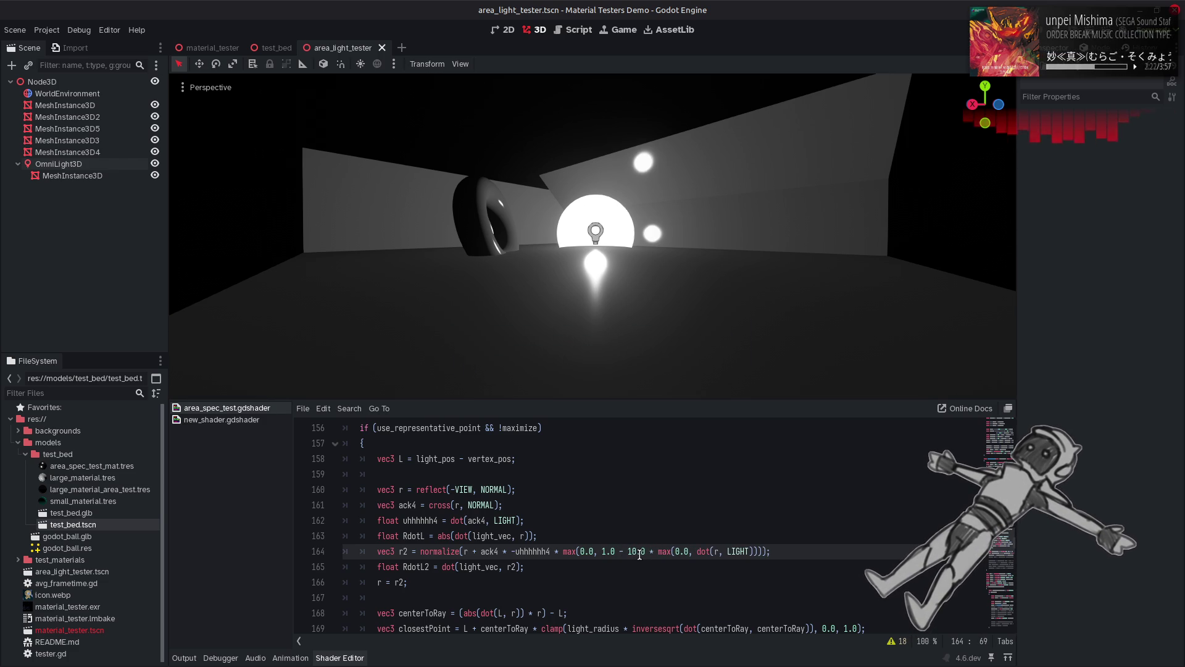
pyautogui.hotkey('ctrl', 'z')
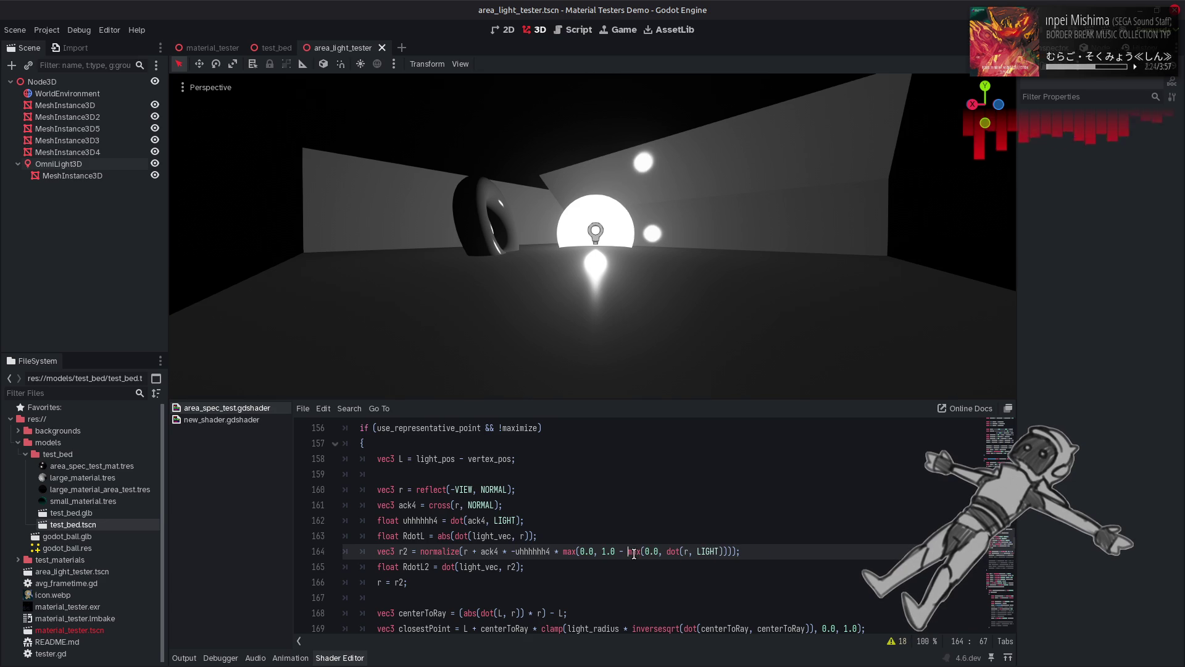
pyautogui.write('0.1 *')
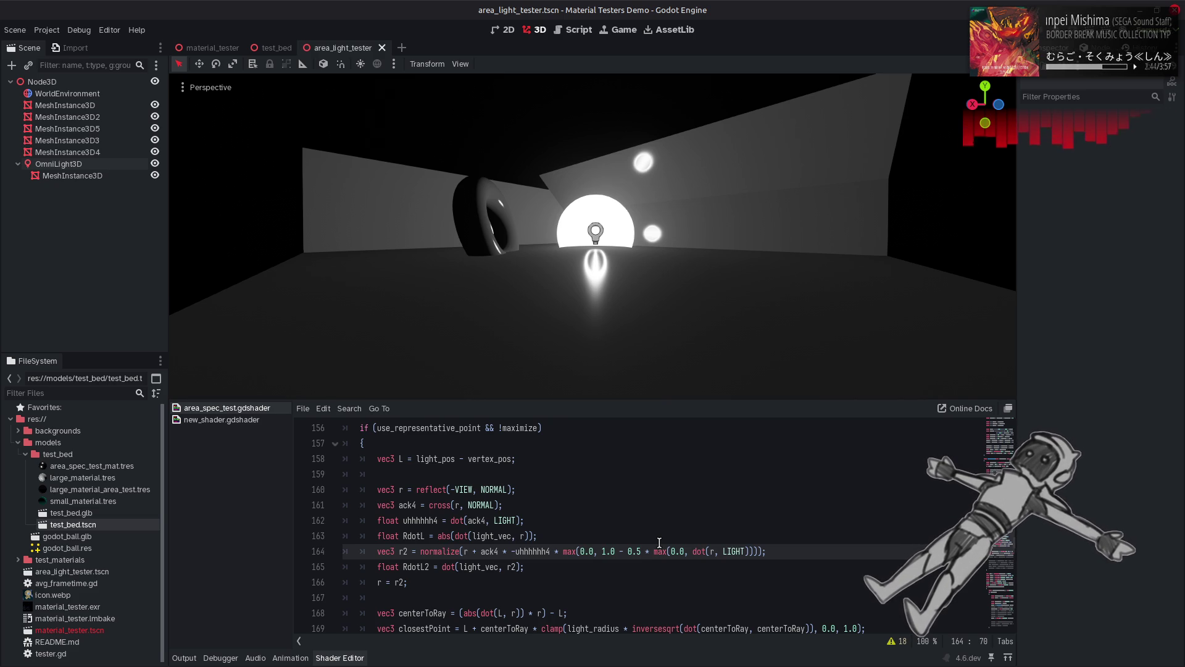
pyautogui.press('BackSpace')
pyautogui.press('BackSpace')
pyautogui.press('BackSpace')
pyautogui.hotkey('ctrl', 's')
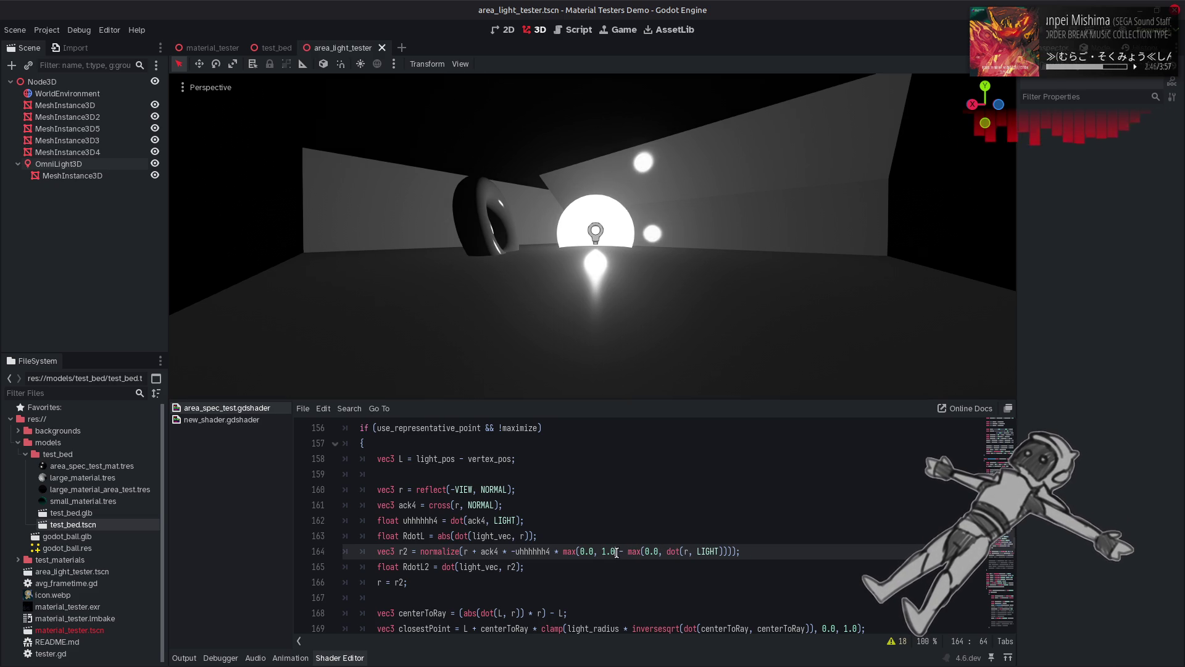
# Step: Swap the 1.0 constant for 0.5, then 0.1, then 2.0, saving after each
pyautogui.moveTo(616, 552); pyautogui.dragTo(603, 555)
pyautogui.write('0.5')
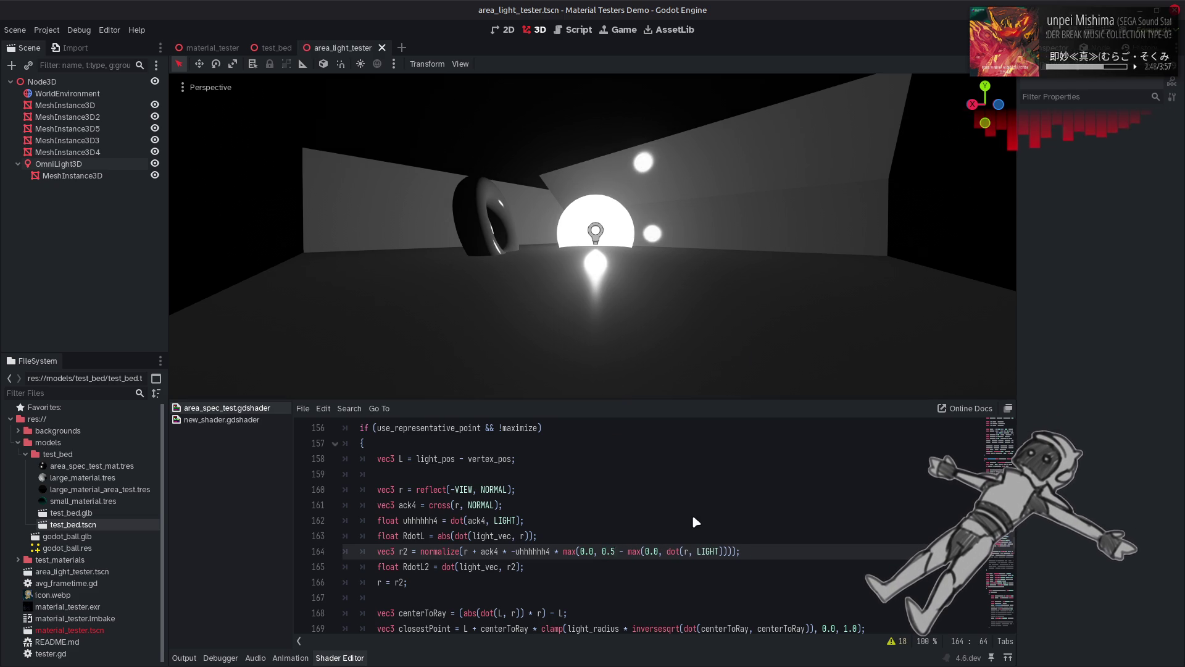
pyautogui.hotkey('ctrl', 's')
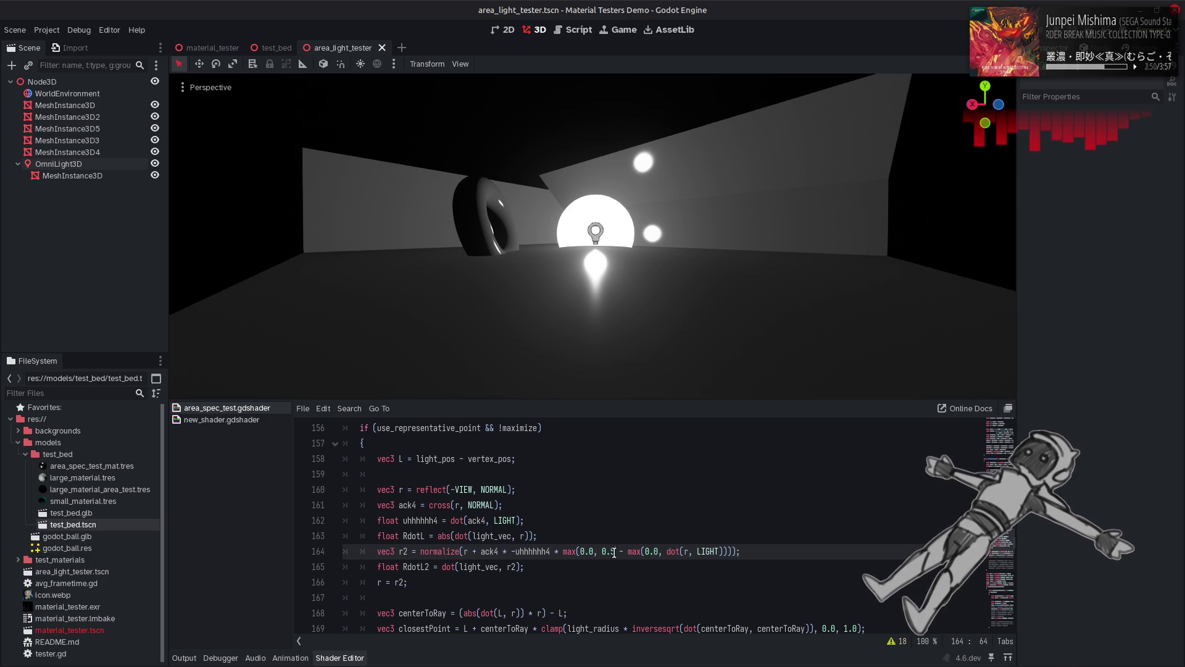
pyautogui.press('BackSpace')
pyautogui.write('1')
pyautogui.hotkey('ctrl', 's')
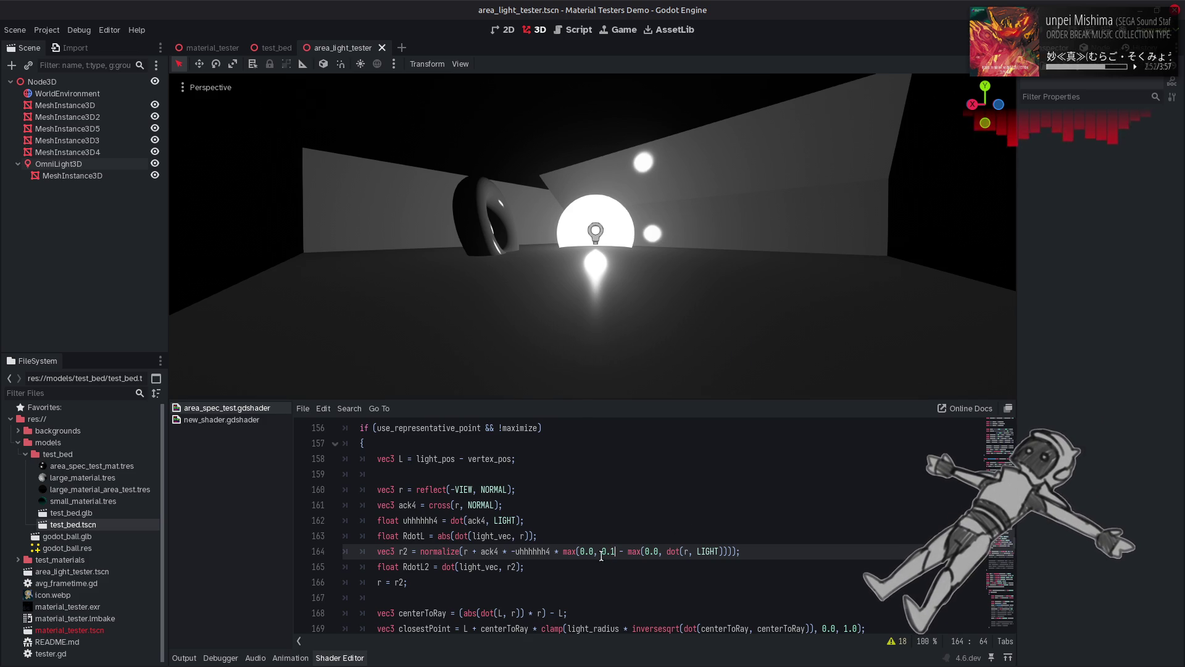
pyautogui.moveTo(602, 553); pyautogui.dragTo(616, 551)
pyautogui.write('2.0')
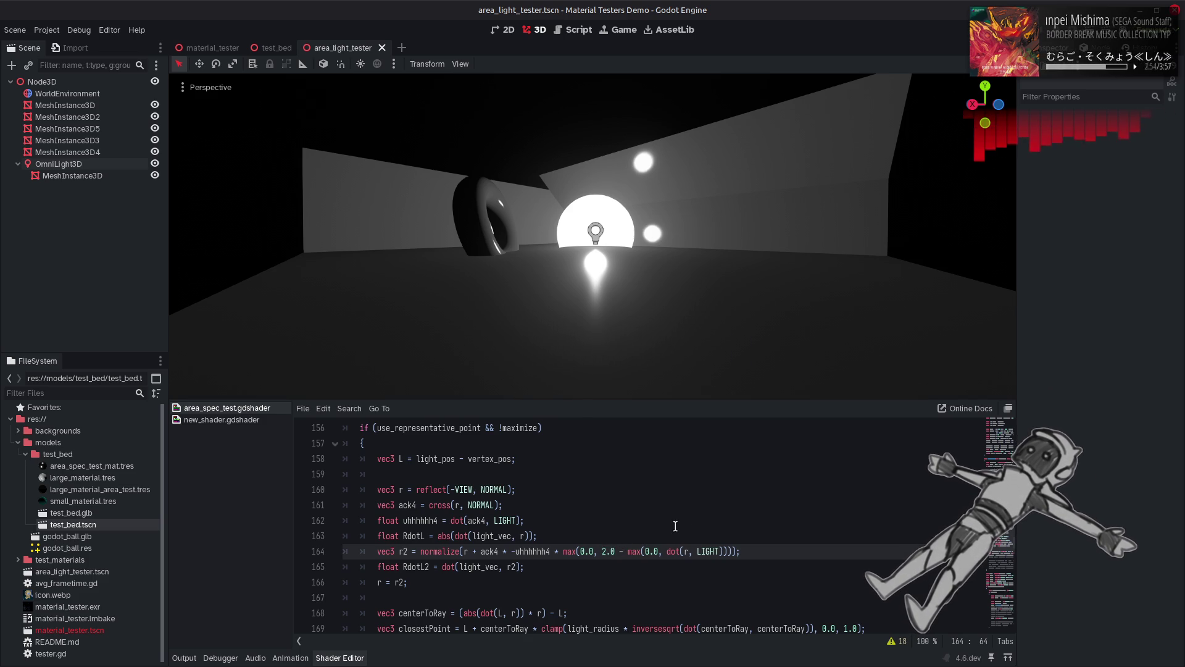
pyautogui.hotkey('ctrl', 's')
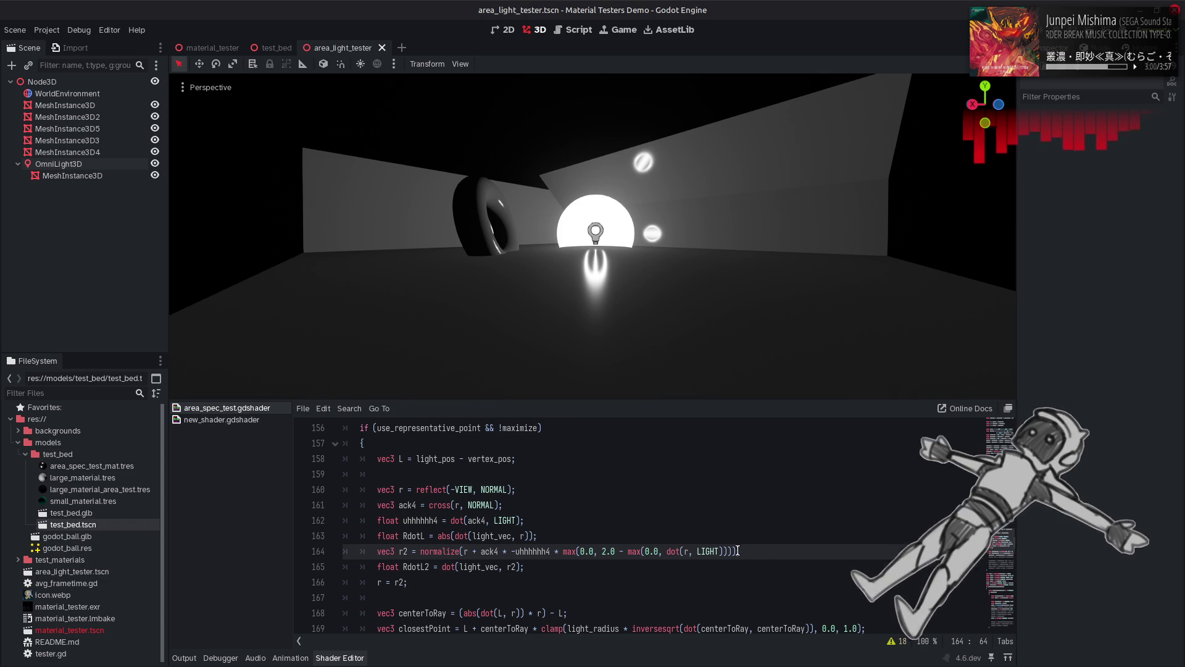
# Step: Delete the max(...) weighting term from the end of line 164
pyautogui.click(736, 550)
pyautogui.moveTo(735, 551)
pyautogui.mouseDown()
pyautogui.moveTo(732, 563)
pyautogui.moveTo(692, 552)
pyautogui.moveTo(552, 556)
pyautogui.mouseUp()
pyautogui.press('Delete')
pyautogui.hotkey('ctrl', 's')
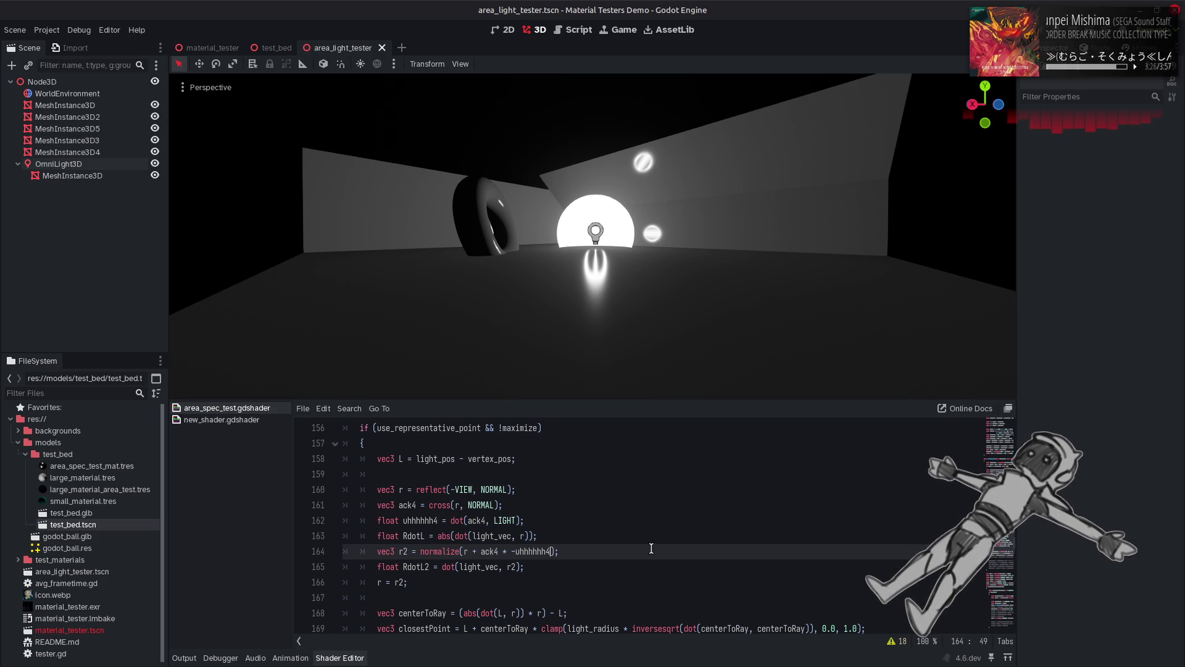
pyautogui.moveTo(310, 664)
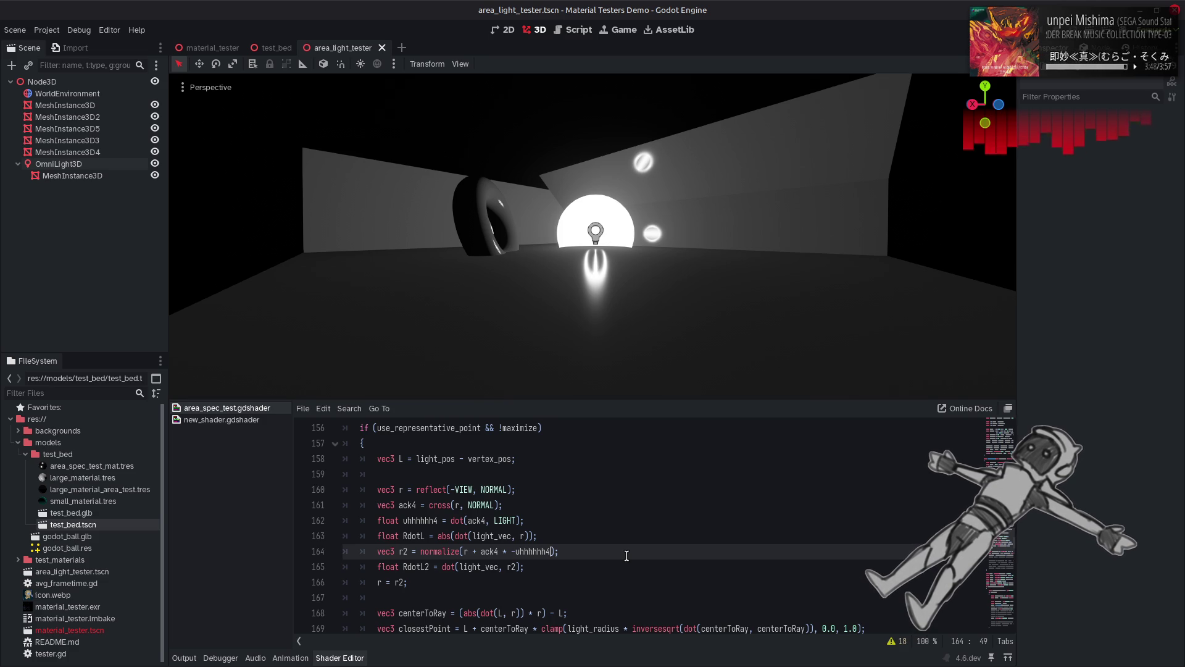
pyautogui.moveTo(630, 666)
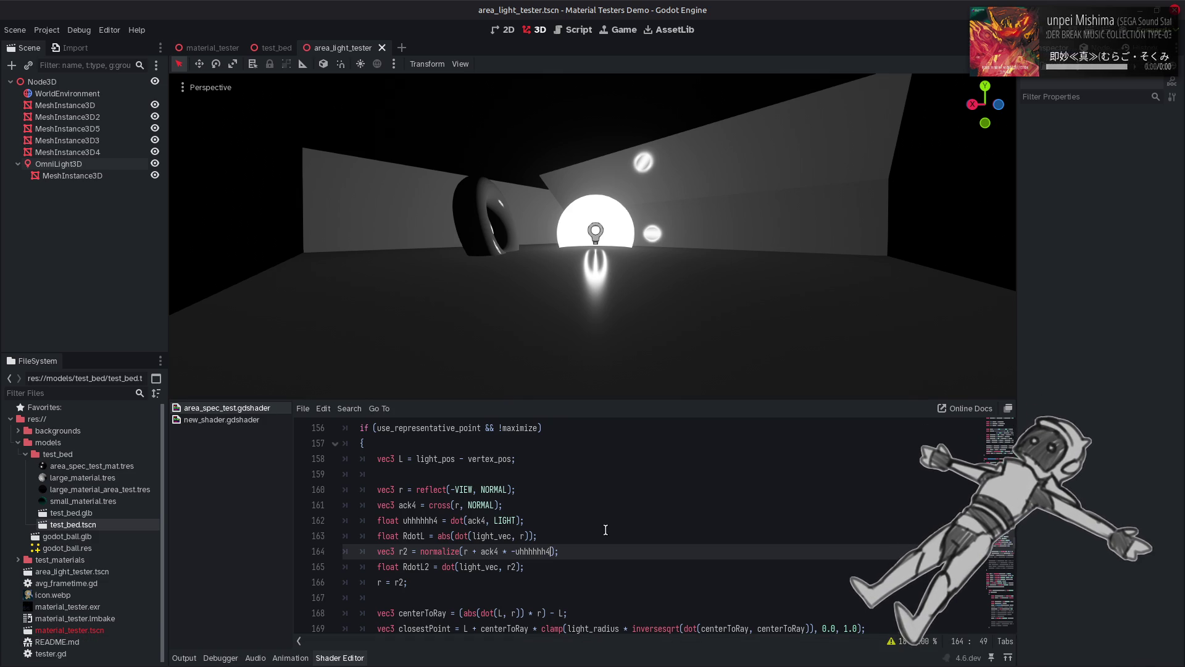
pyautogui.click(576, 554)
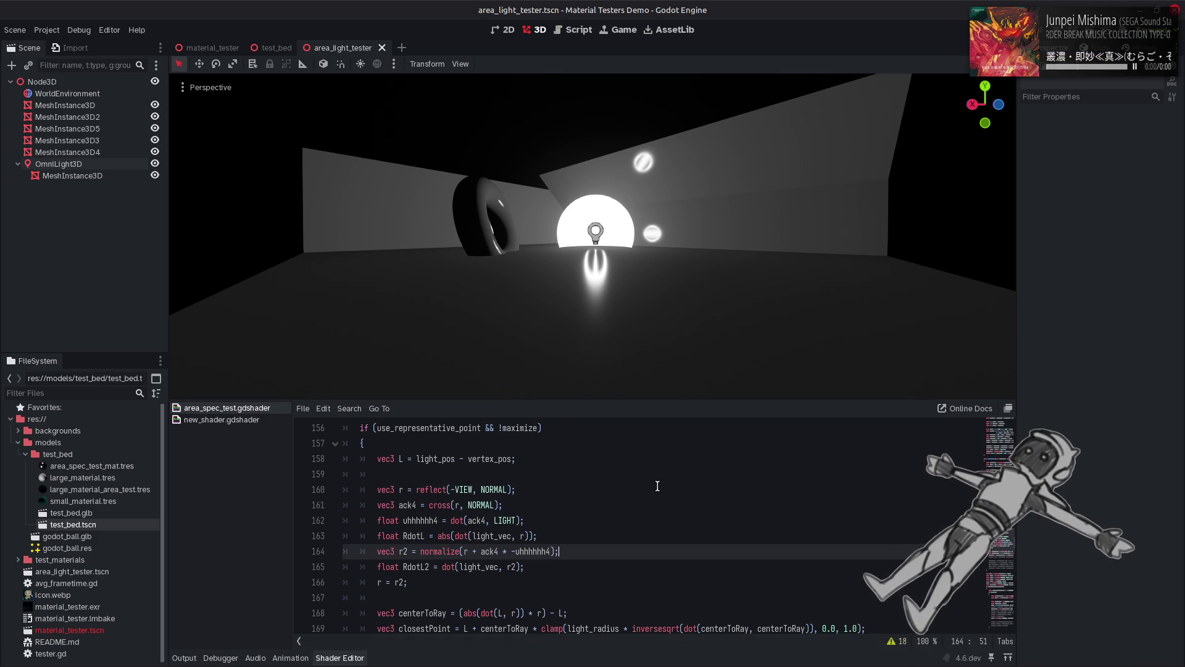
# Step: Comment out r = r2 on line 166 and raise the OmniLight3D's Specular value
pyautogui.click(370, 584)
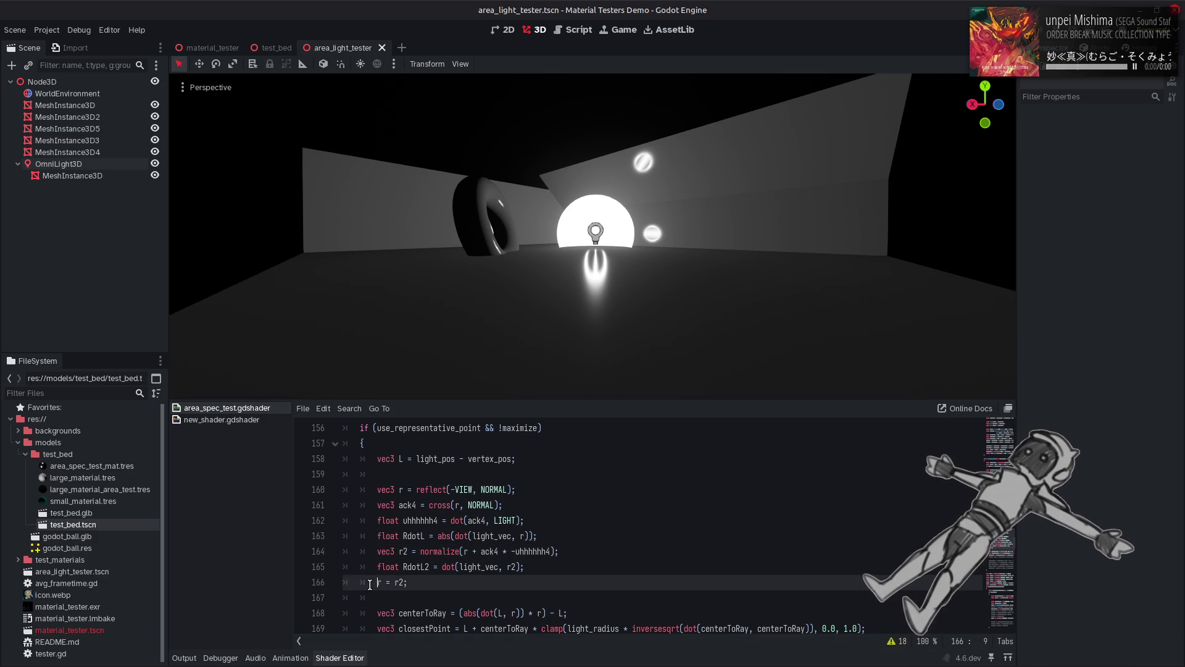
pyautogui.write('//')
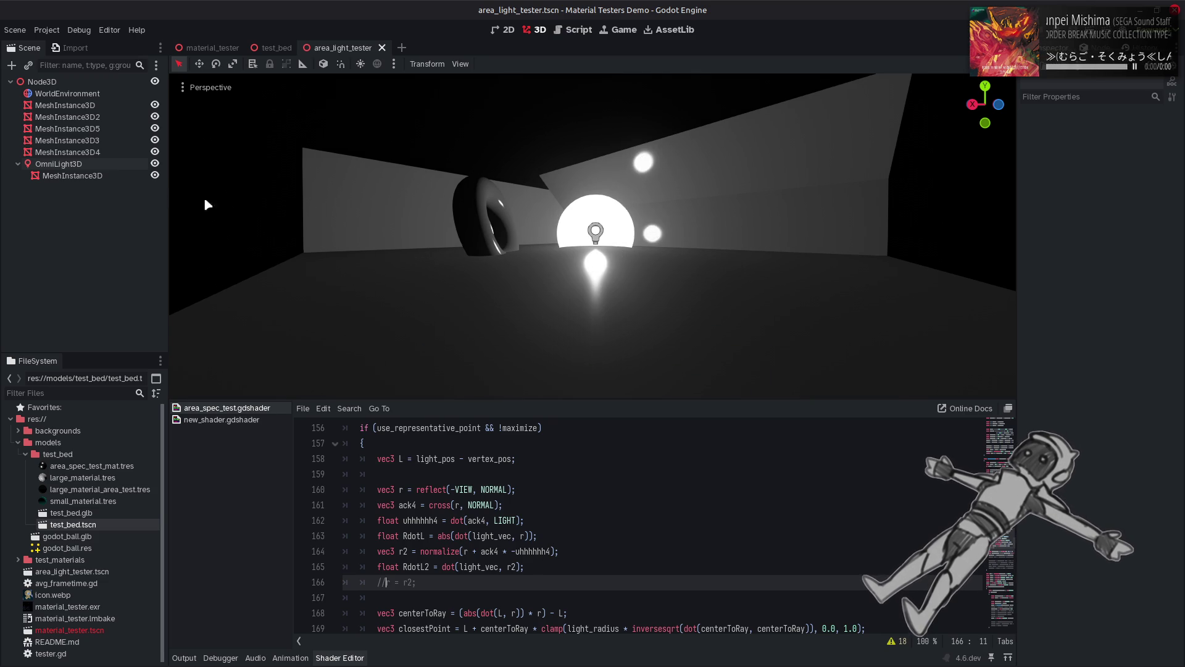
pyautogui.click(93, 165)
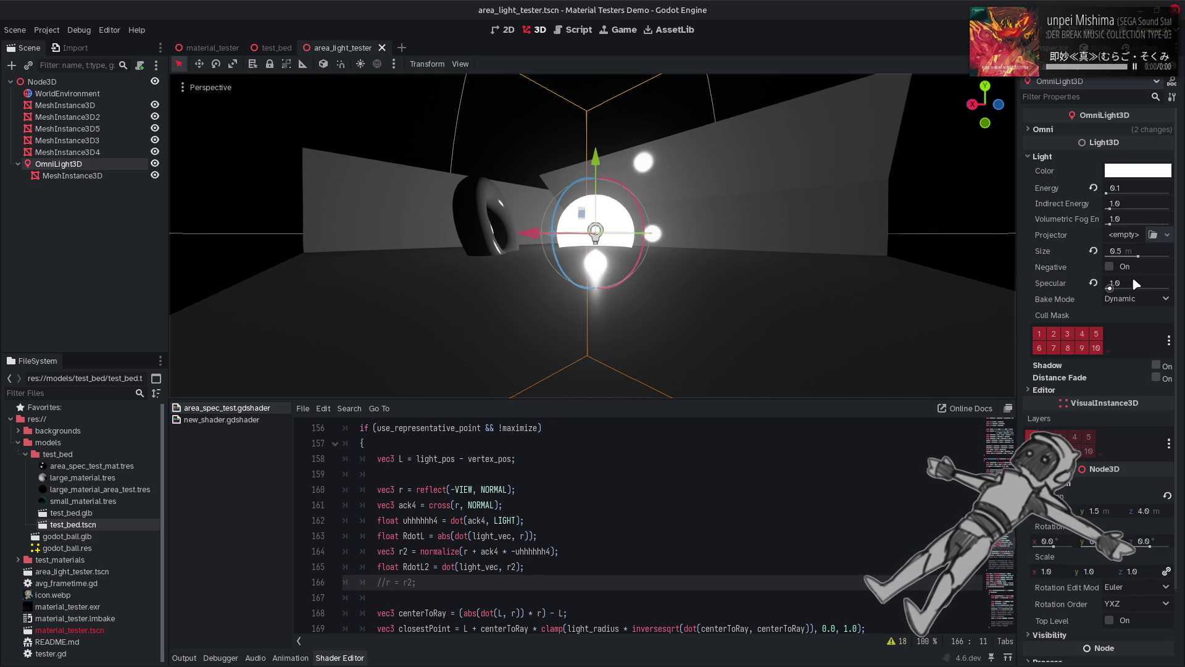
pyautogui.moveTo(1132, 277); pyautogui.dragTo(1167, 276)
# Step: Save the scene and switch to the Frostbite PBR notes in the browser
pyautogui.click(634, 111)
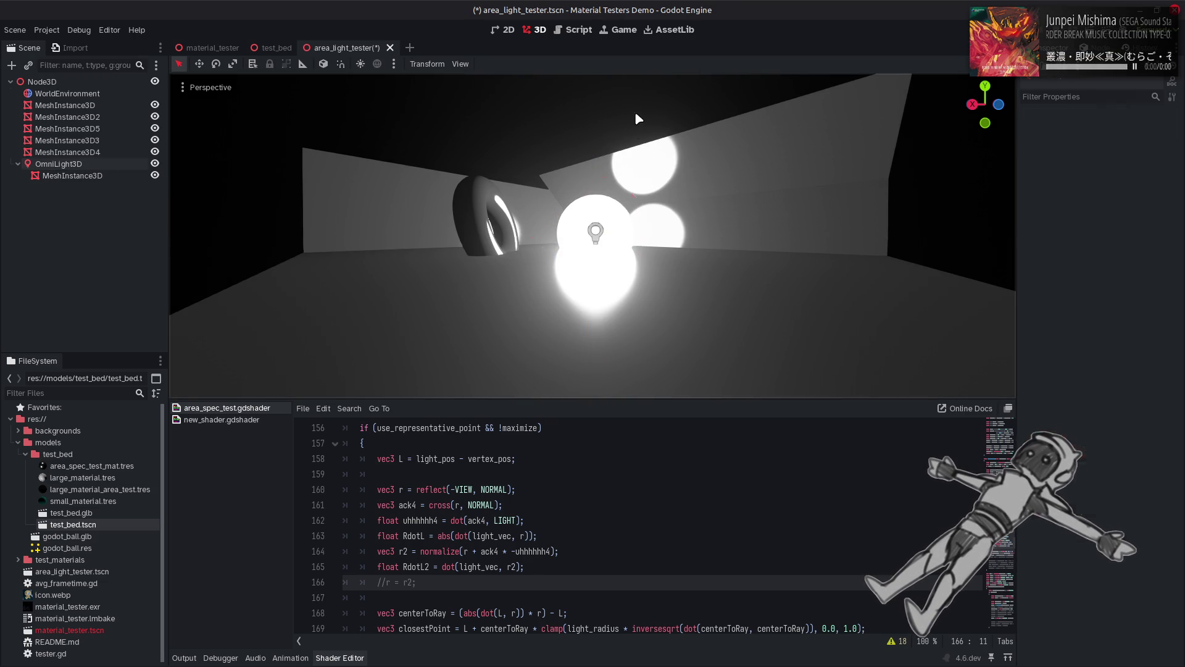
pyautogui.hotkey('ctrl', 's')
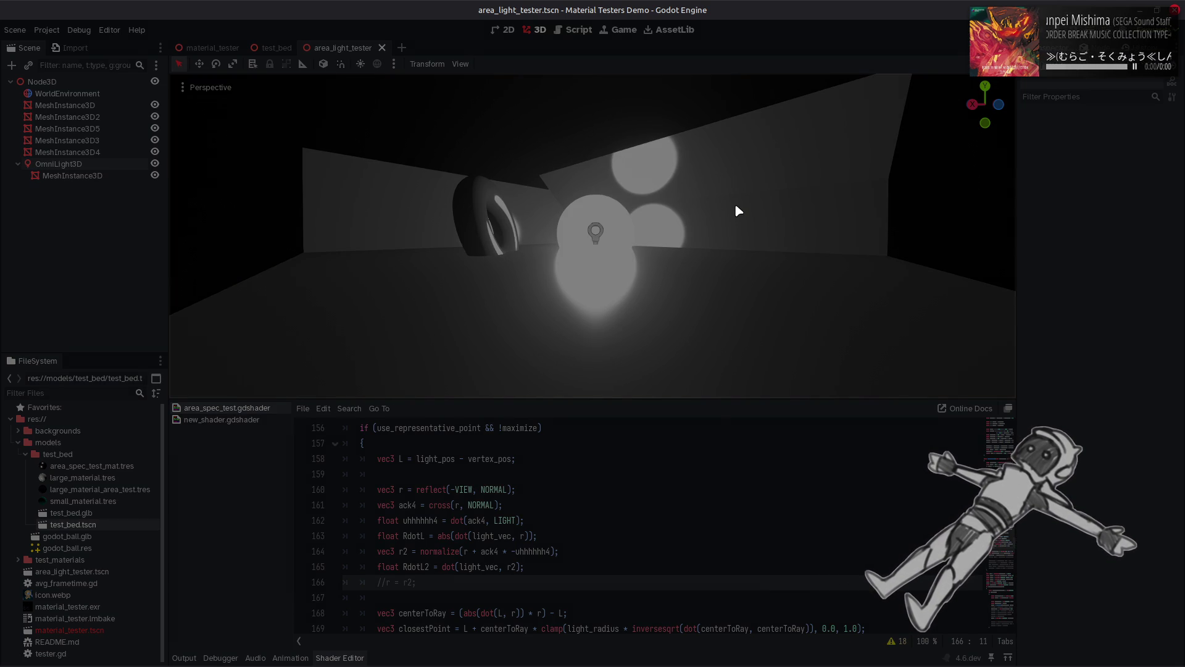
pyautogui.hotkey('alt', 'Tab')
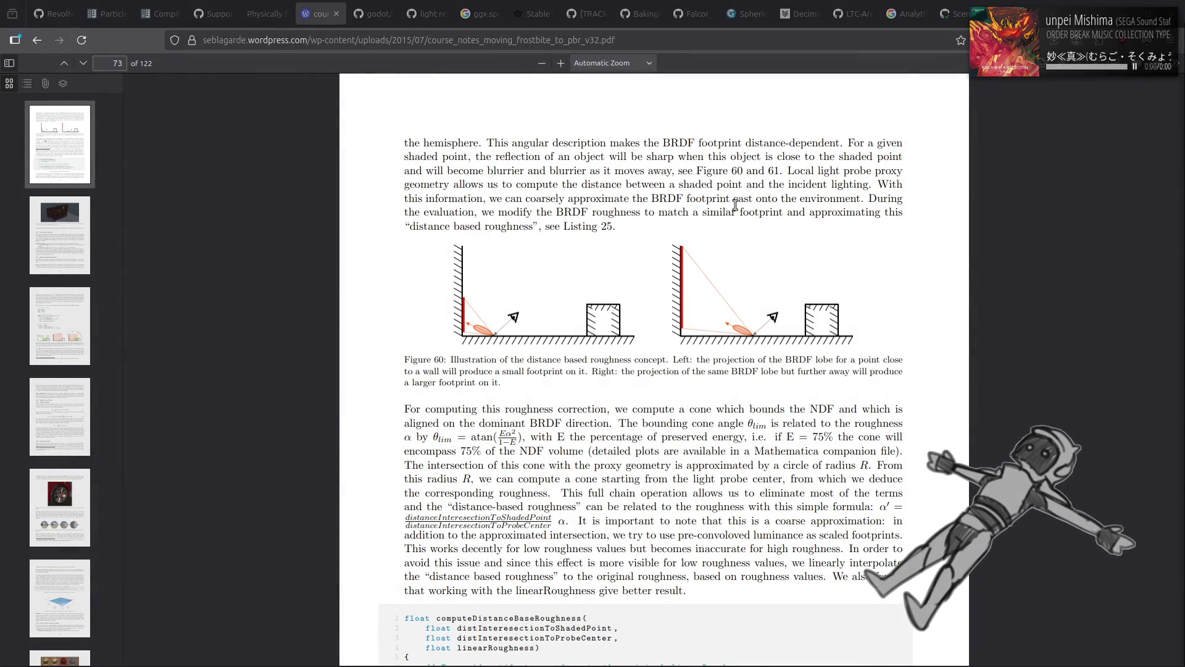
pyautogui.scroll(-6, 736, 205)
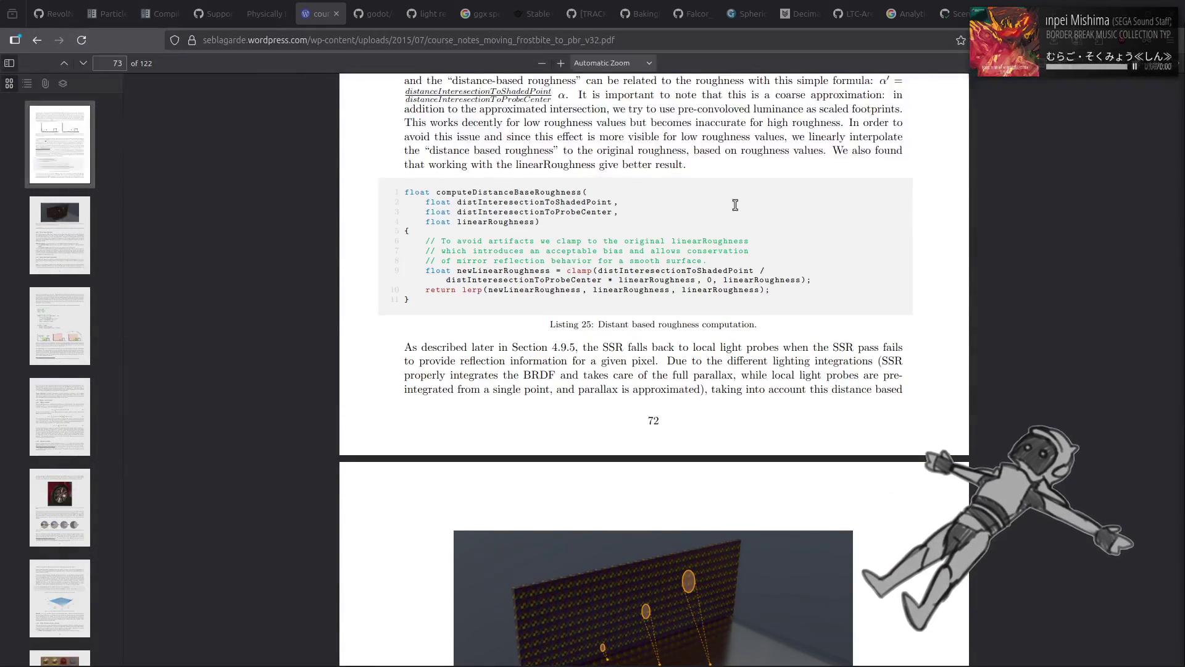
pyautogui.scroll(5, 735, 205)
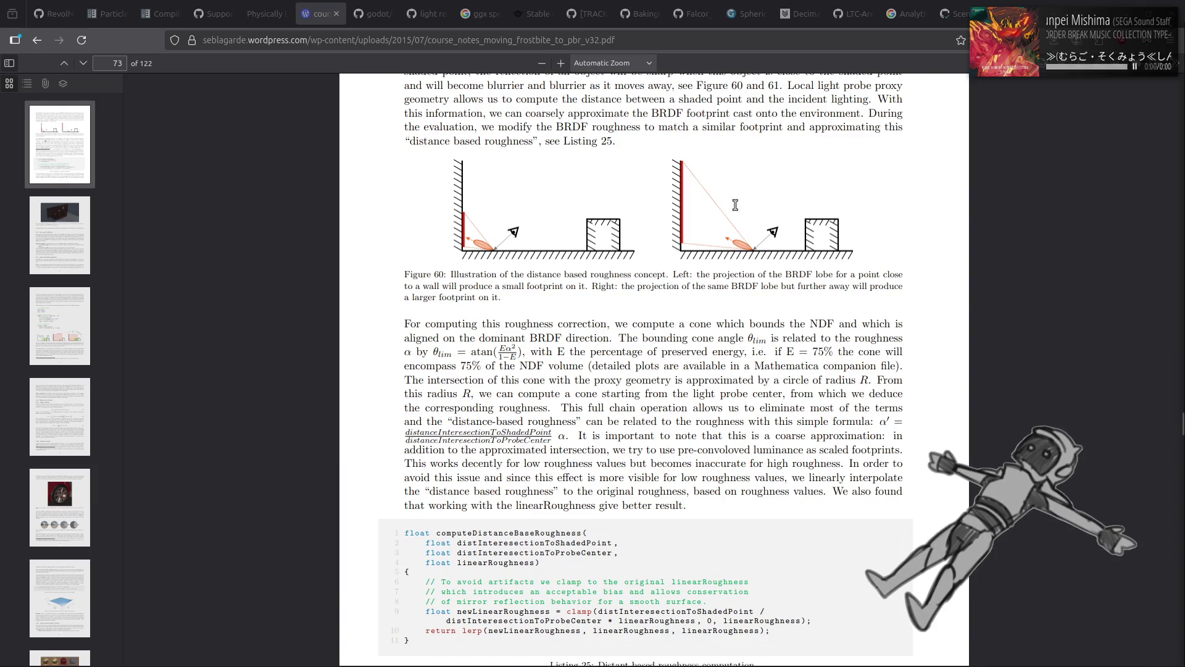
pyautogui.scroll(1, 736, 205)
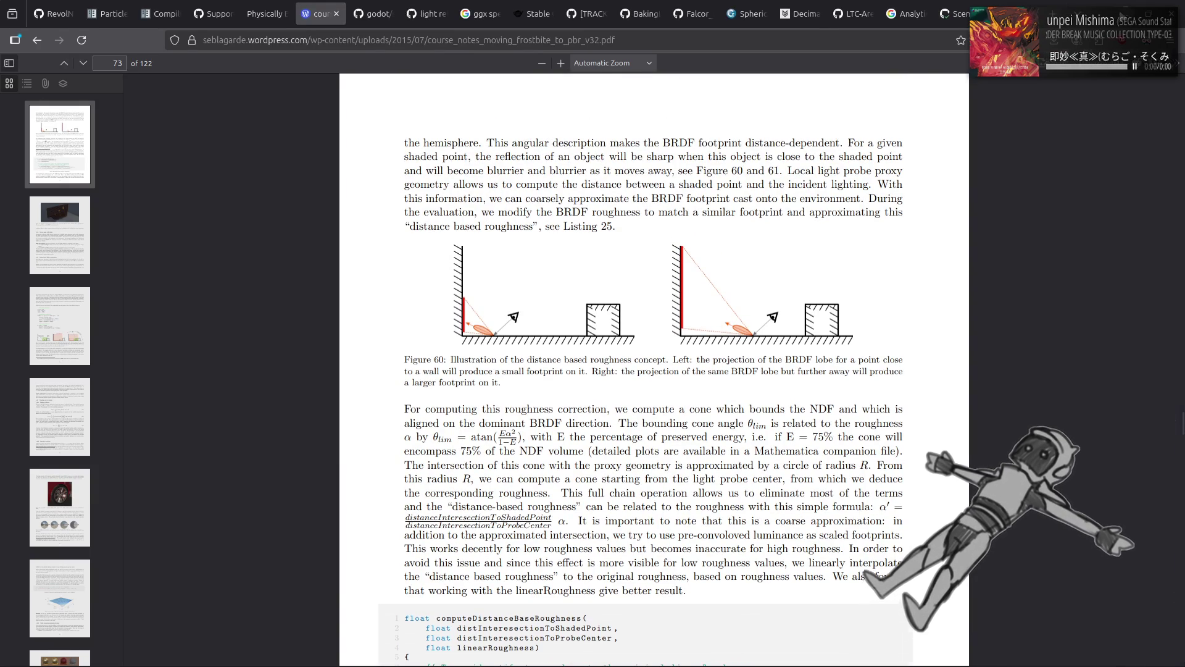
pyautogui.hotkey('alt', 'Tab')
# Step: Open a new Nemo Home window, browse to Emulation > PS2, and select the PCSX2 AppImage
pyautogui.click(813, 293)
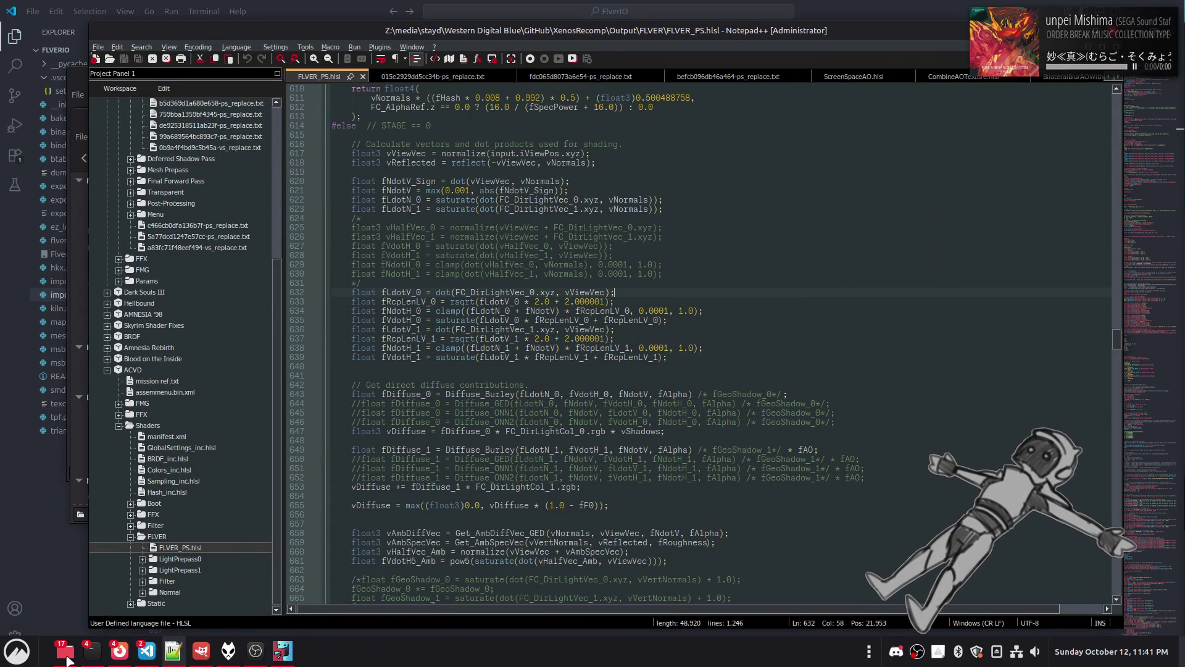
pyautogui.click(65, 657)
pyautogui.rightClick(66, 657)
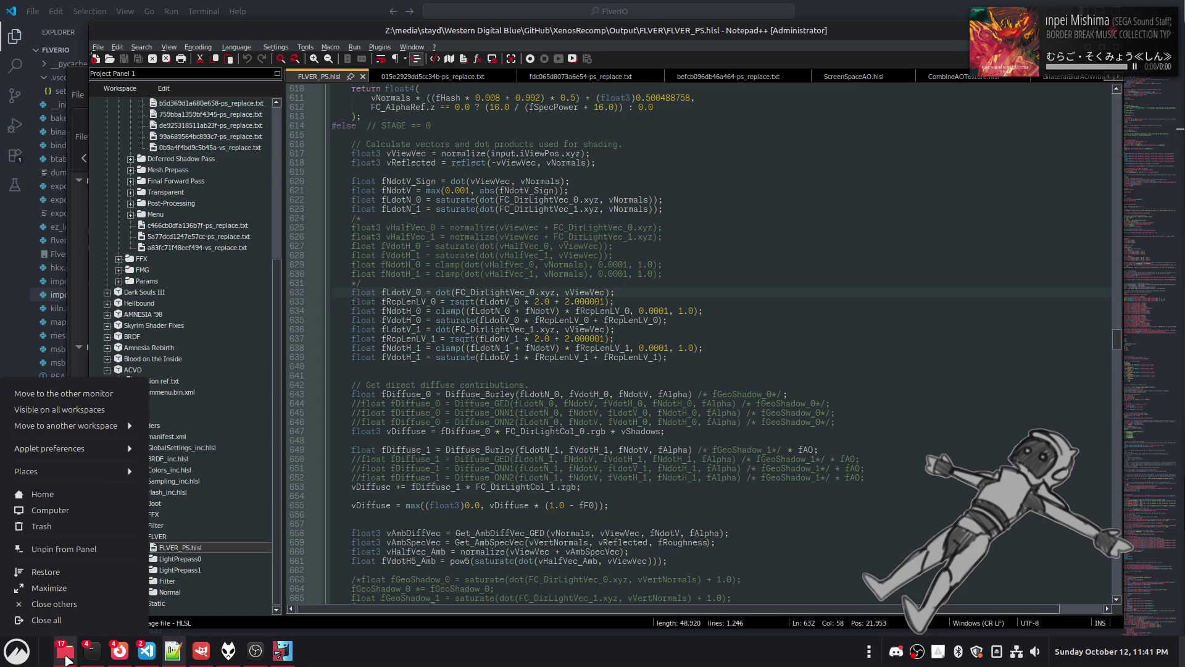
pyautogui.click(84, 494)
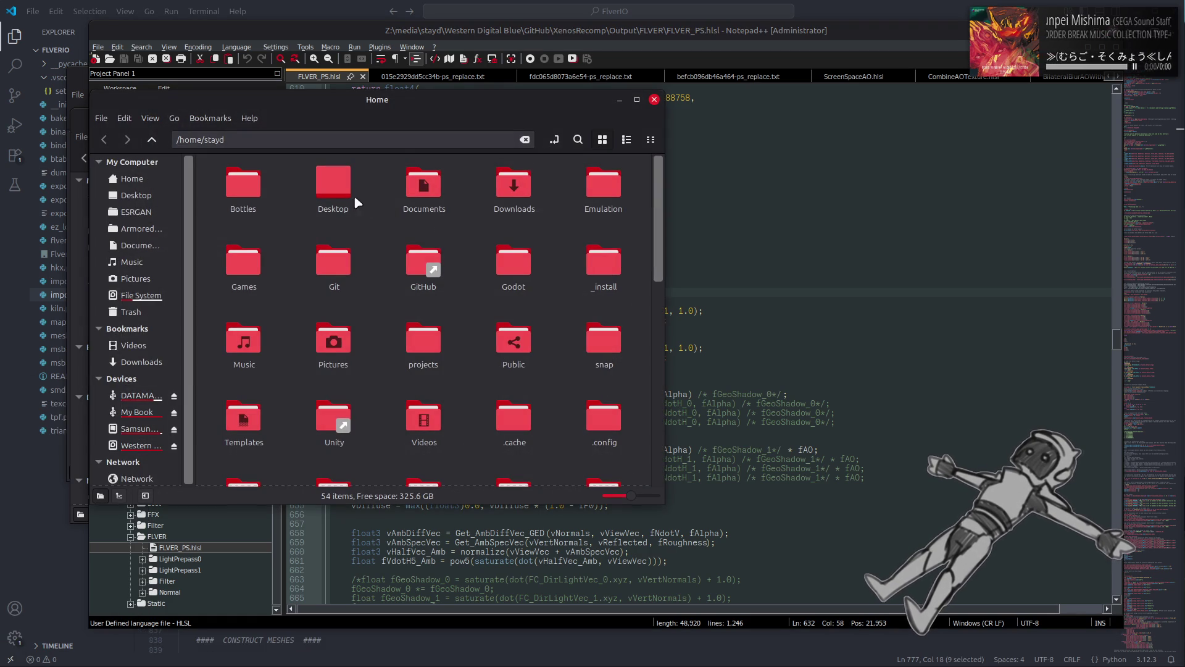
pyautogui.doubleClick(603, 185)
pyautogui.doubleClick(251, 185)
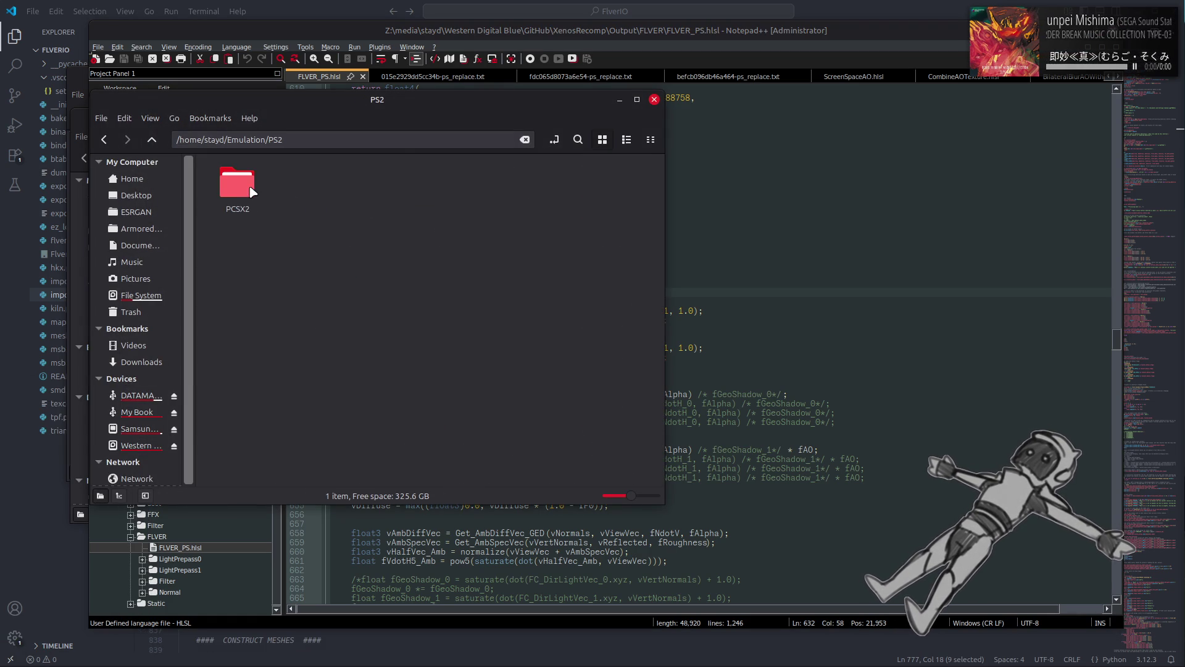
pyautogui.doubleClick(251, 185)
pyautogui.click(250, 184)
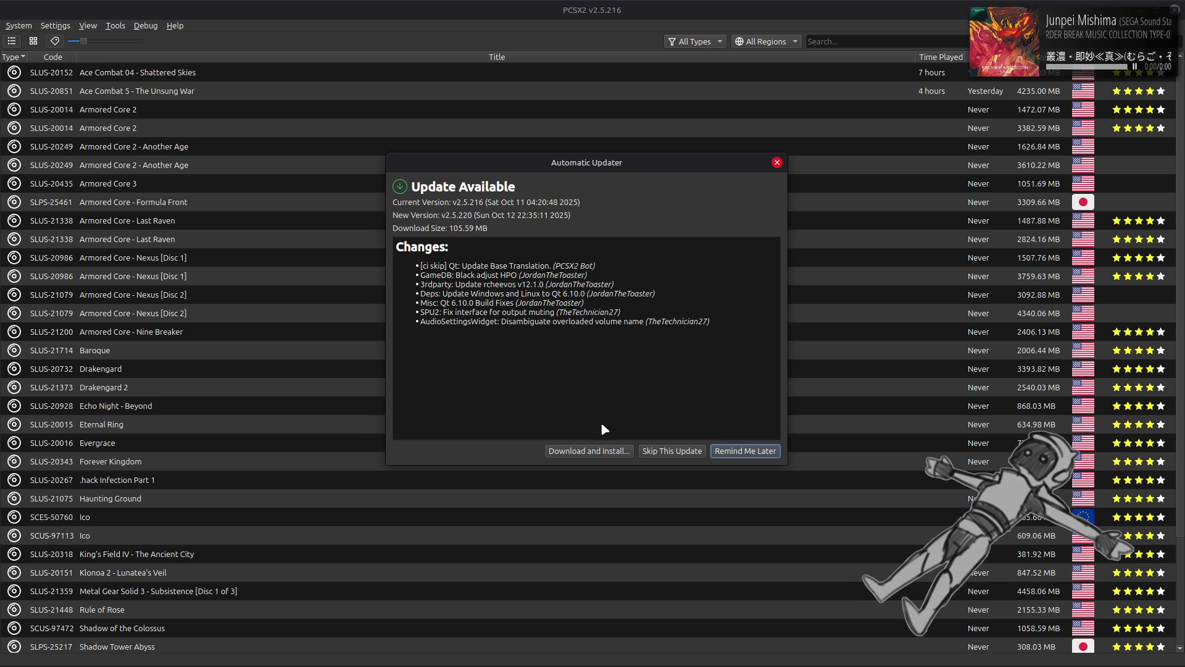
# Step: Install the PCSX2 v2.5.220 update and launch Ace Combat 5 - The Unsung War
pyautogui.click(598, 452)
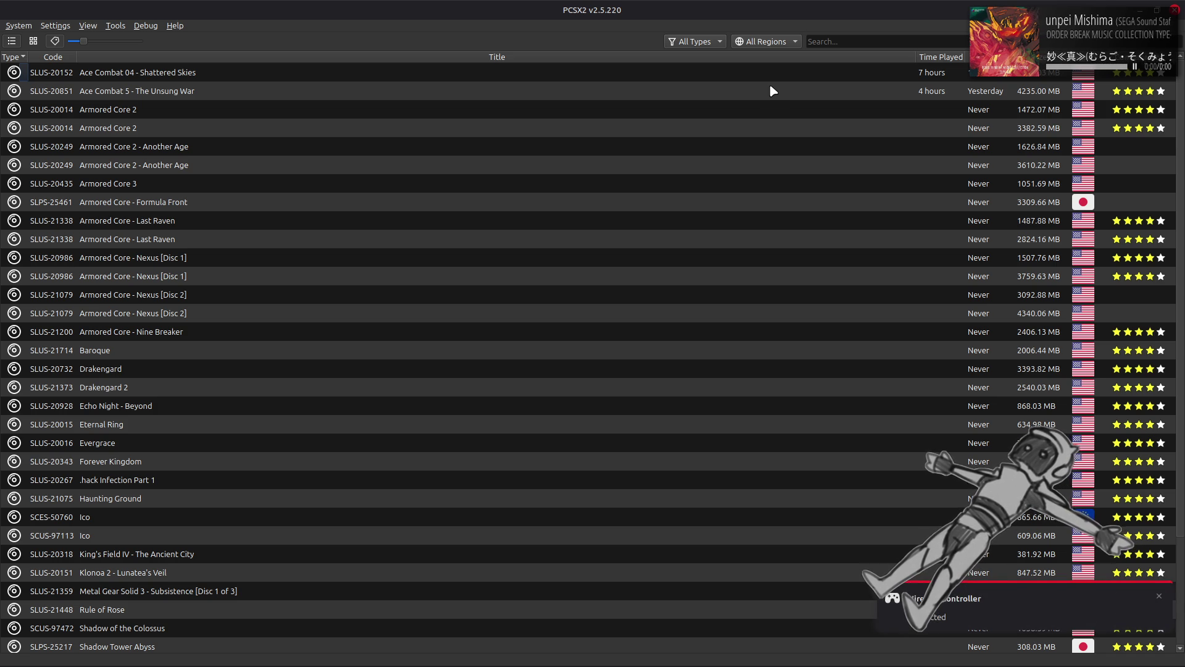
pyautogui.doubleClick(740, 91)
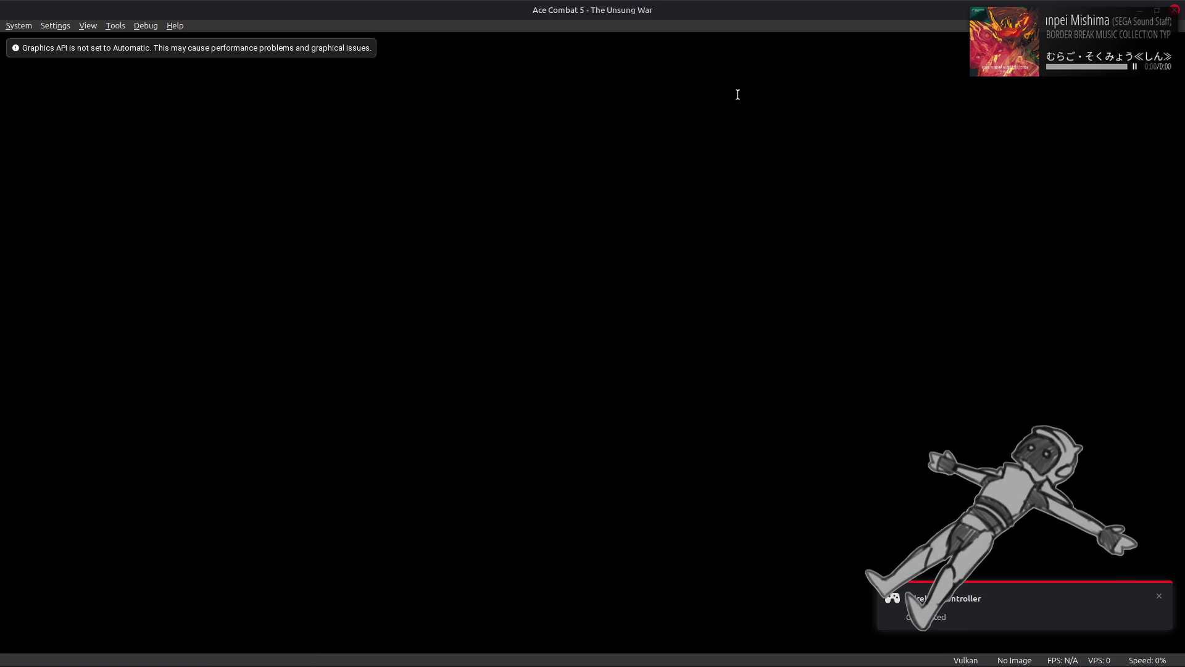
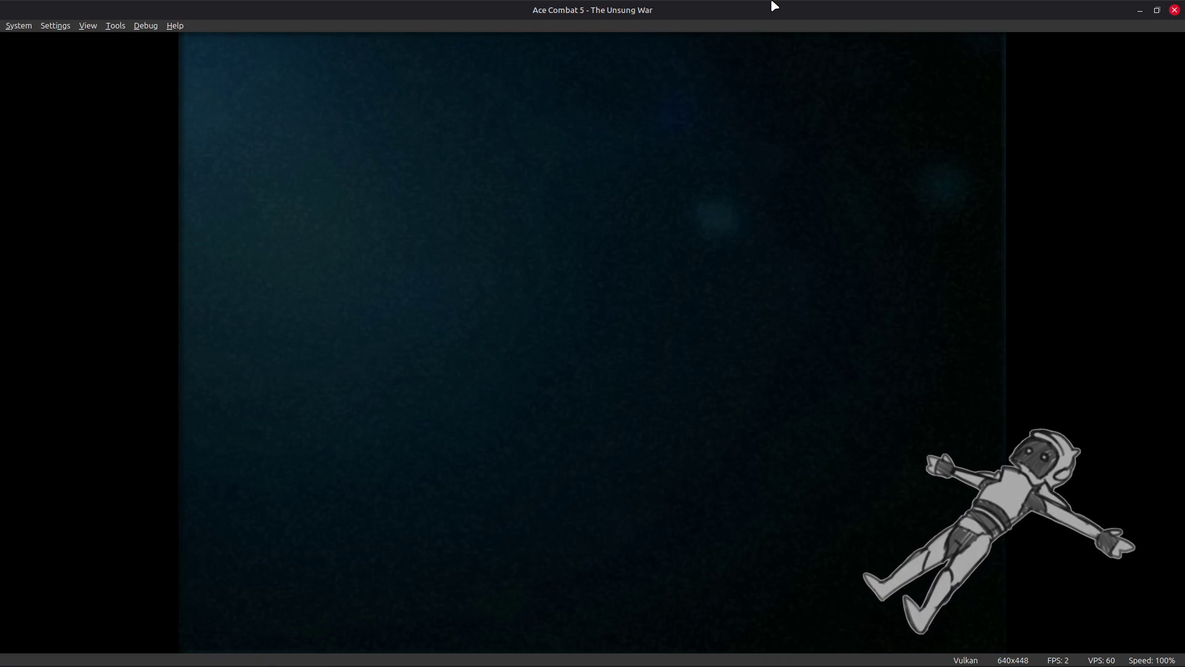
# Step: Highlight CONTINUE on Ace Combat 5's main menu and load the saved campaign
pyautogui.press('Up')
pyautogui.press('Up')
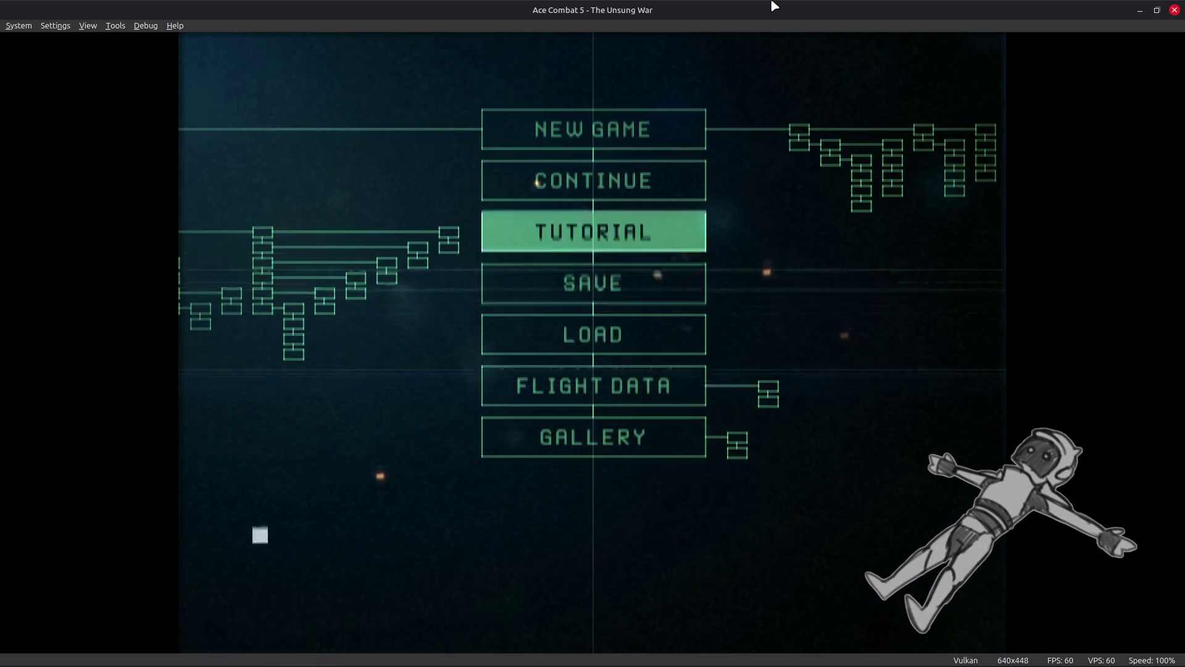
pyautogui.press('Up')
pyautogui.press('Return')
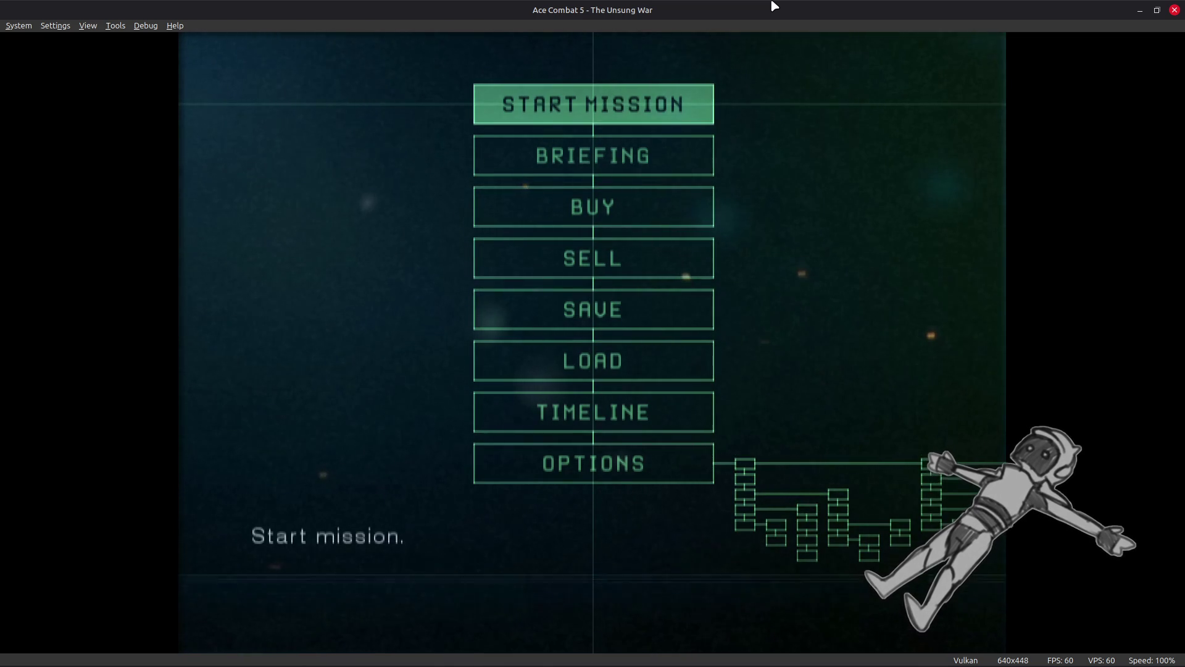
pyautogui.press('Down')
pyautogui.press('Down')
pyautogui.press('Return')
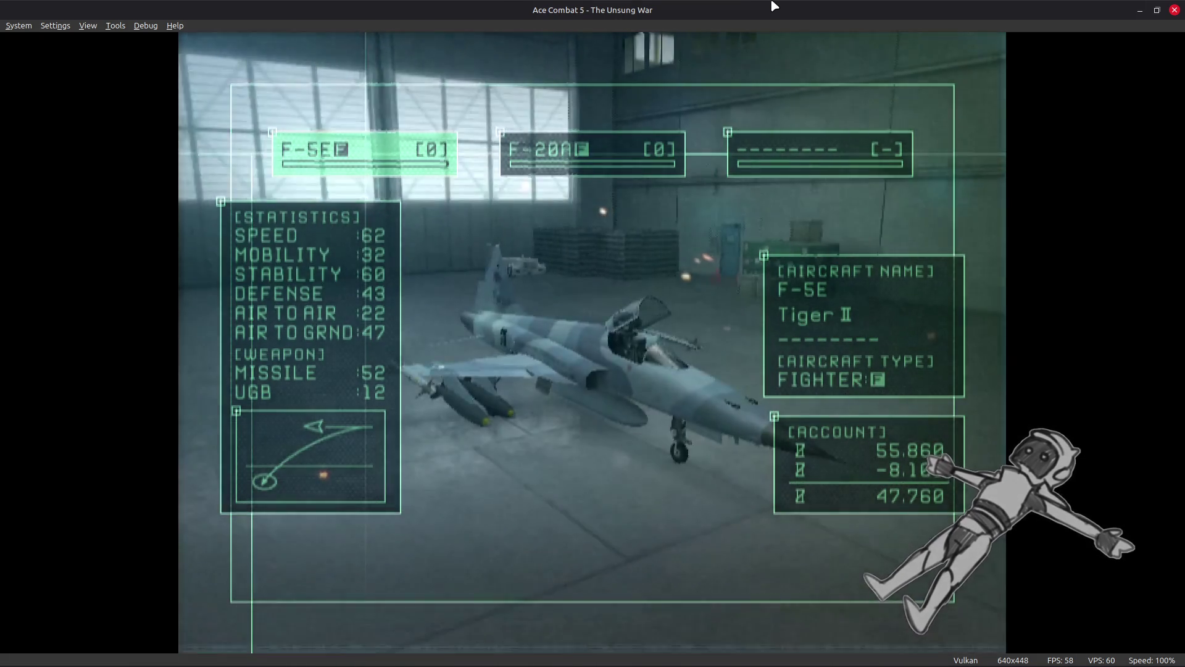
pyautogui.press('Up')
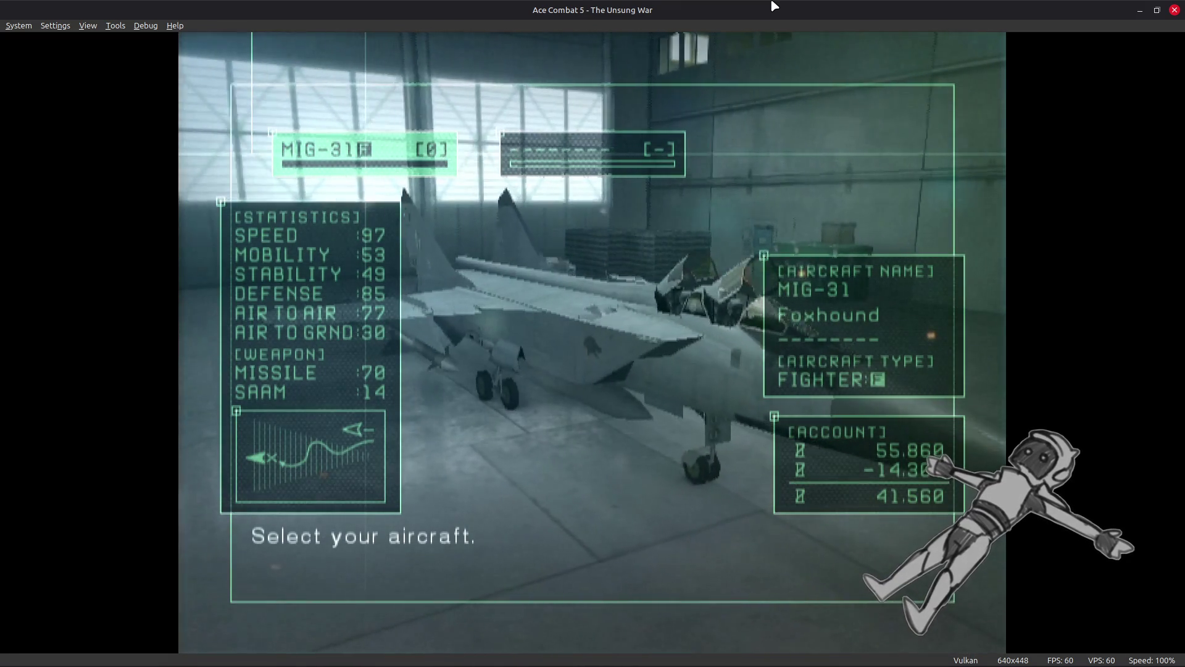
pyautogui.press('Return')
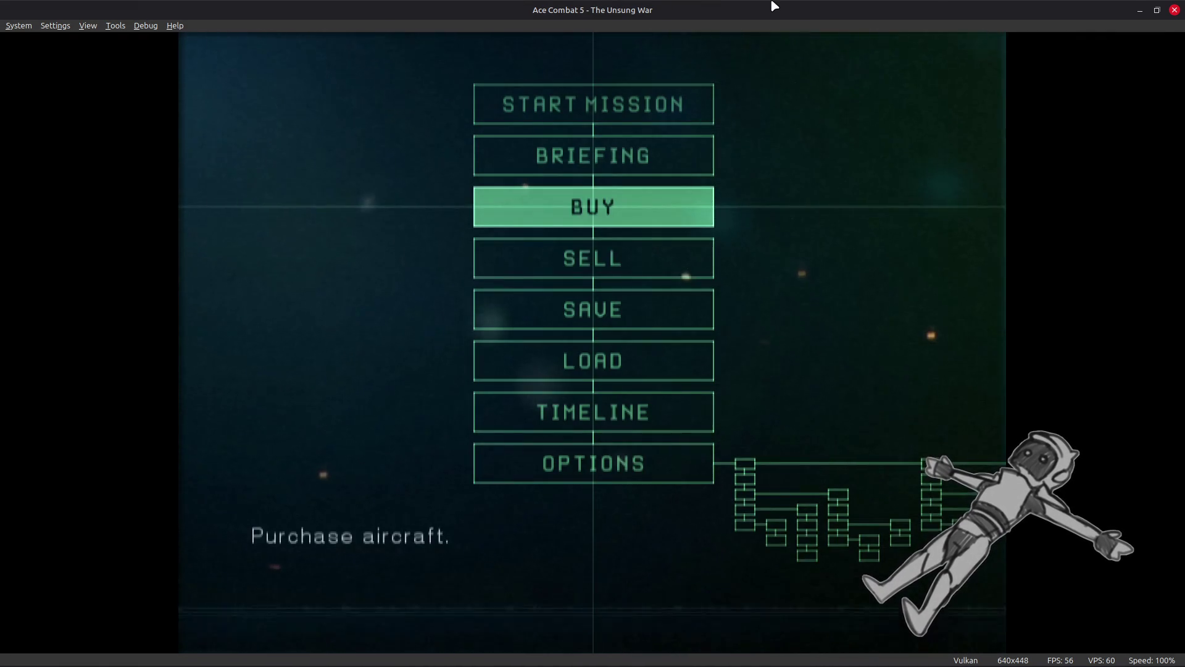
pyautogui.press('Return')
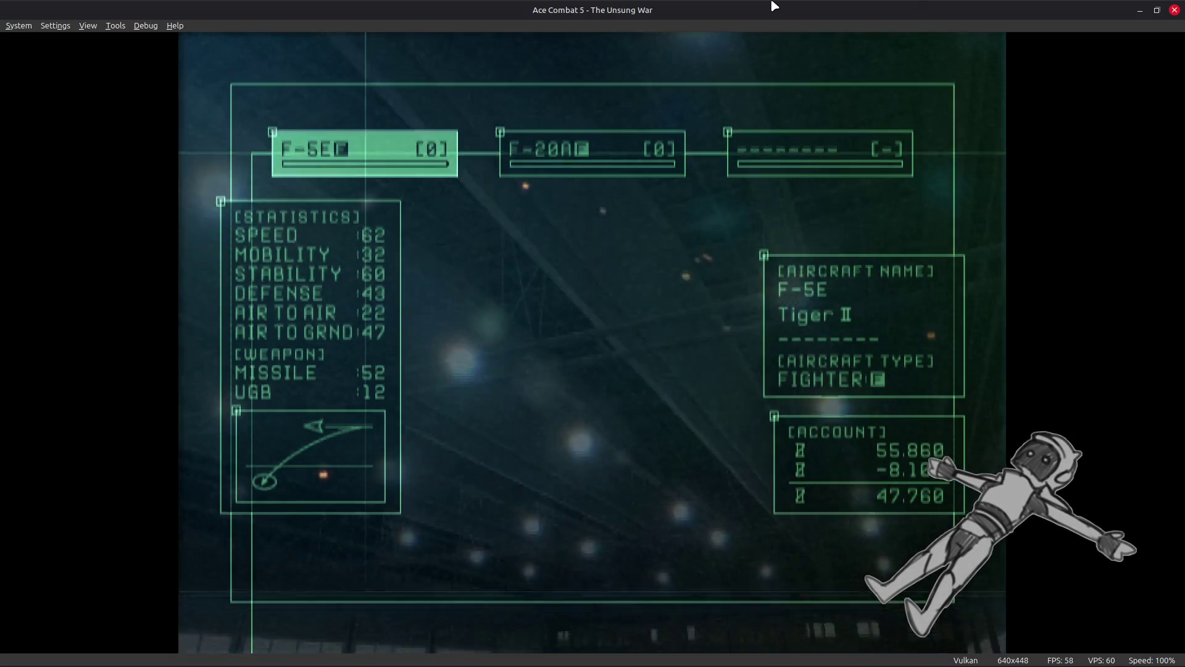
pyautogui.press('Left')
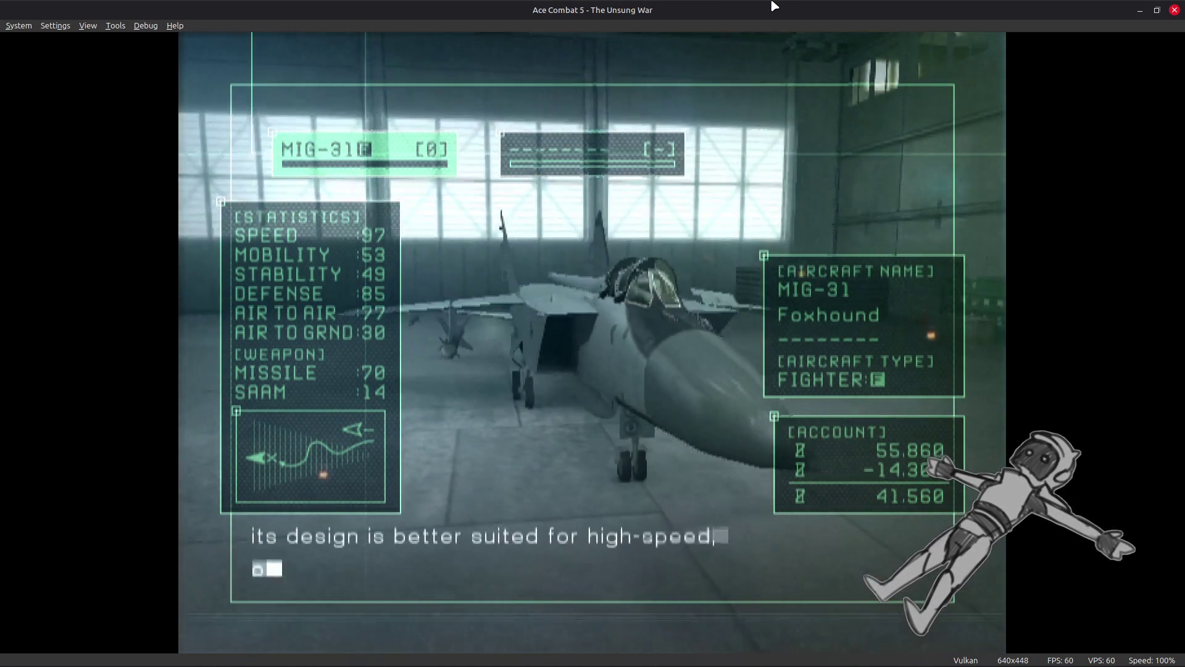
pyautogui.press('Left')
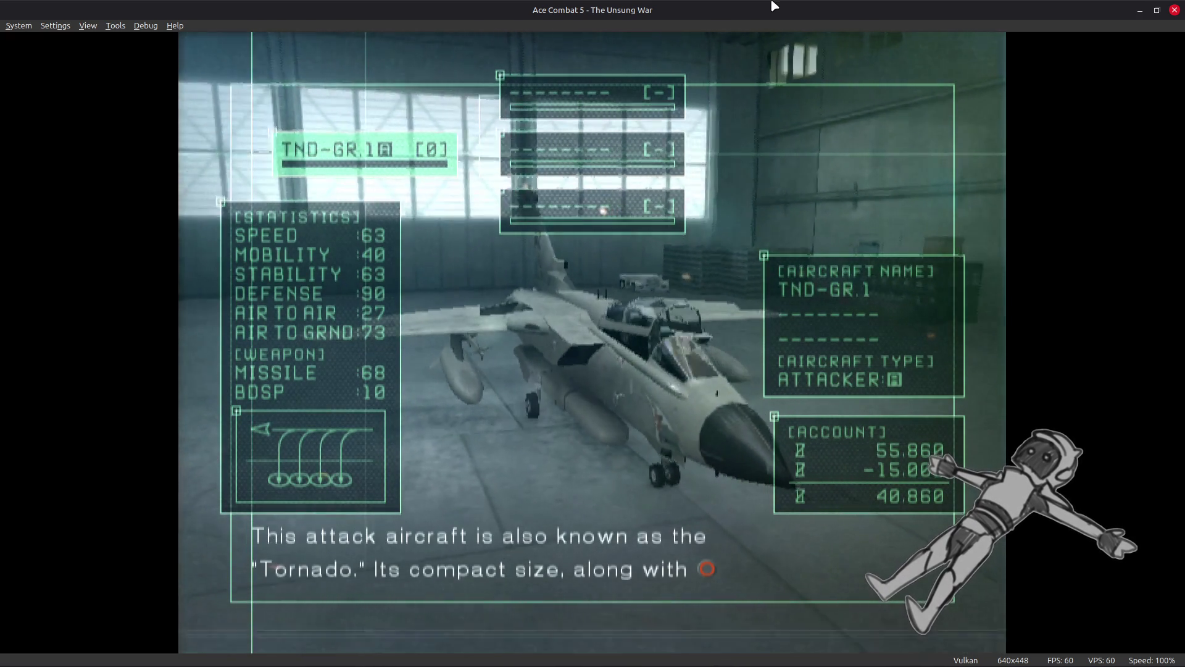
pyautogui.press('Right')
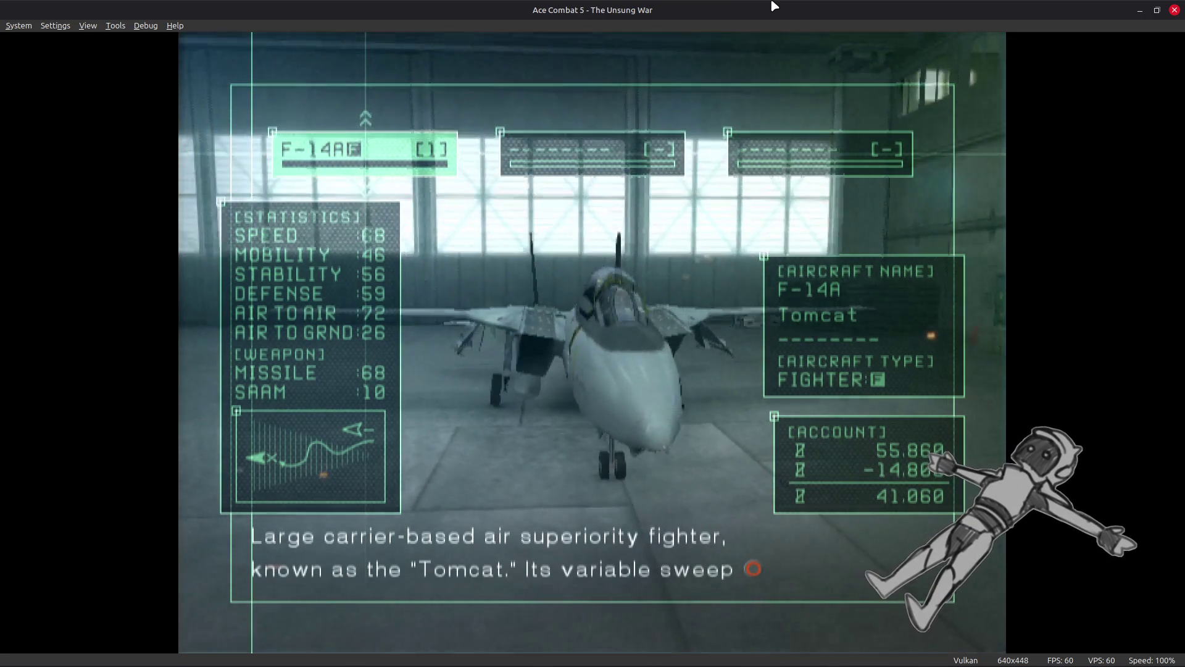
pyautogui.press('k')
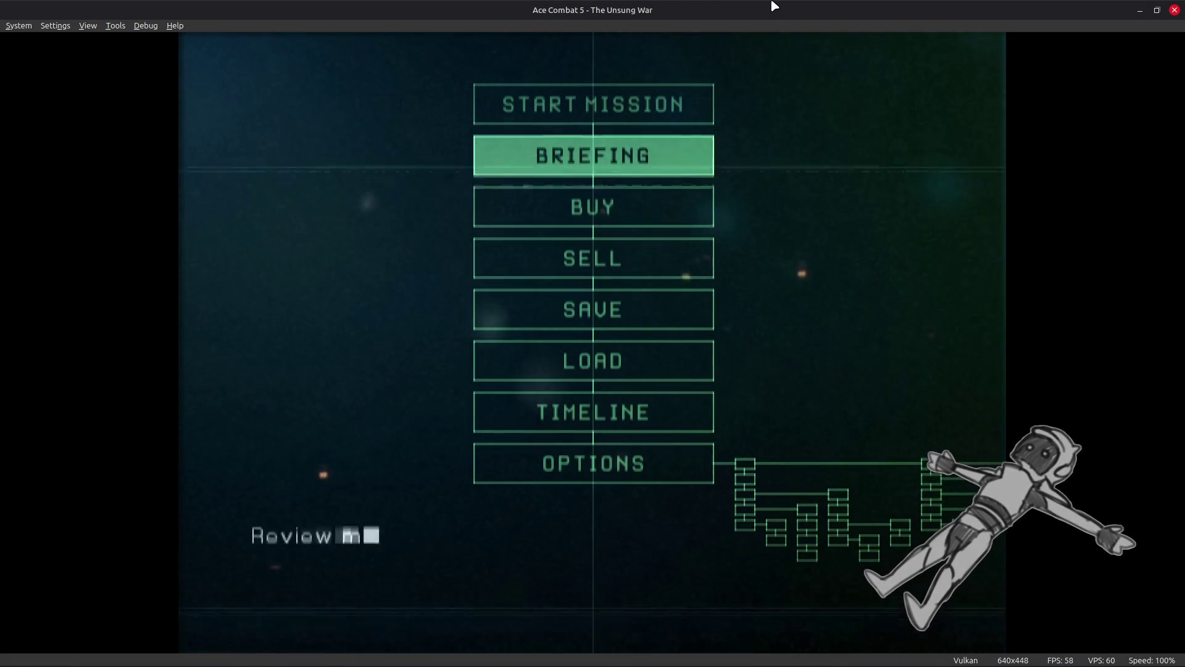
# Step: Start the mission from the action menu and give Blaze the F-14A
pyautogui.press('Up')
pyautogui.press('k')
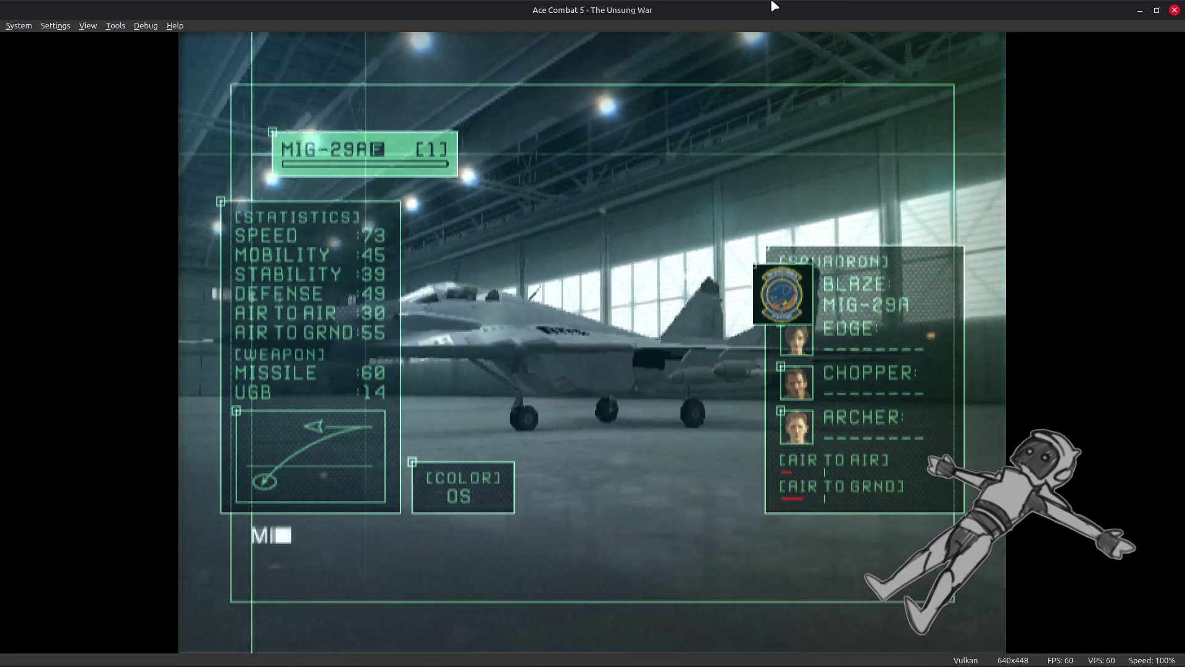
pyautogui.press('Right')
pyautogui.press('Right')
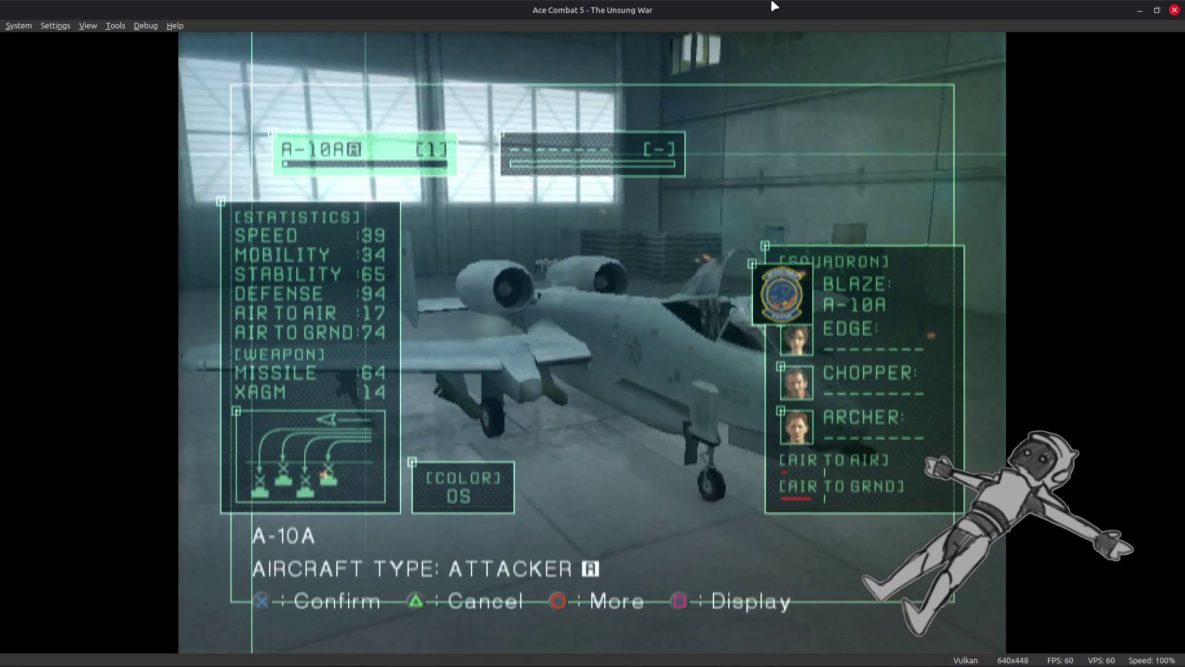
pyautogui.press('Right')
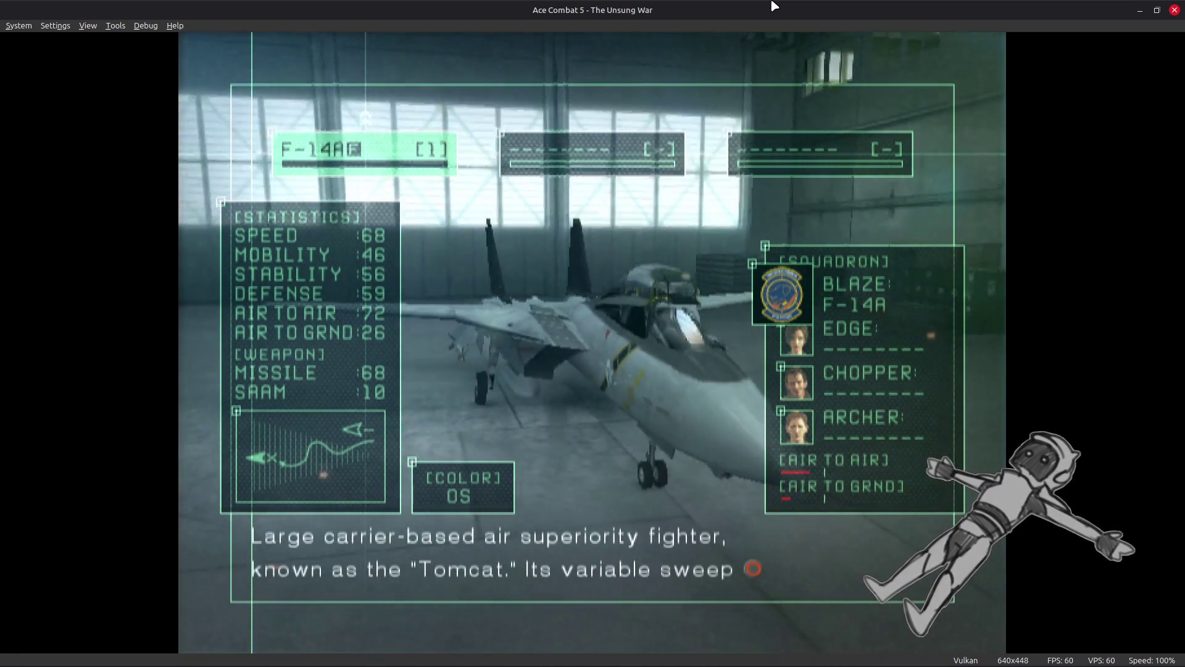
pyautogui.press('k')
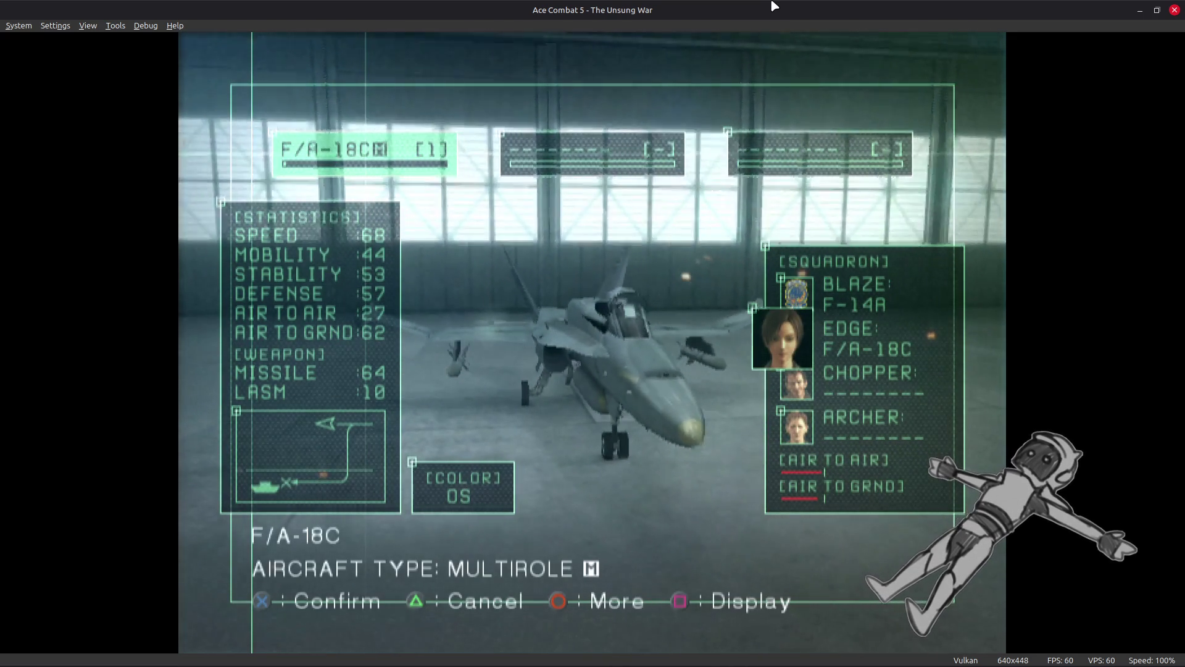
# Step: Confirm the F/A-18C for Edge, A-10A for Chopper and MIR-2000 for Archer
pyautogui.press('k')
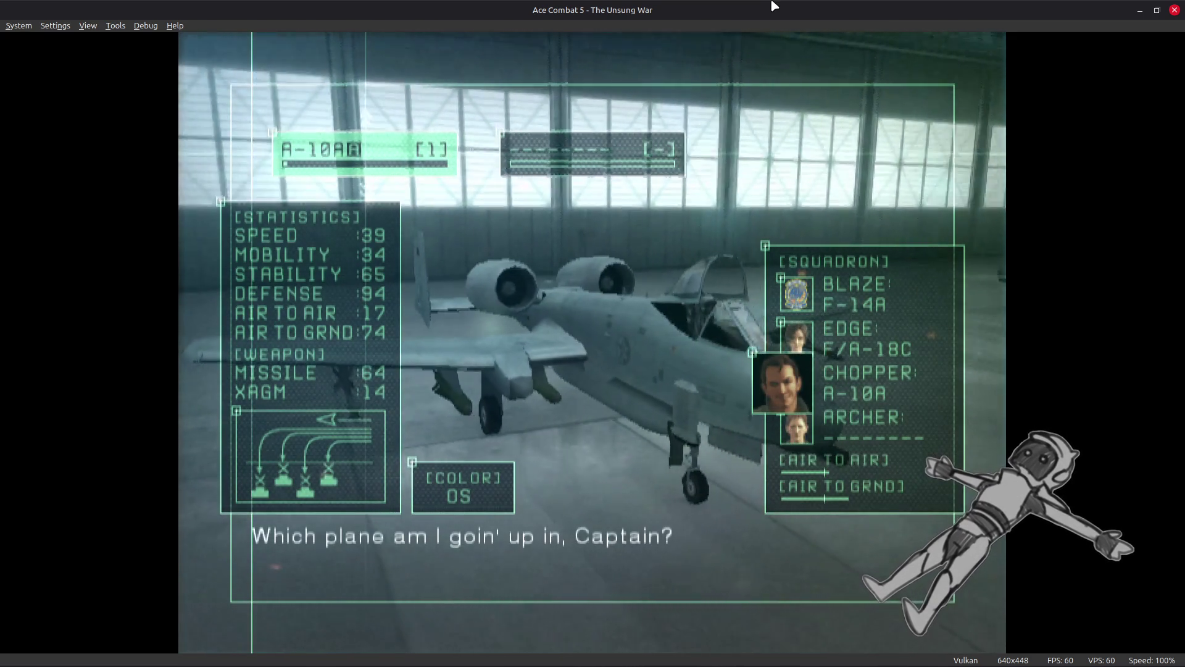
pyautogui.press('k')
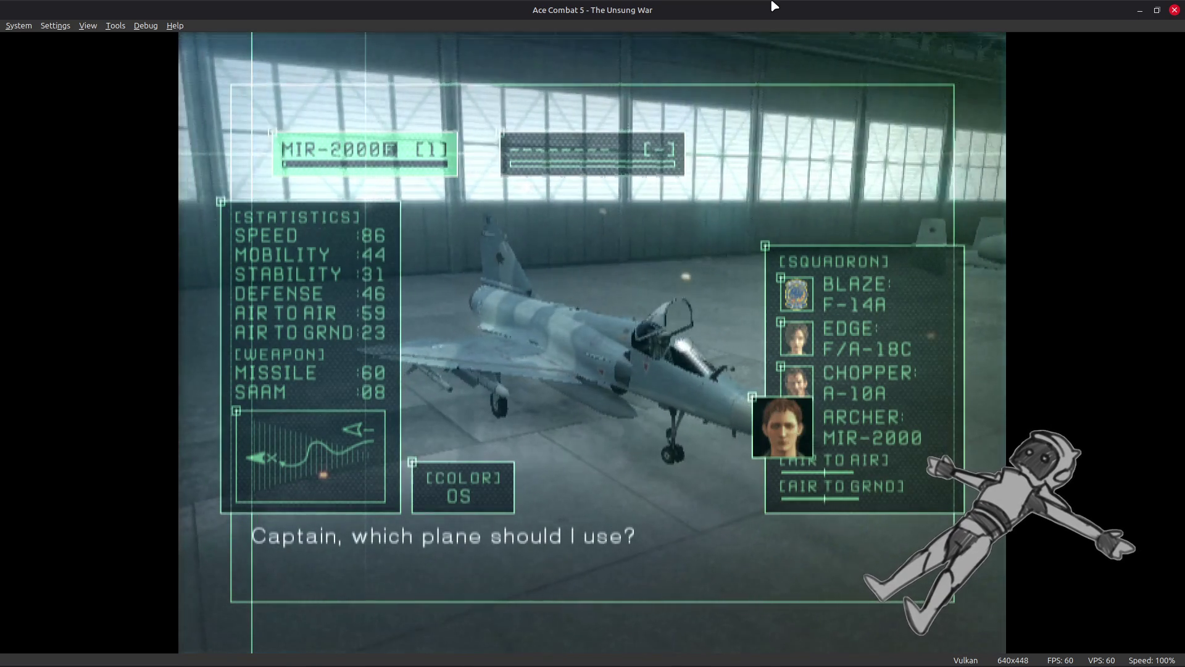
pyautogui.press('k')
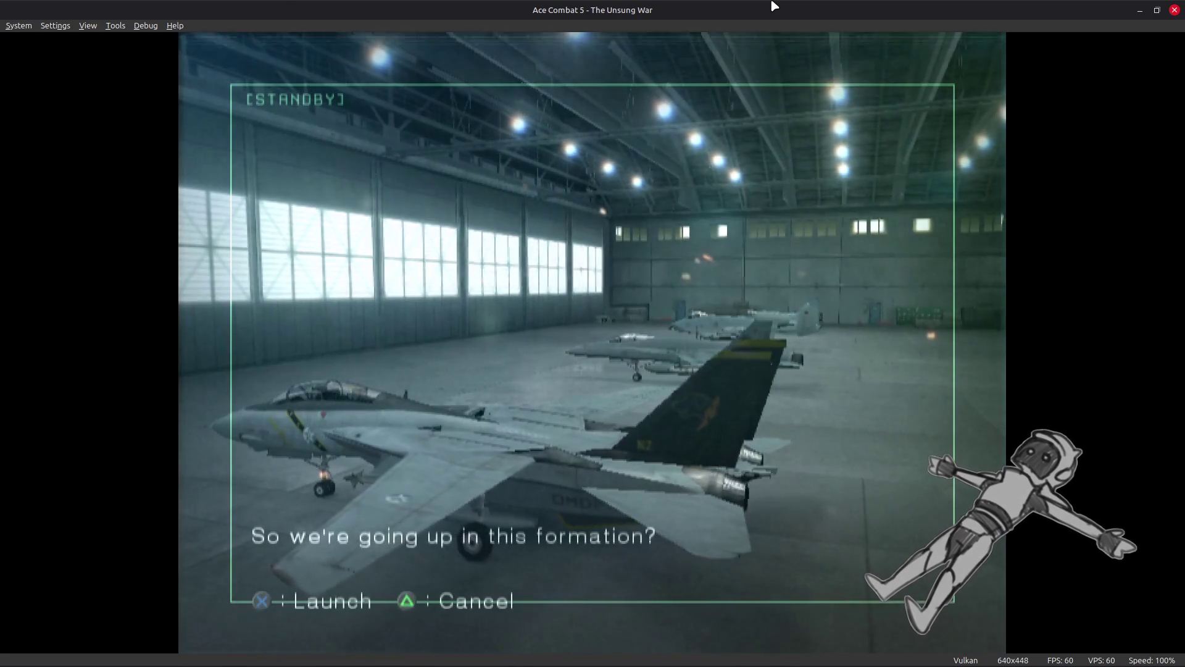
# Step: Launch the squadron from the STANDBY screen to begin Operation Hammerblow
pyautogui.press('k')
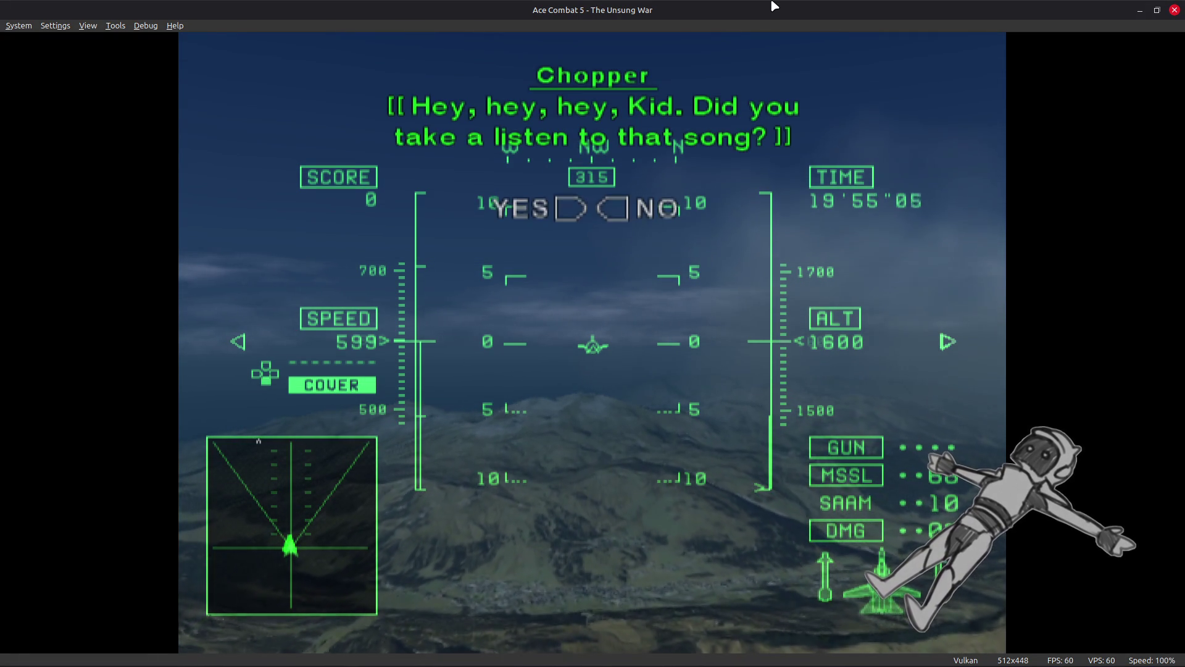
# Step: Answer YES to Chopper's song question and fly on to a score of 1980
pyautogui.press('Left')
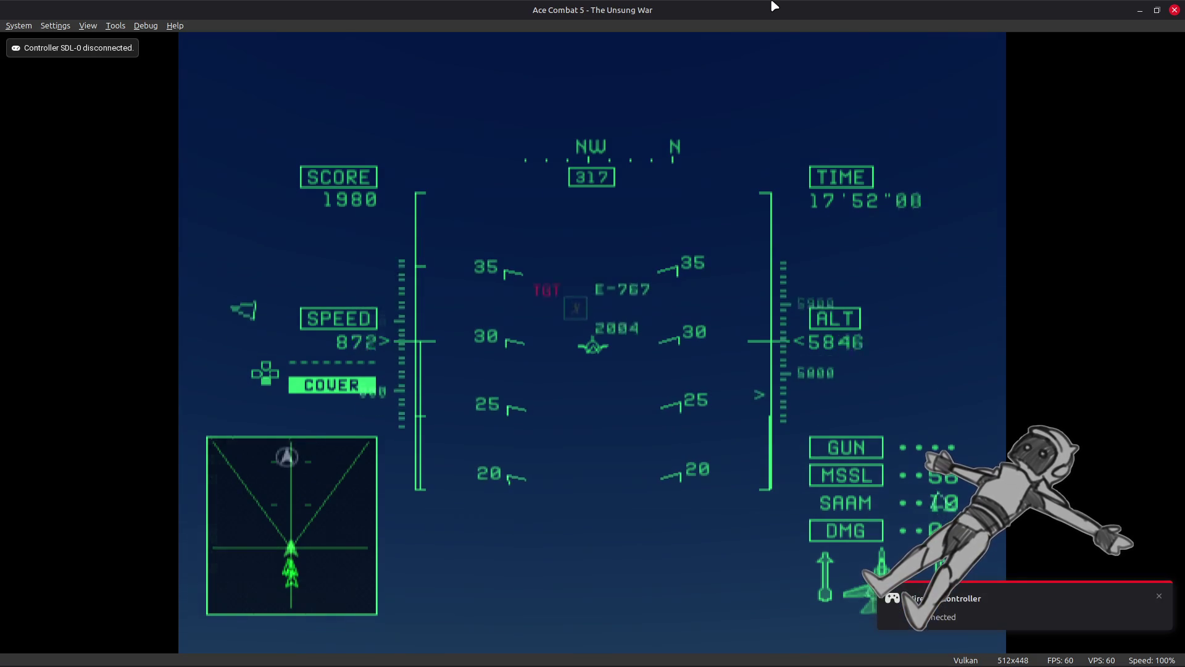
# Step: Pause emulation through PCSX2's System menu at score 1980
pyautogui.click(56, 25)
pyautogui.click(58, 133)
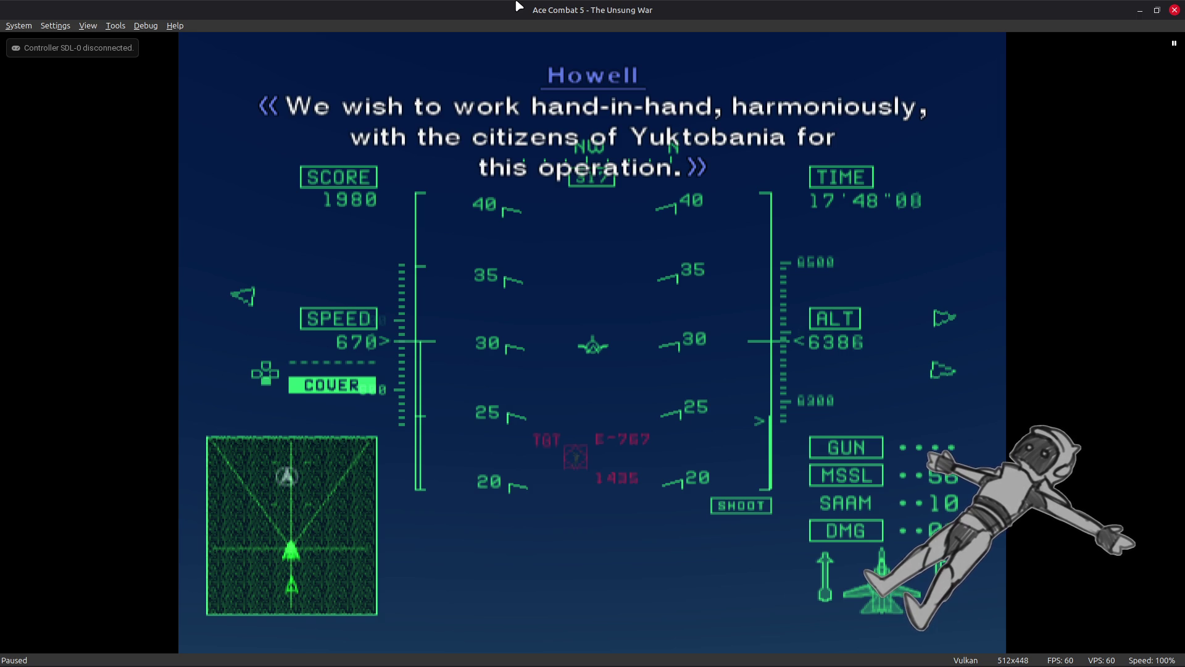
# Step: Resume emulation and answer NO to Thunderhead's civilian-facility attack question
pyautogui.click(24, 27)
pyautogui.click(89, 136)
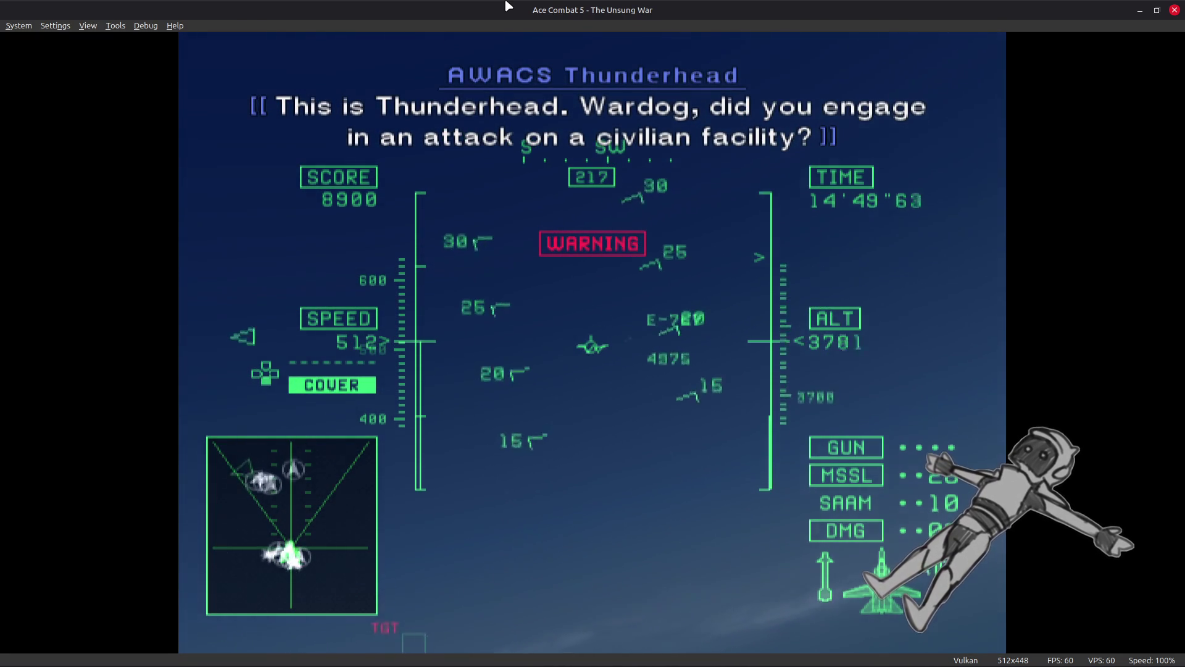
pyautogui.press('q')
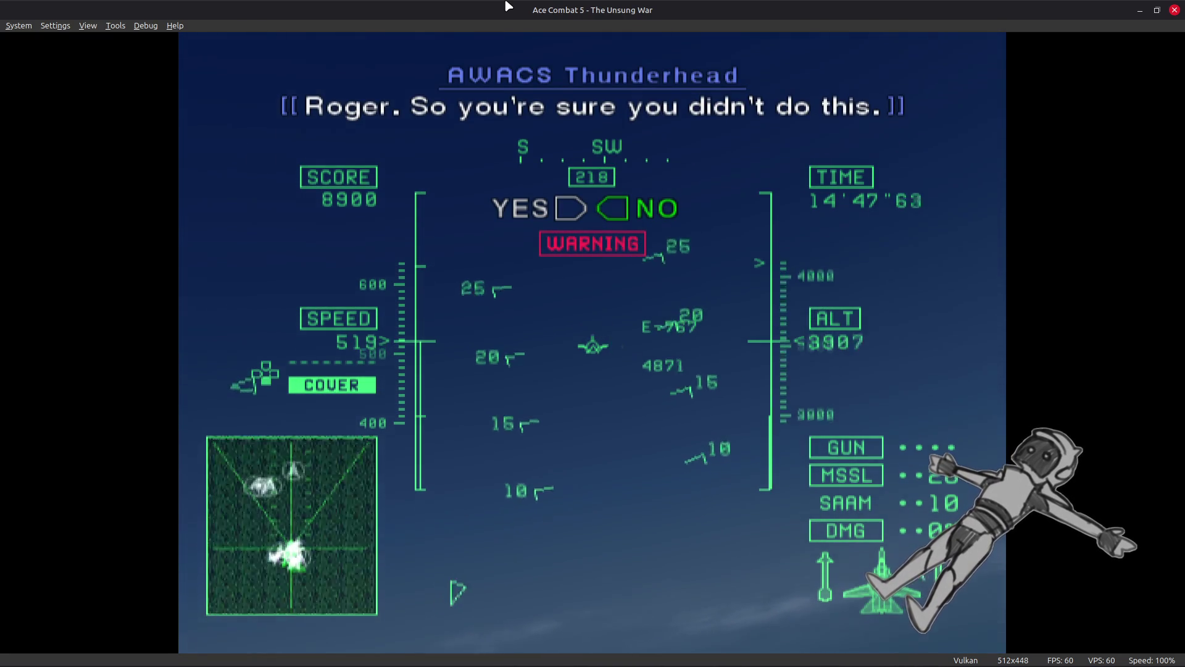